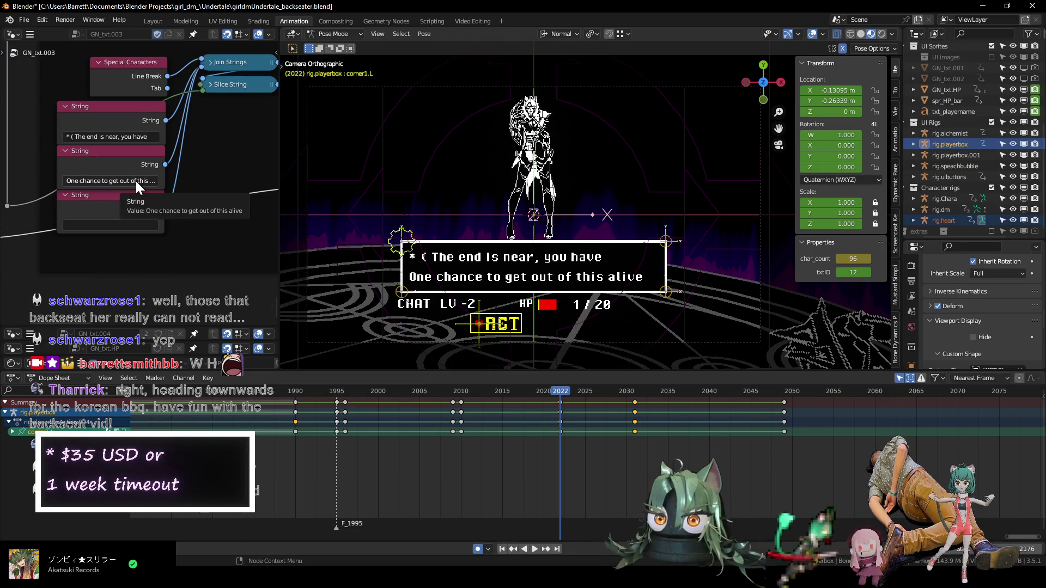
- Append "one chance" to the end of the first dialogue line
left_click(153, 136)
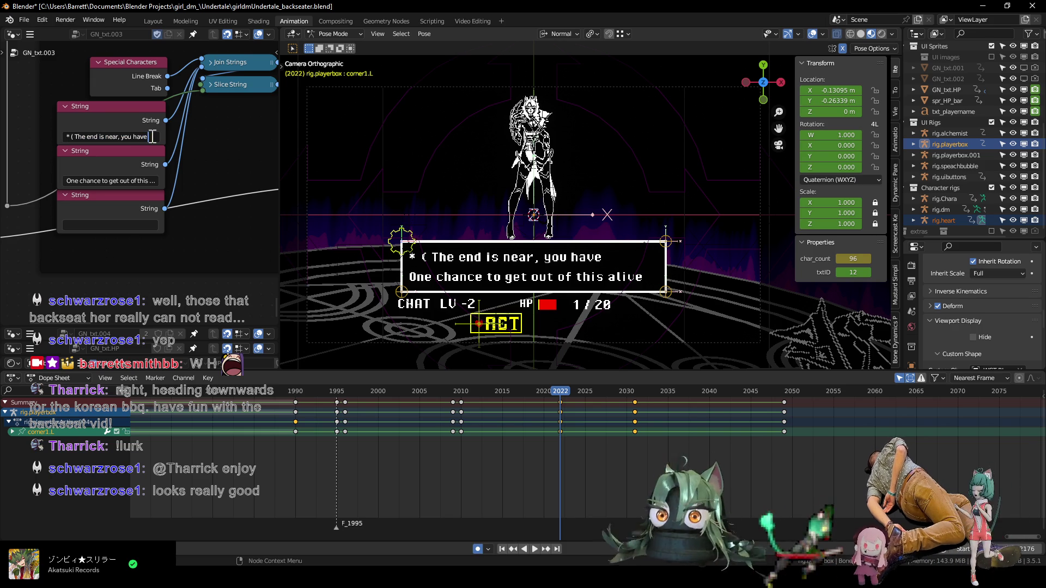
type("one chance")
key("Return")
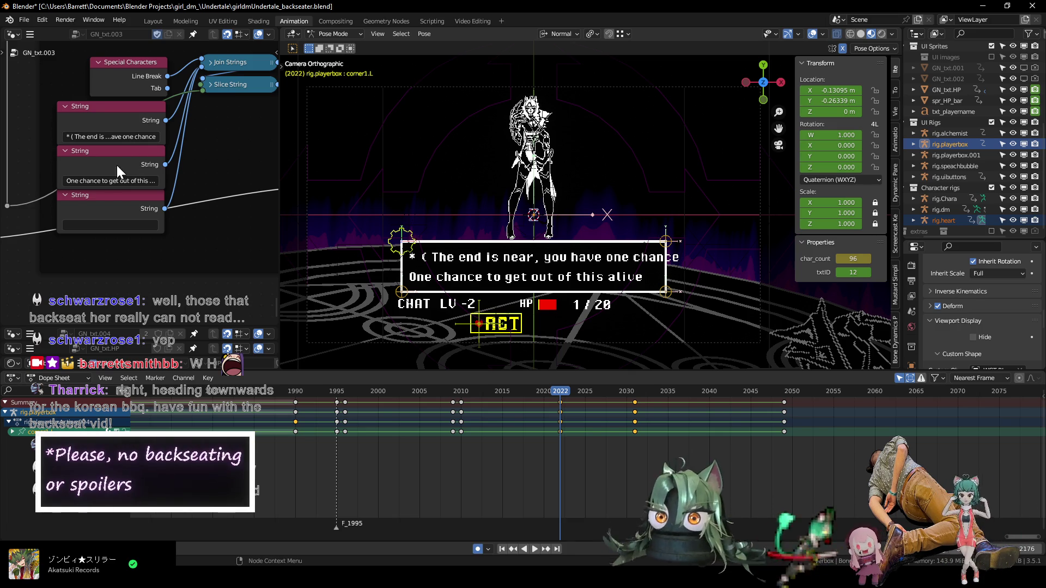
- Replace the second dialogue line with "Make your choice. )"
left_click(105, 180)
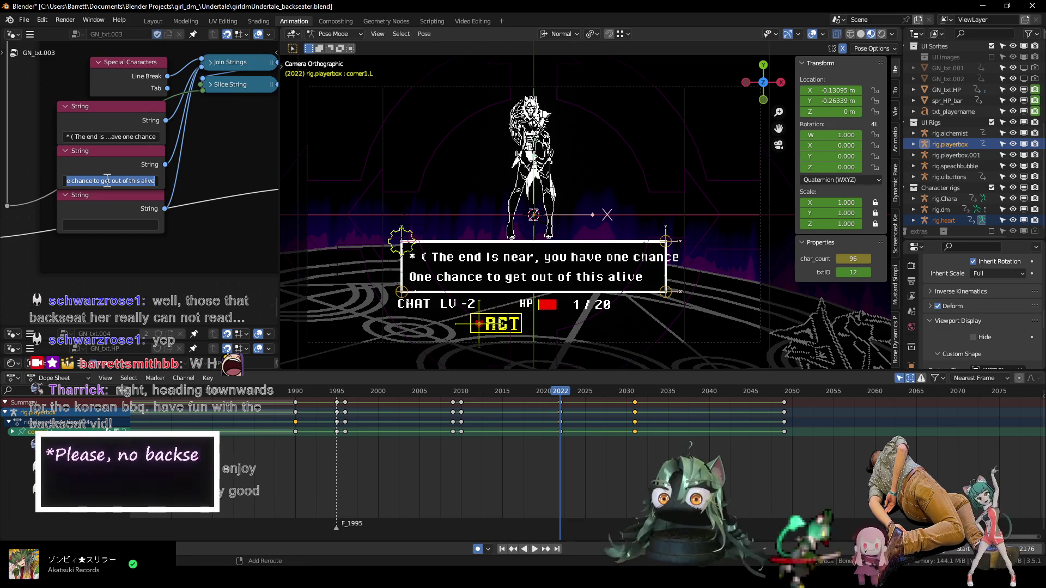
type("Make")
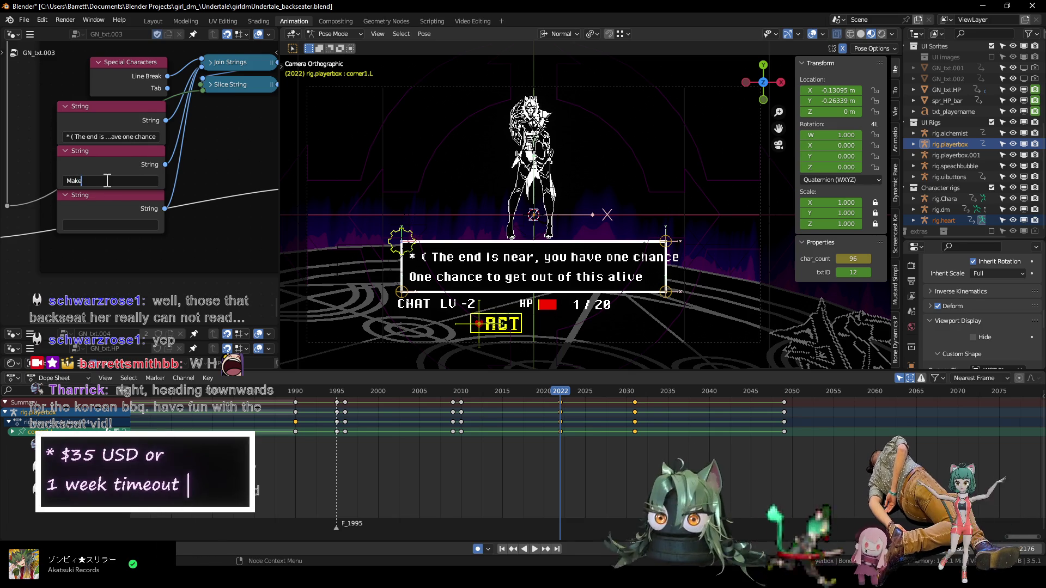
type(" your choice")
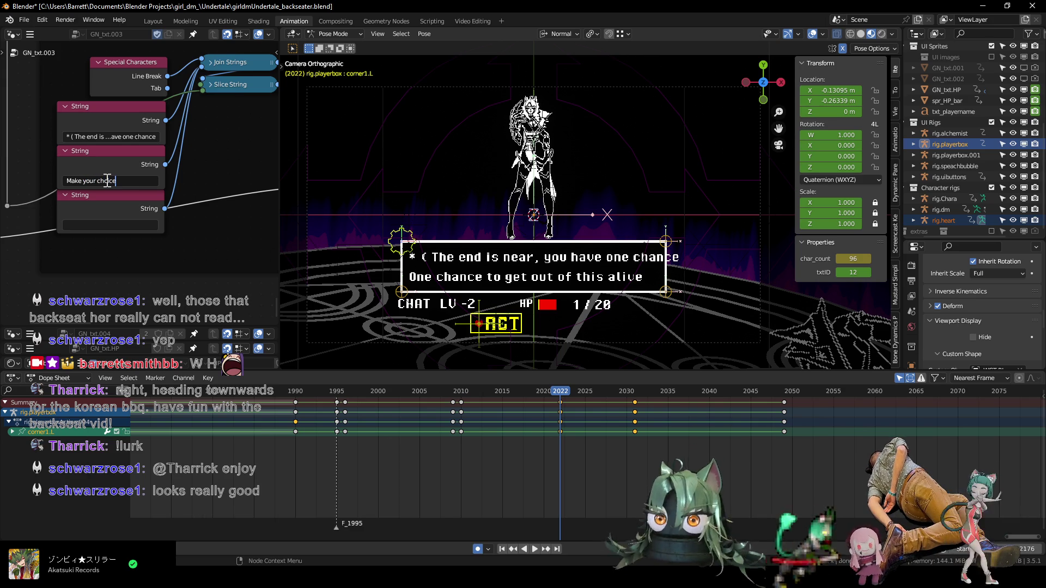
type(". )")
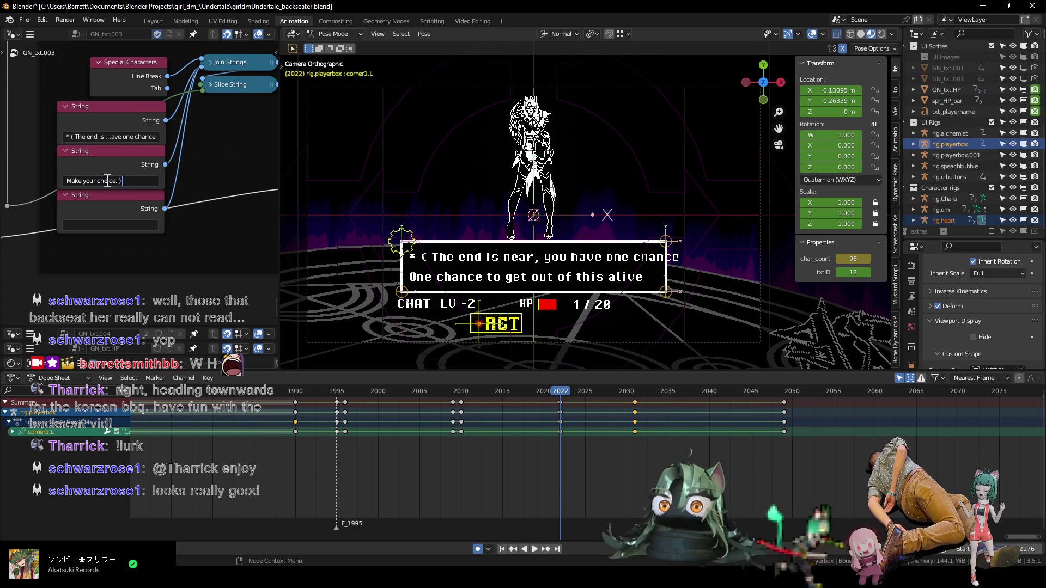
key("Return")
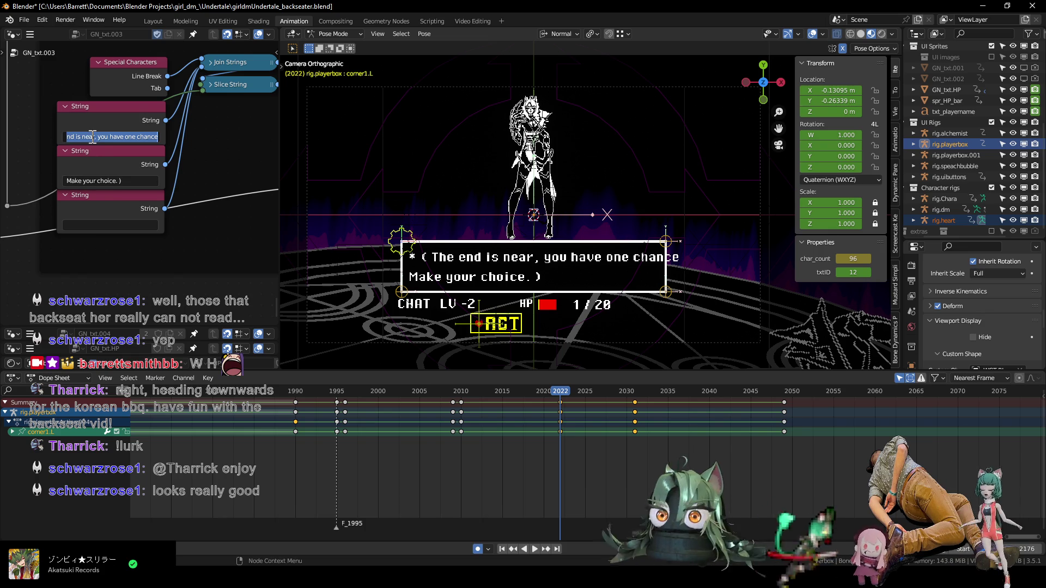
- Replace the first line's ending phrase with ", Make your choice."
left_click_drag(111, 135, 57, 138)
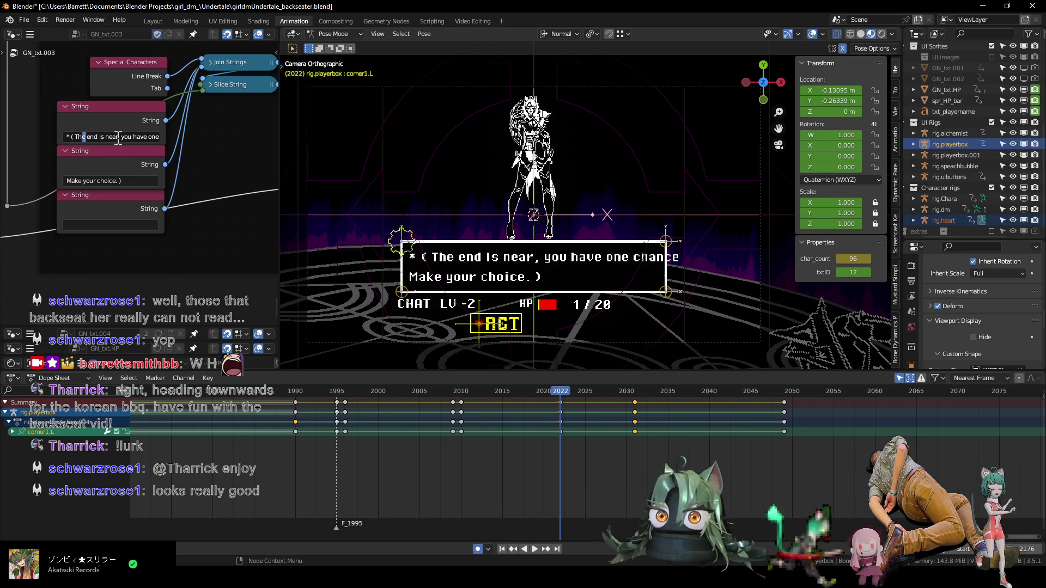
left_click_drag(122, 138, 148, 140)
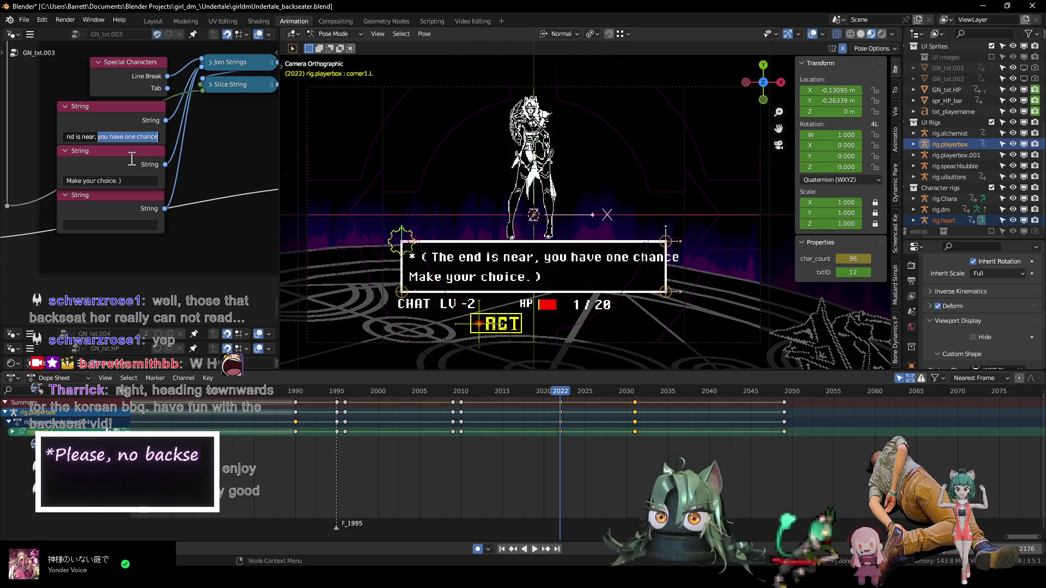
key("BackSpace")
key("BackSpace")
key("BackSpace")
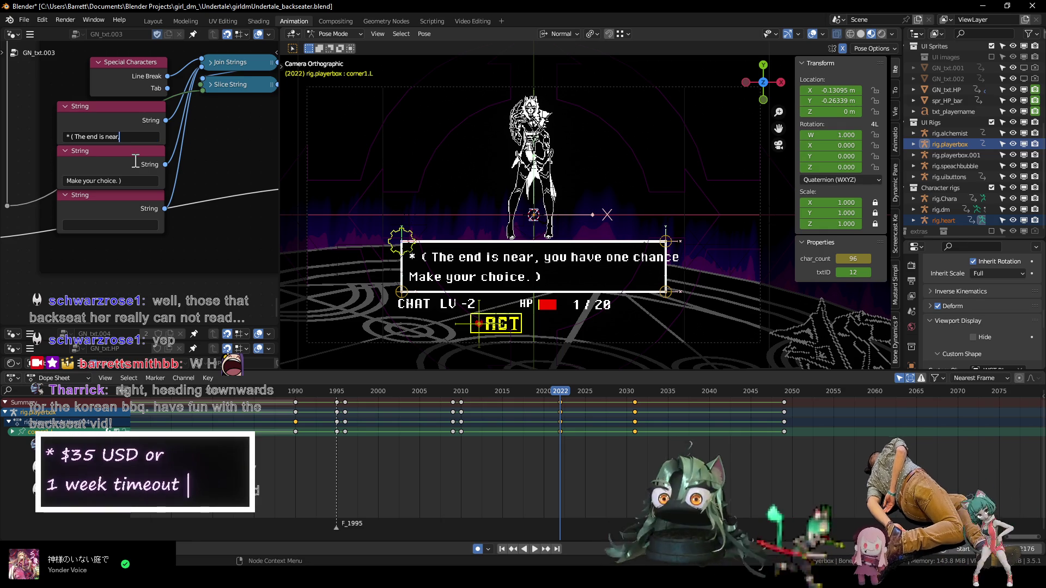
type(", Ma")
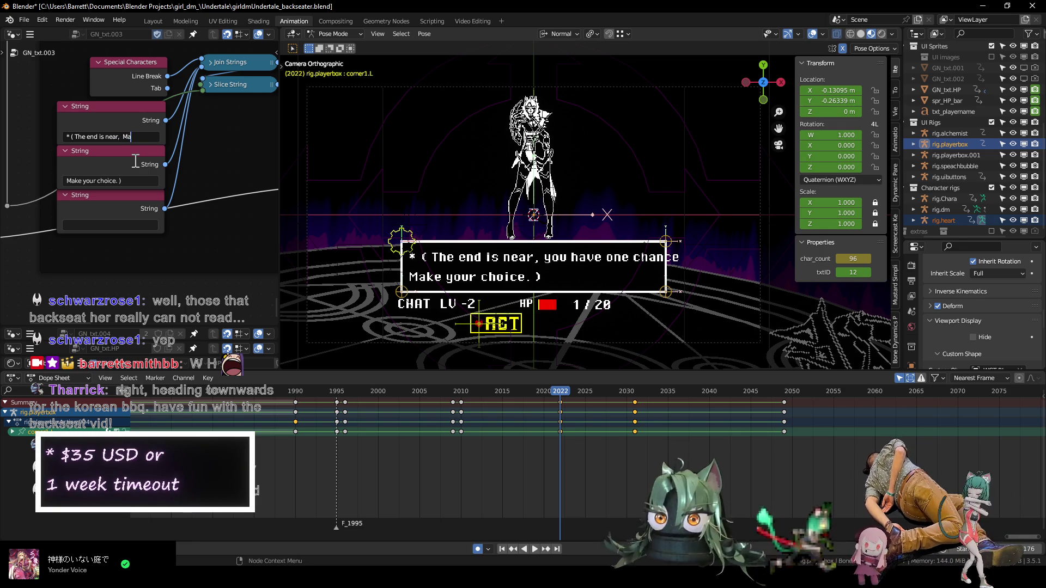
type("ke your choice")
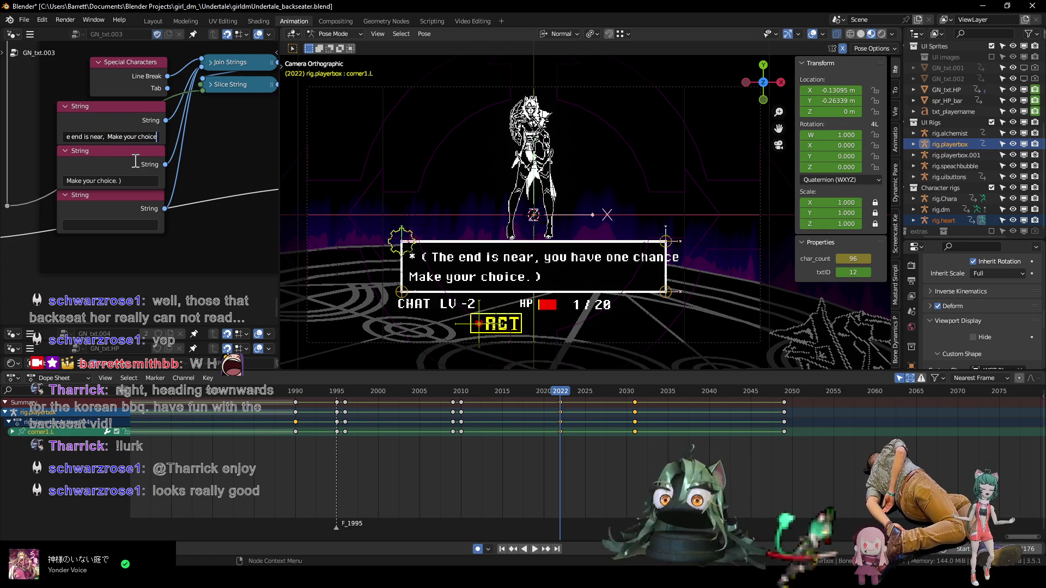
type(" )")
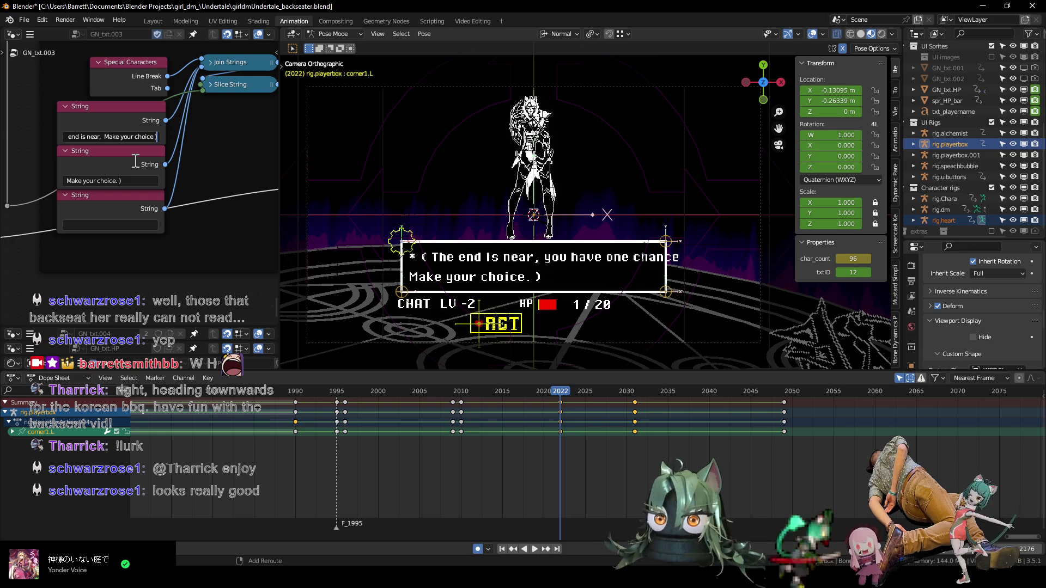
key("BackSpace")
key("BackSpace")
type(".")
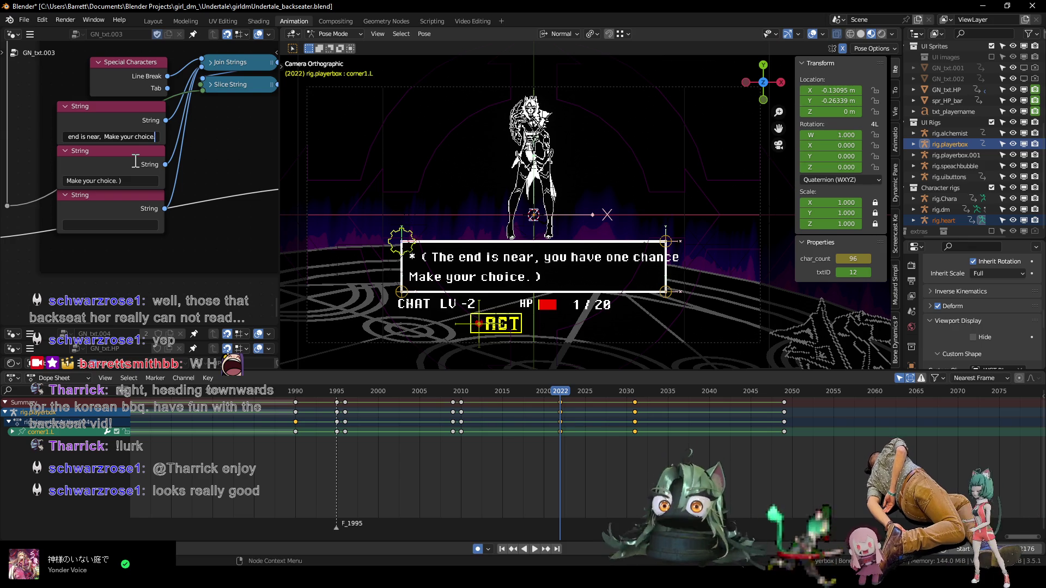
key("Return")
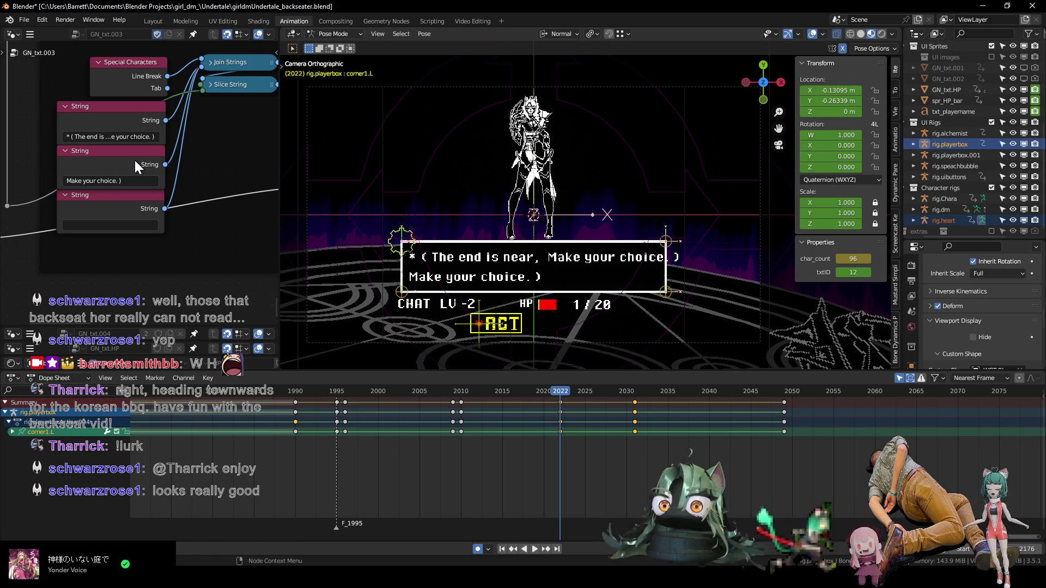
- Change the first line's sentence to "This is your last chance"
double_click(72, 137)
left_click(76, 136)
left_click_drag(121, 140, 195, 148)
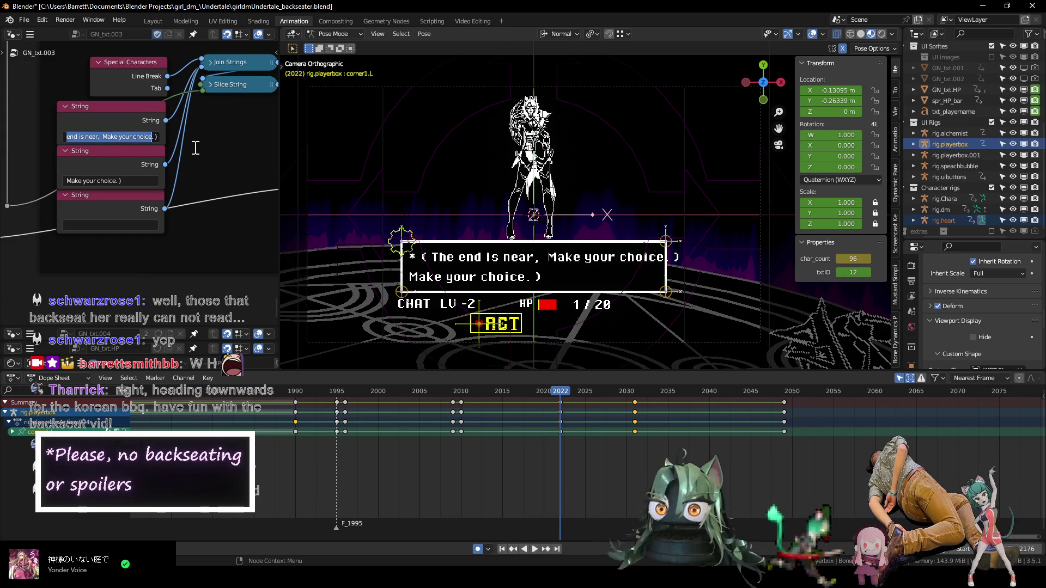
type("* ( This is your")
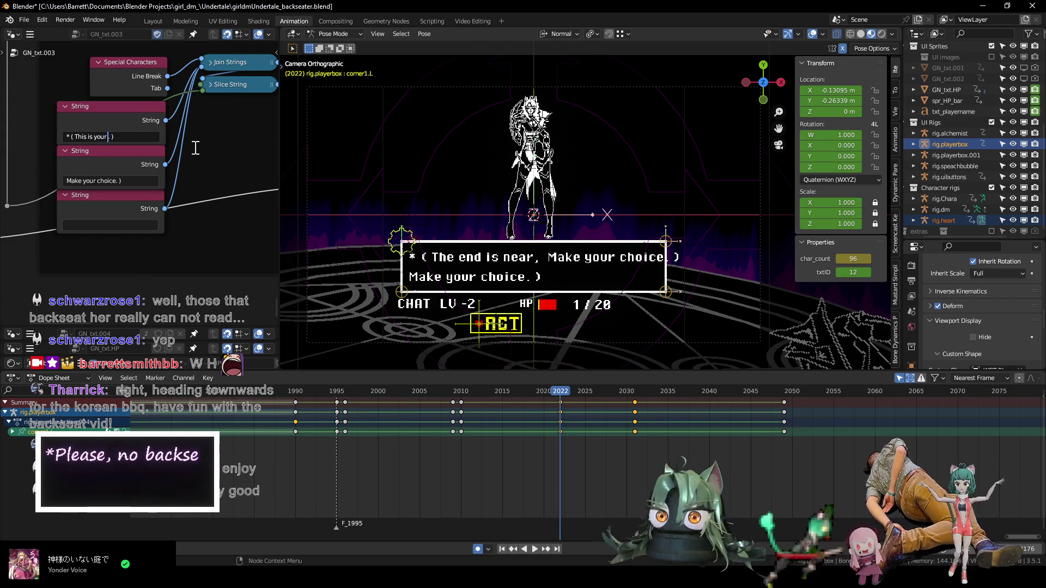
type(" last chance")
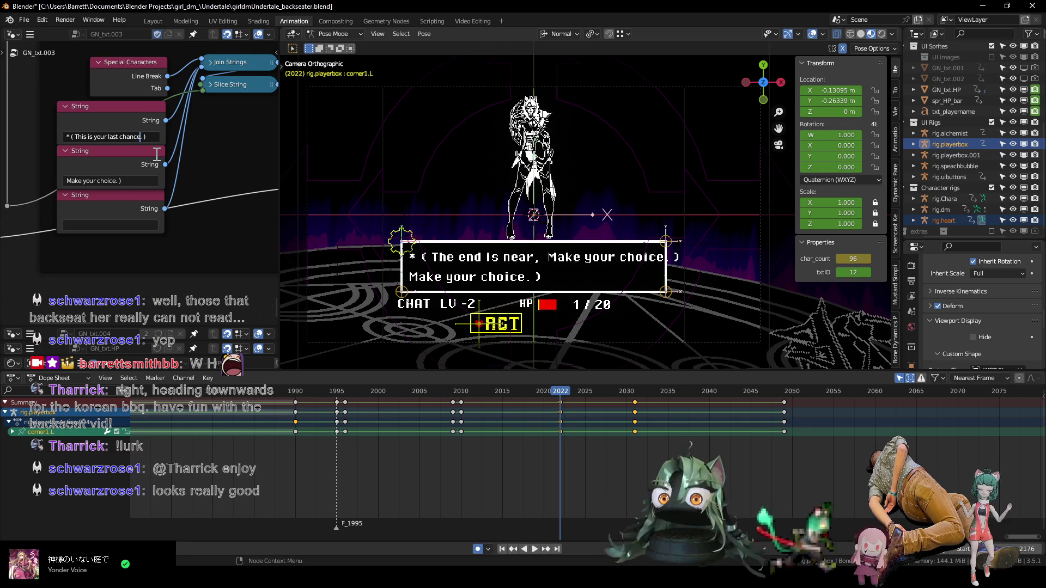
type(".")
key("Return")
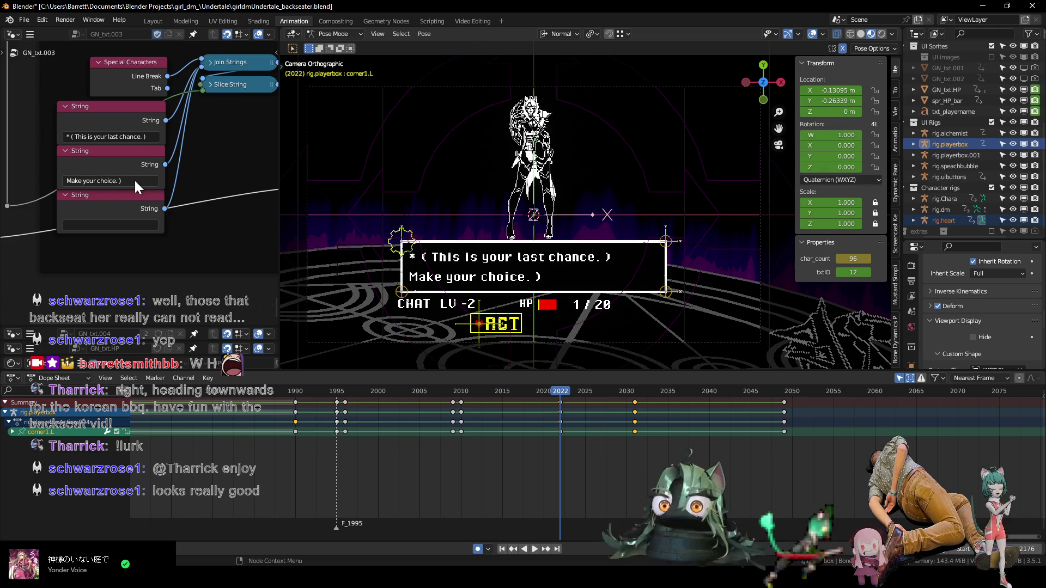
- Remove the closing bracket from the first dialogue line
left_click(146, 137)
left_click(141, 136)
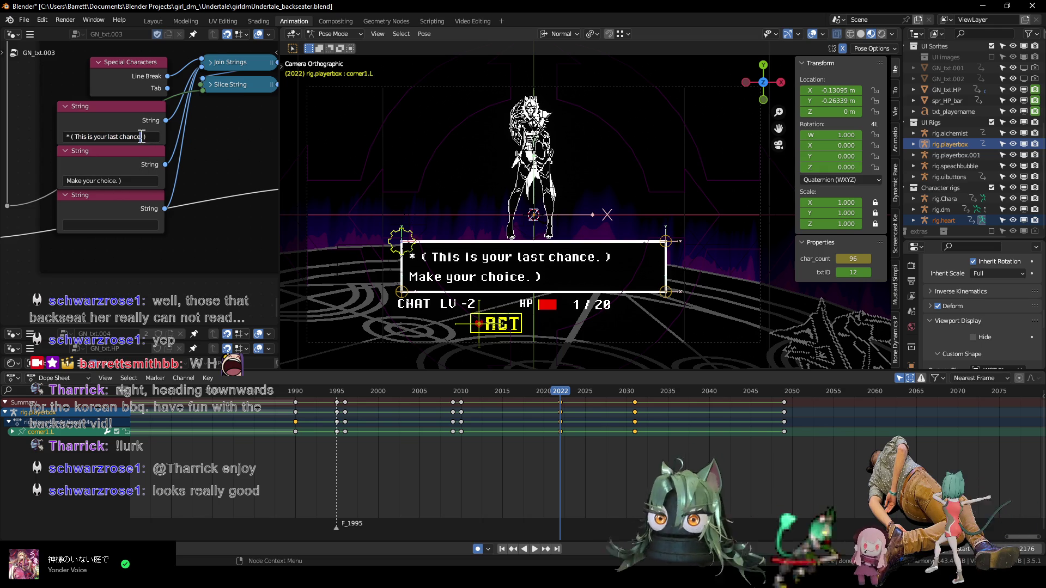
key("BackSpace")
key("Return")
- Set the second line to " to avoid a horrible fate.)" with a leading space
left_click(133, 181)
type("to a")
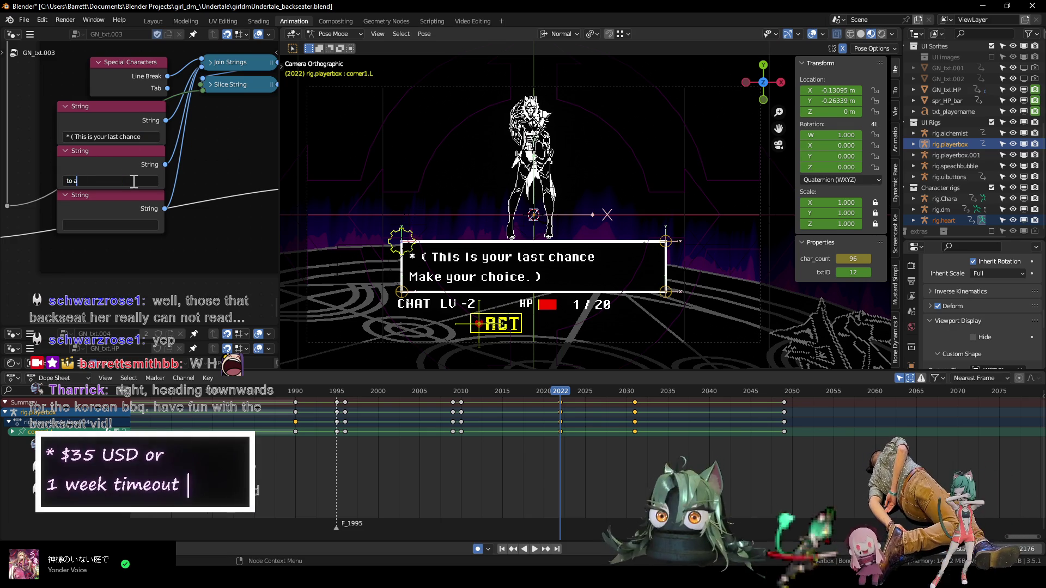
type("void a ho")
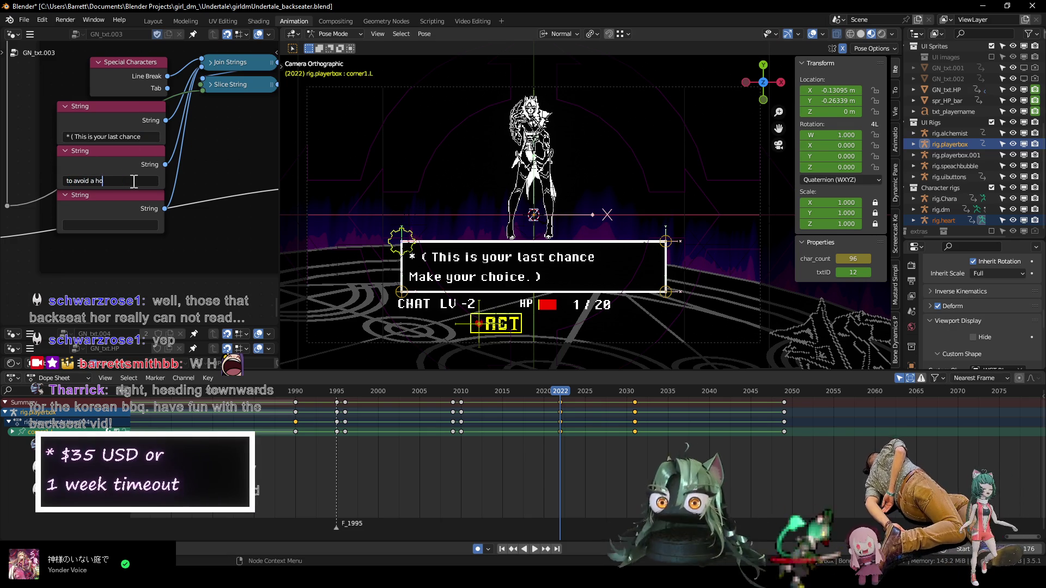
type("rrible fate")
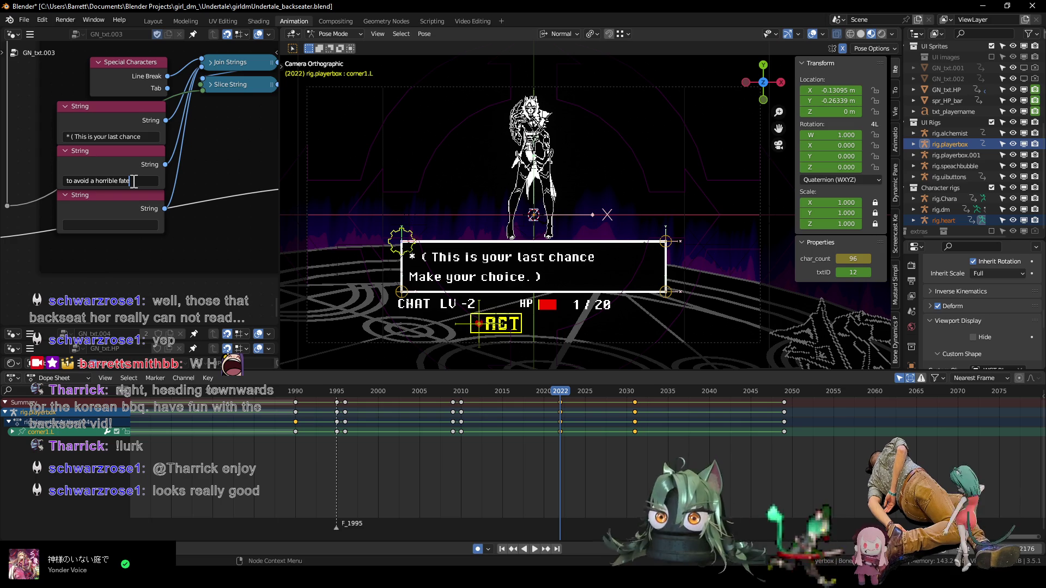
type(".)")
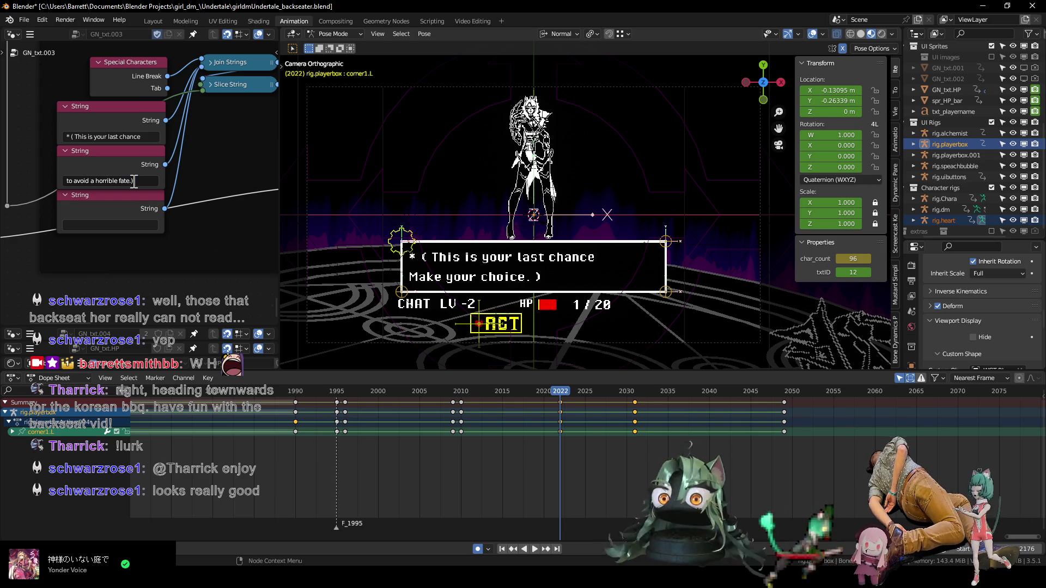
key("Return")
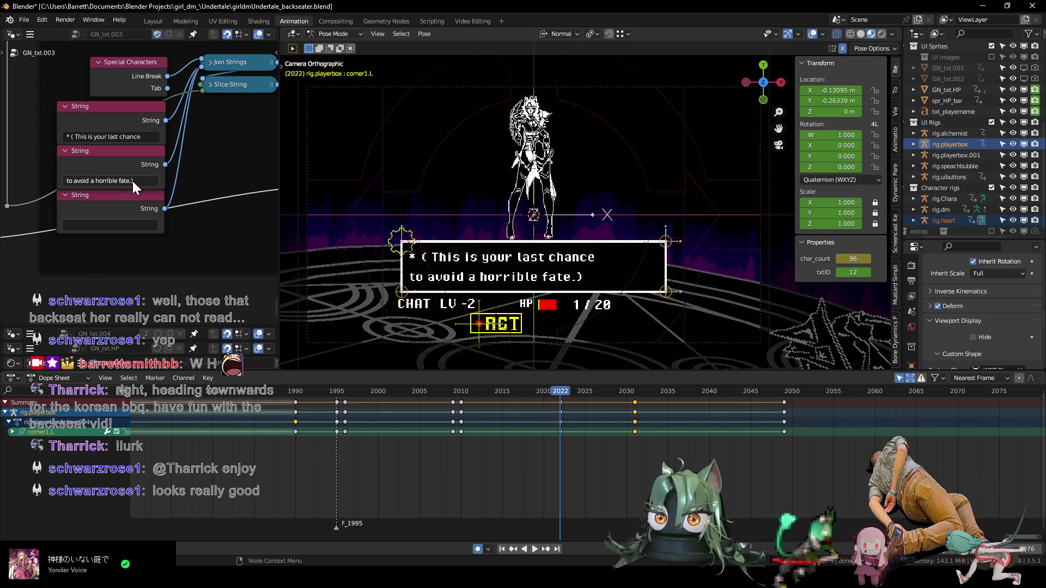
left_click(64, 182)
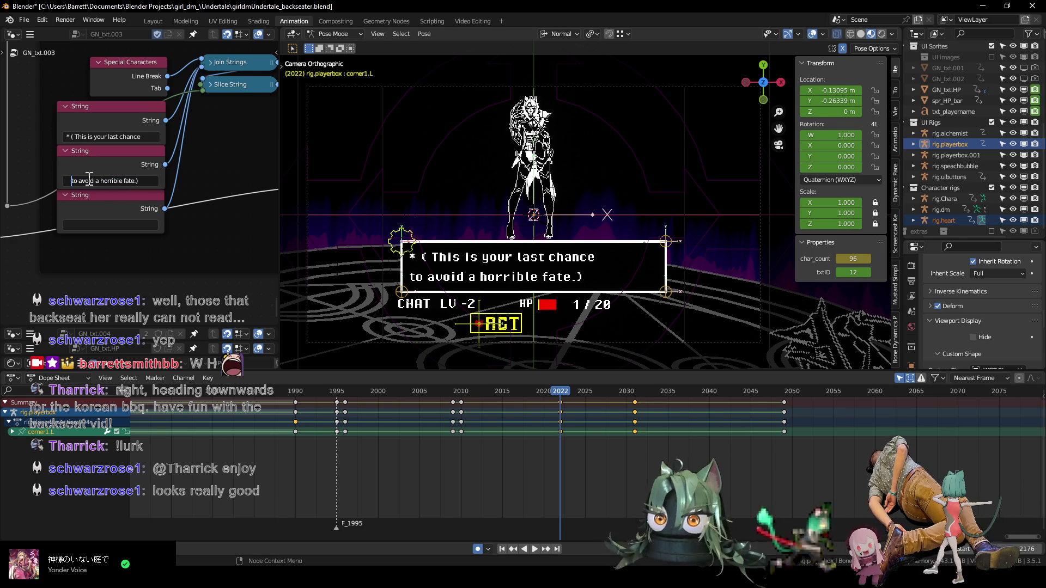
key("Return")
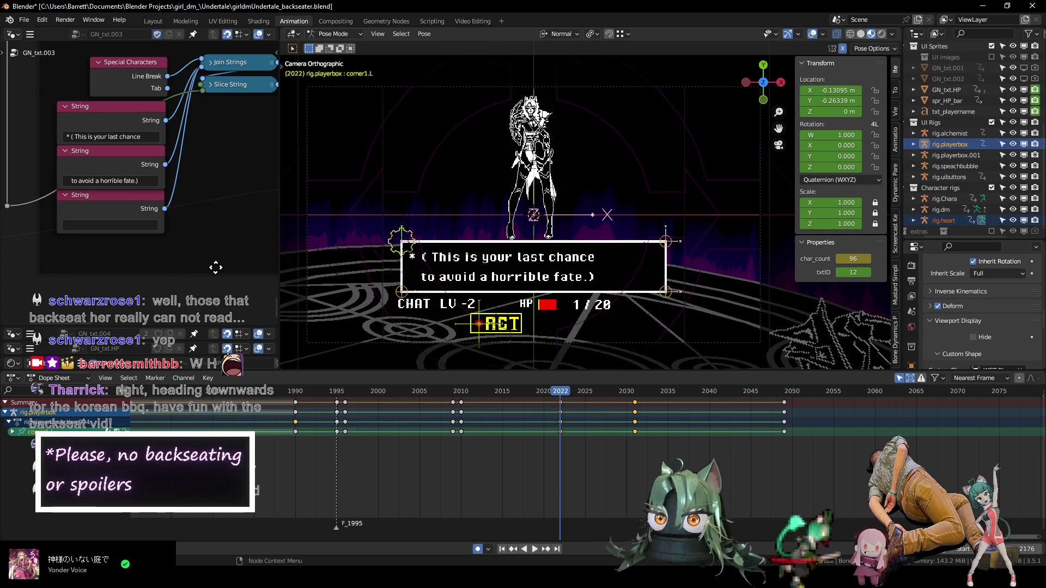
scroll(196, 239, "down", 2)
- Duplicate the Text 12 node frame and place the copy straight below it
scroll(181, 215, "down", 2)
scroll(152, 210, "down", 1)
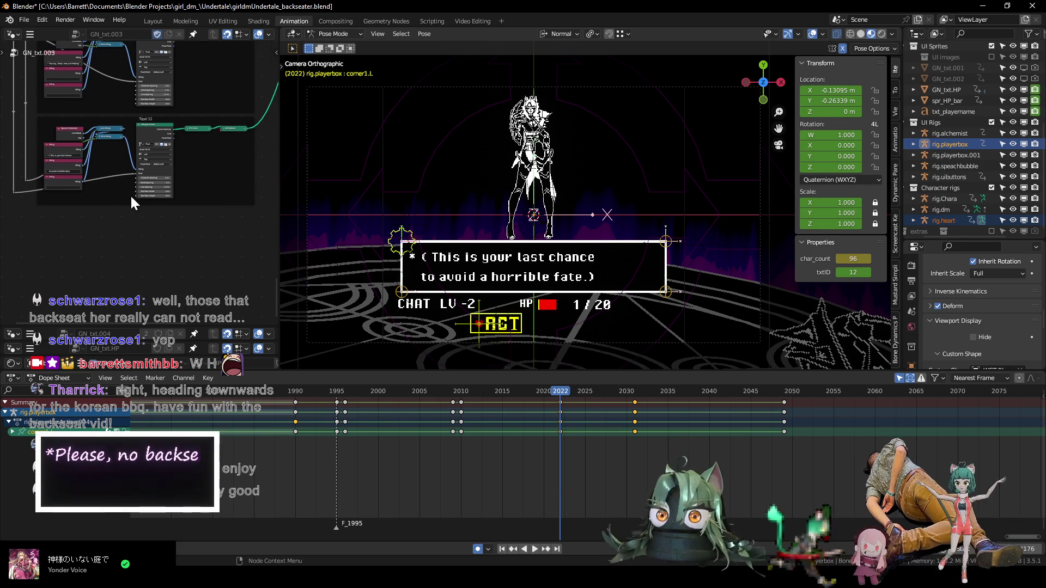
mouse_move(262, 222)
left_mouse_down()
mouse_move(22, 114)
mouse_move(33, 113)
left_mouse_up()
key("shift+d")
key("y")
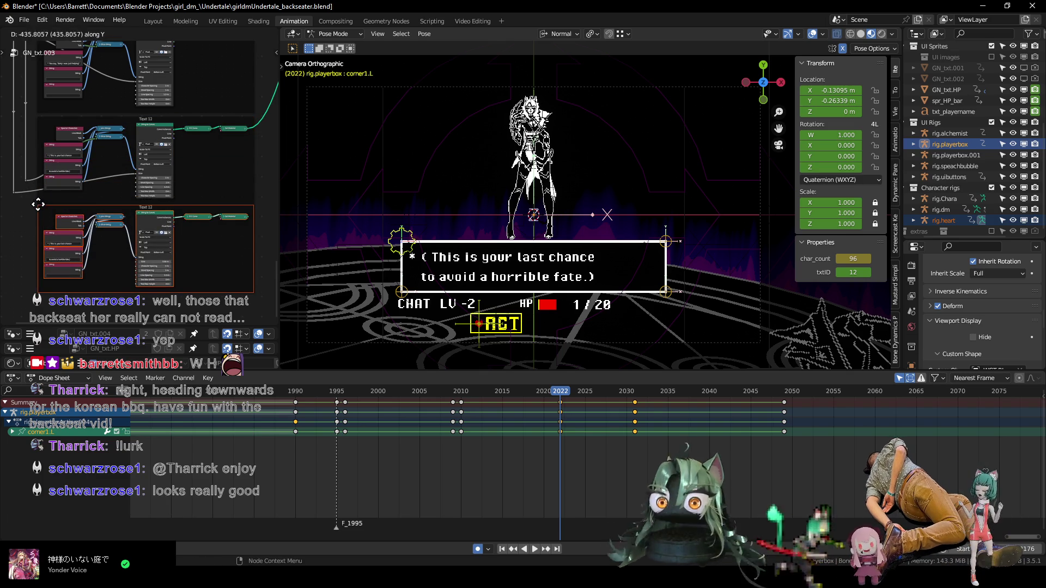
left_click(38, 207)
scroll(157, 162, "up", 3)
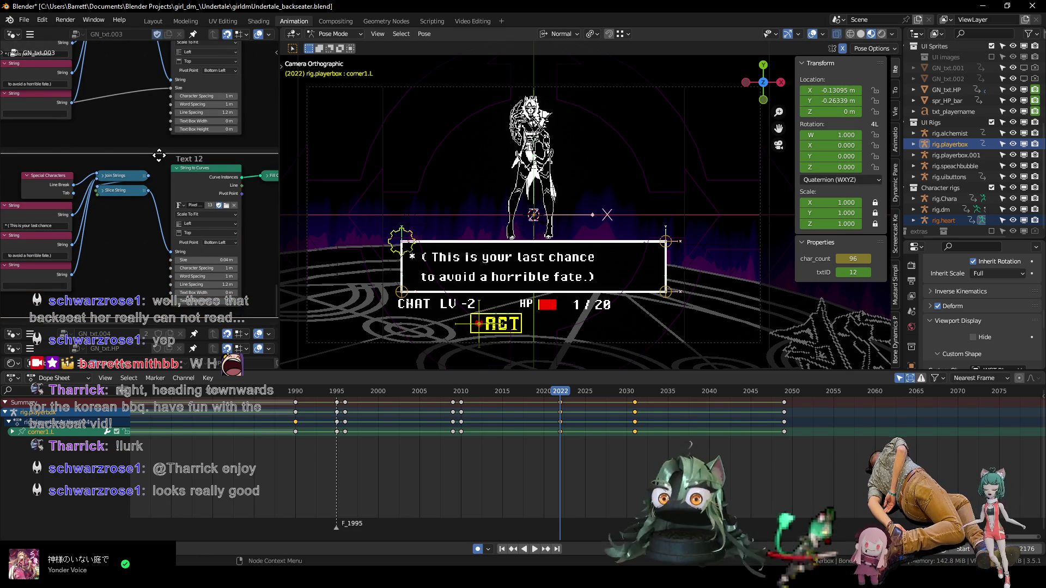
- Relabel the copied node frame as "Text 13"
key("F2")
key("BackSpace")
type("3")
key("Return")
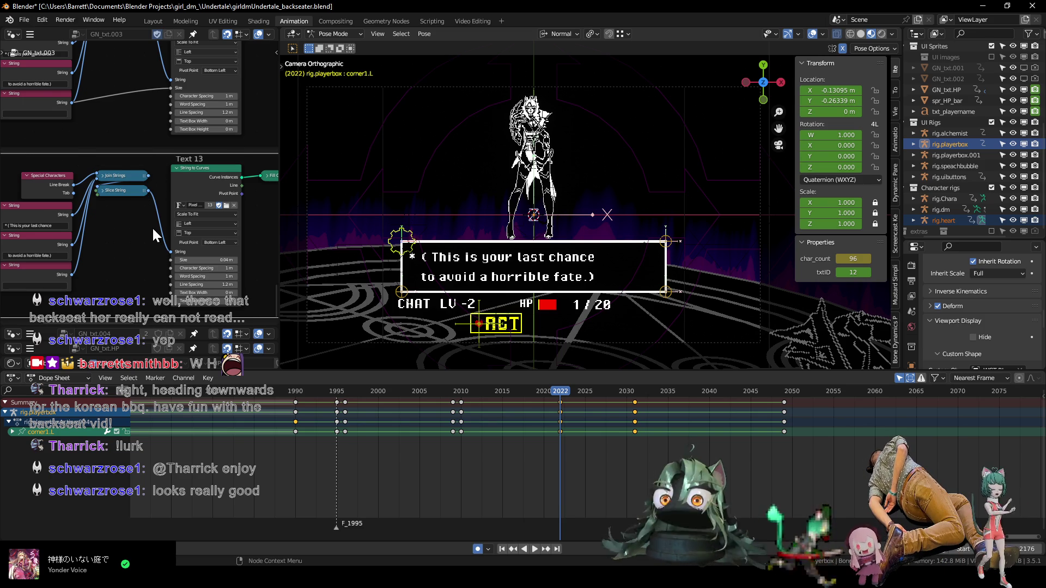
scroll(151, 227, "up", 3)
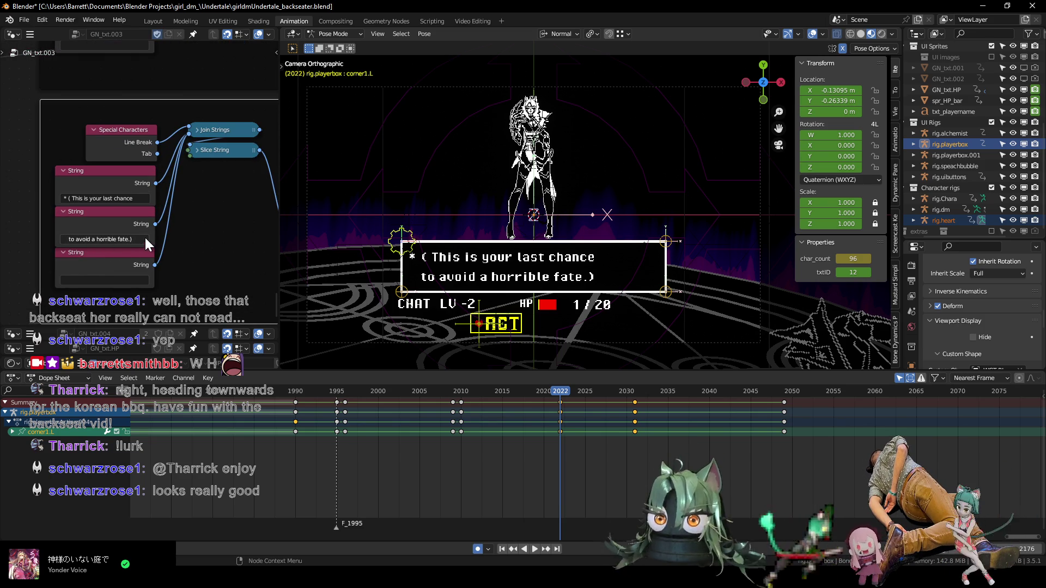
- Clear Text 13's second line and change its first line to "* ( Make your choice )"
key("ctrl+x")
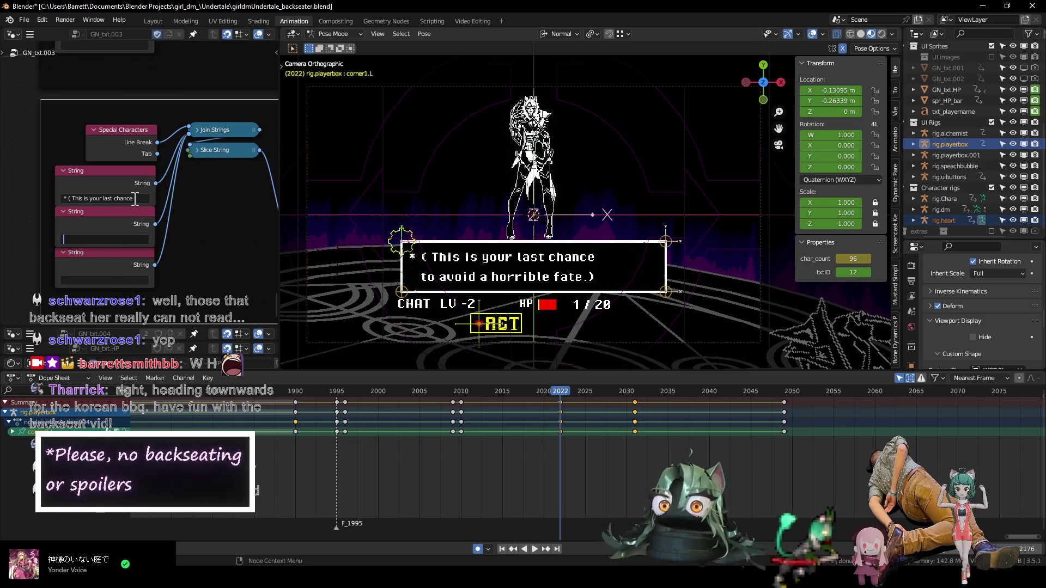
left_click(135, 196)
left_click_drag(71, 199, 154, 180)
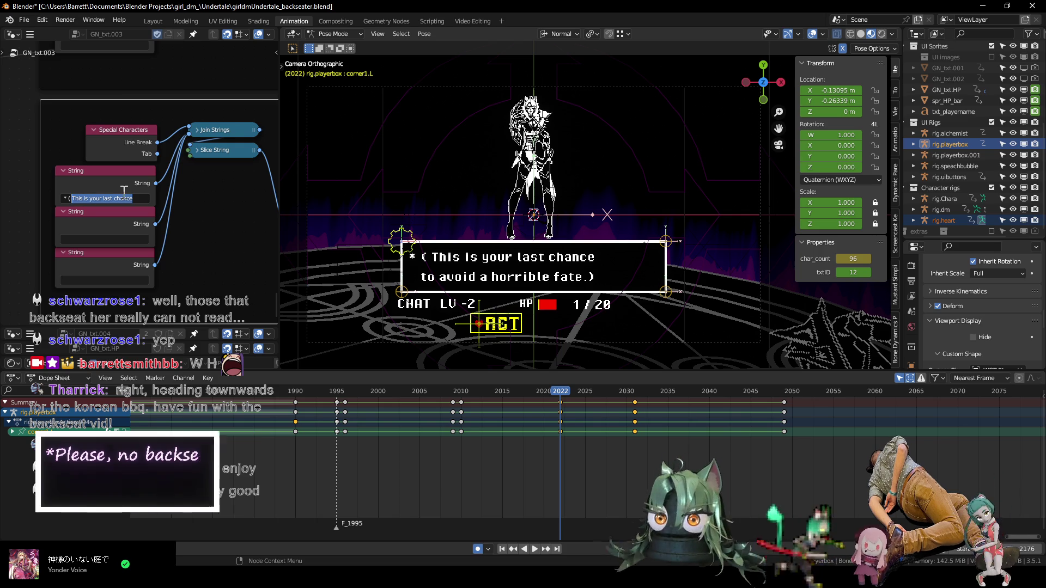
type("Make ")
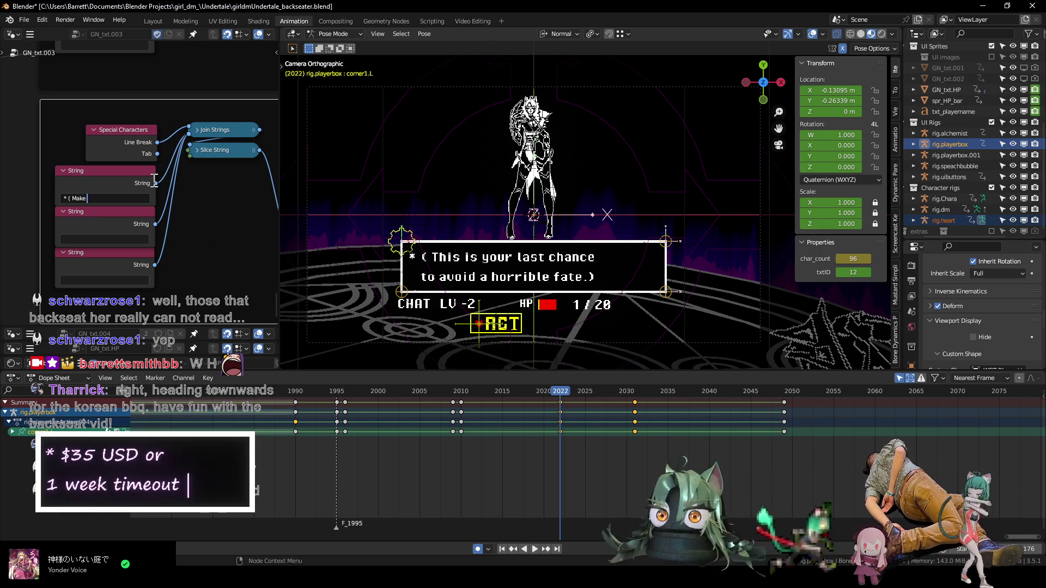
type("your choic")
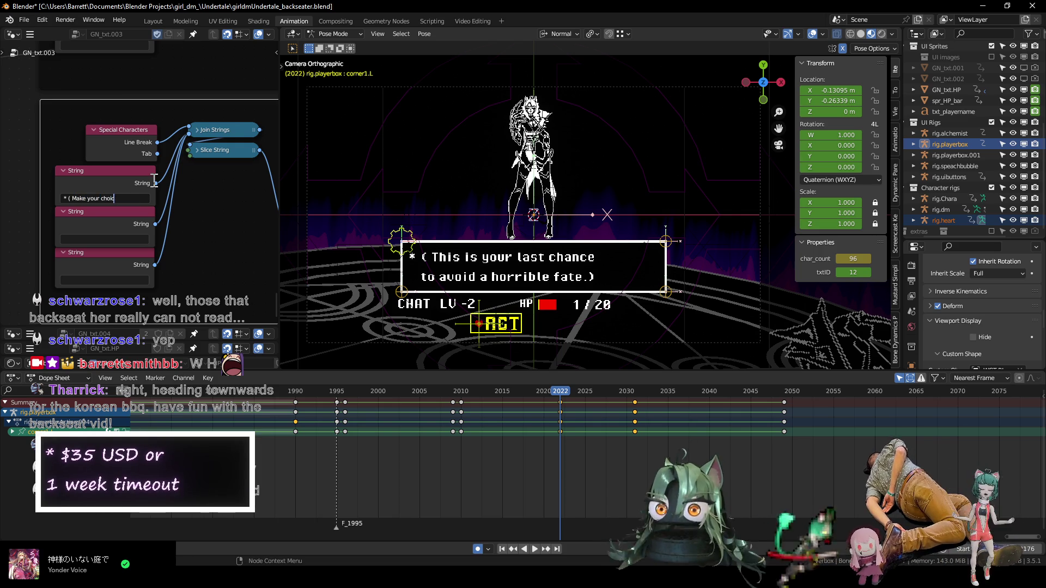
type("e )")
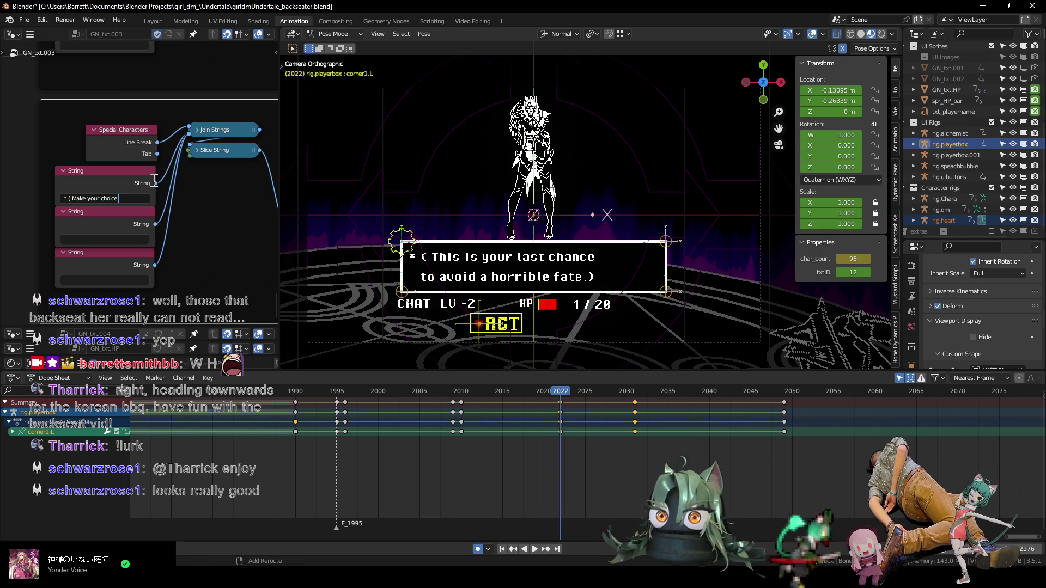
key("Return")
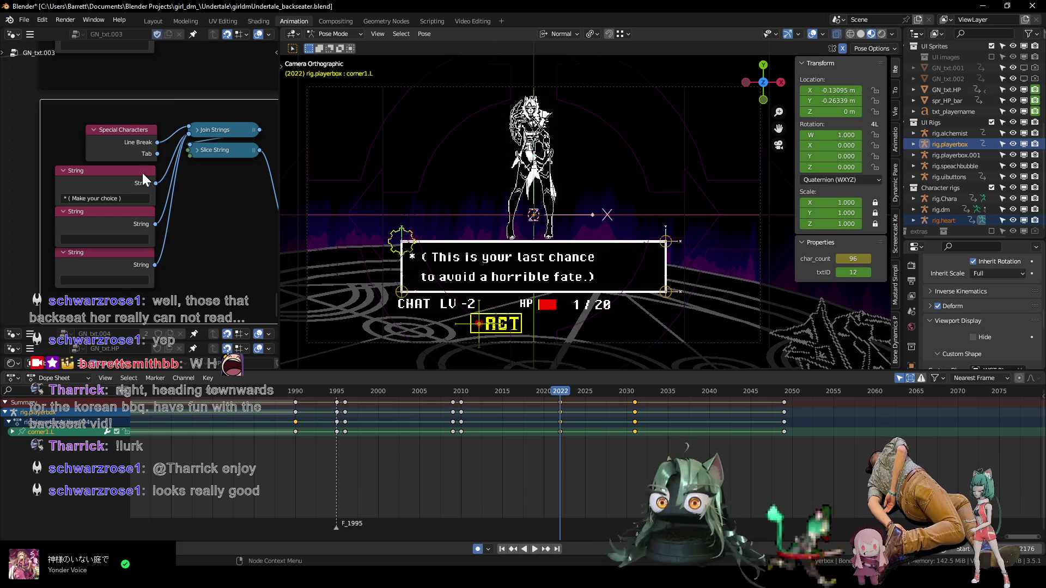
left_click(291, 391)
key("space")
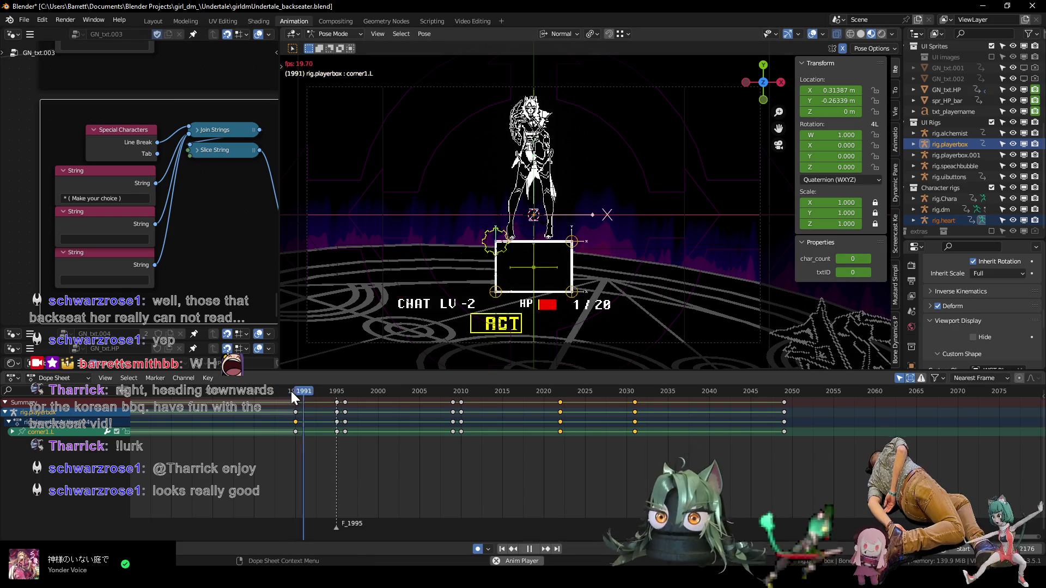
key("space")
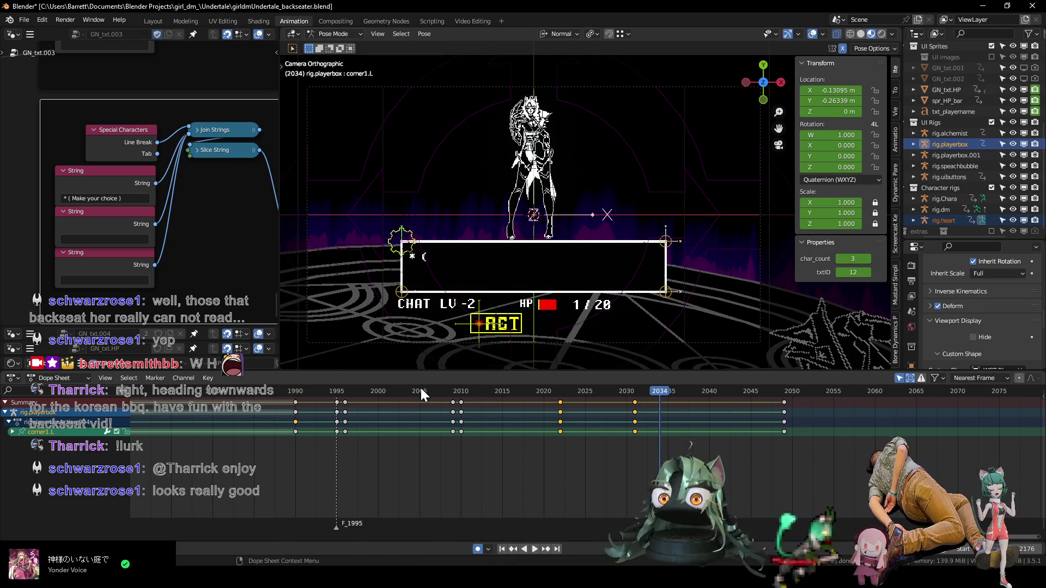
left_click_drag(431, 390, 288, 390)
key("space")
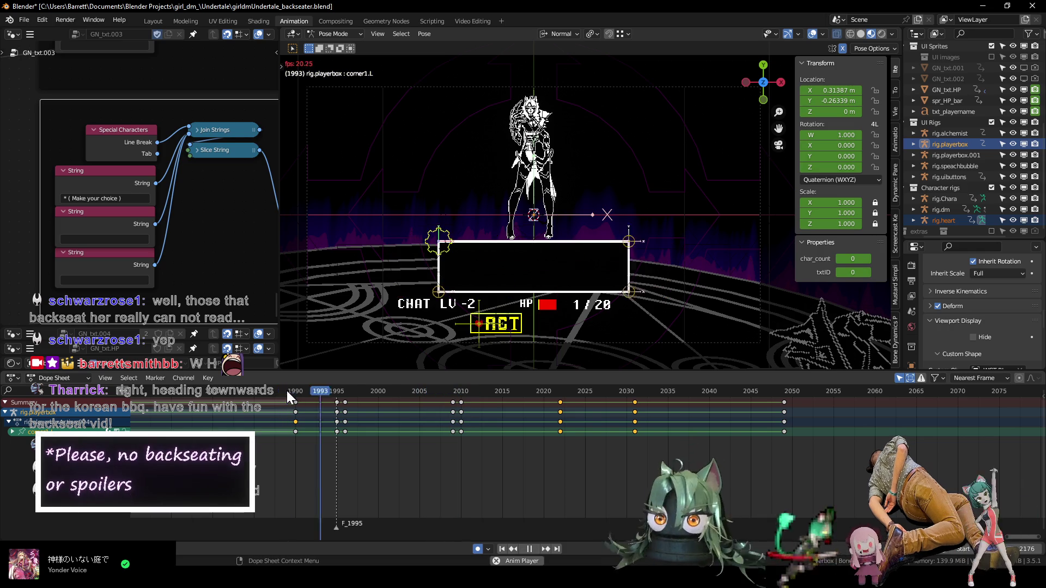
key("space")
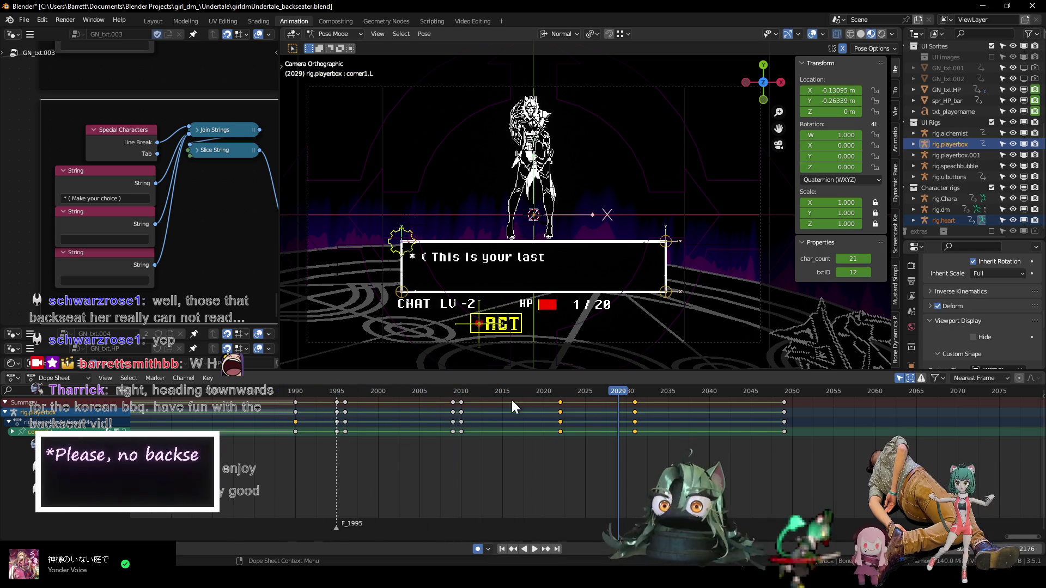
left_click_drag(446, 391, 462, 395)
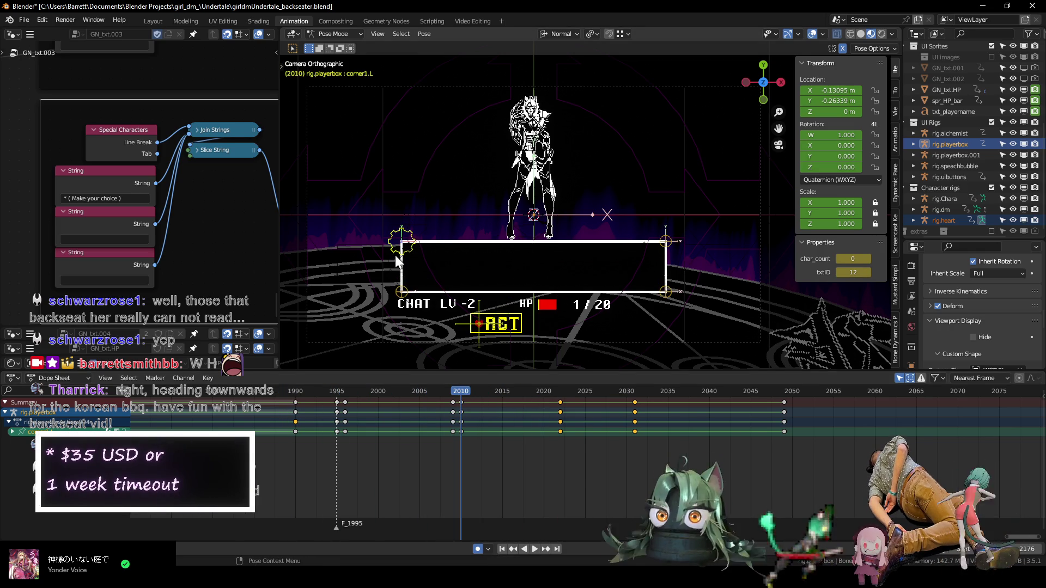
- In the Graph Editor, move a character-count keyframe later and preview the timing
key("ctrl+Tab")
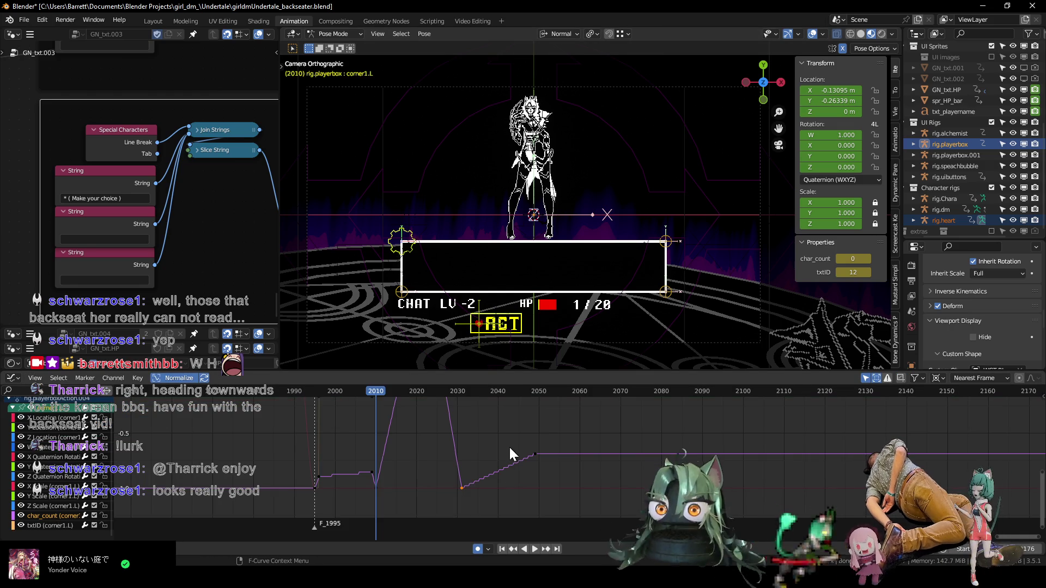
mouse_move(508, 430)
middle_mouse_down("ctrl")
mouse_move(513, 461)
mouse_move(447, 460)
middle_mouse_up("ctrl")
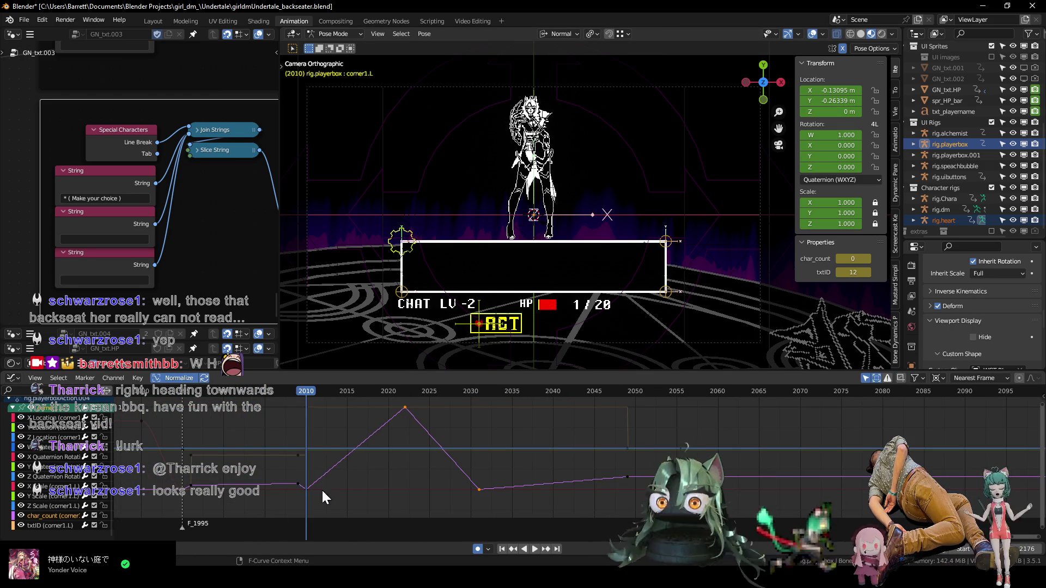
left_click(312, 491)
left_click(303, 483)
key("g")
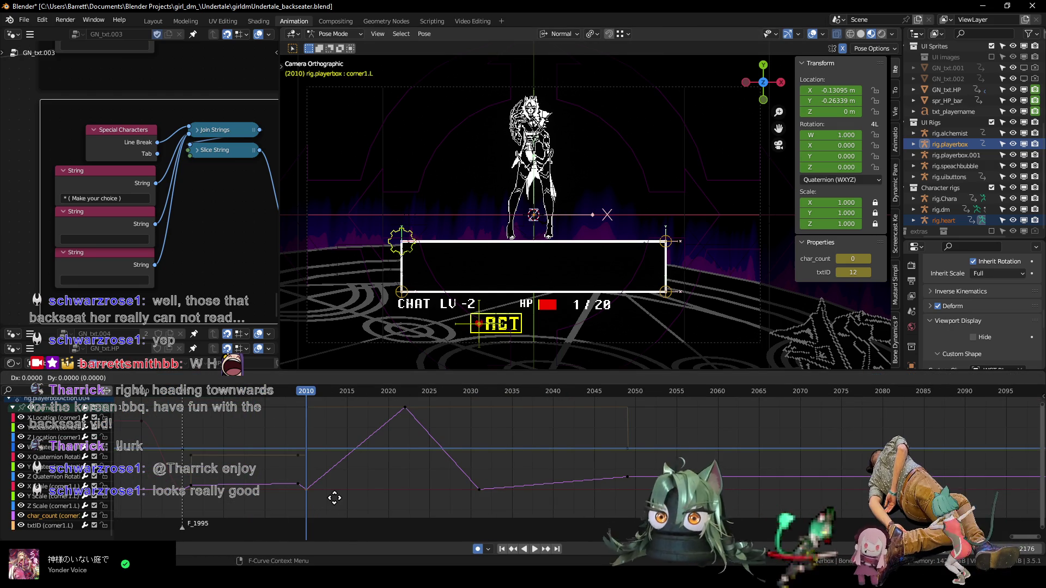
left_click(362, 497)
key("space")
left_click_drag(312, 392, 407, 408)
- Duplicate the frame-2022 peak keyframe to frame 2028 so the full line holds
left_click(414, 421)
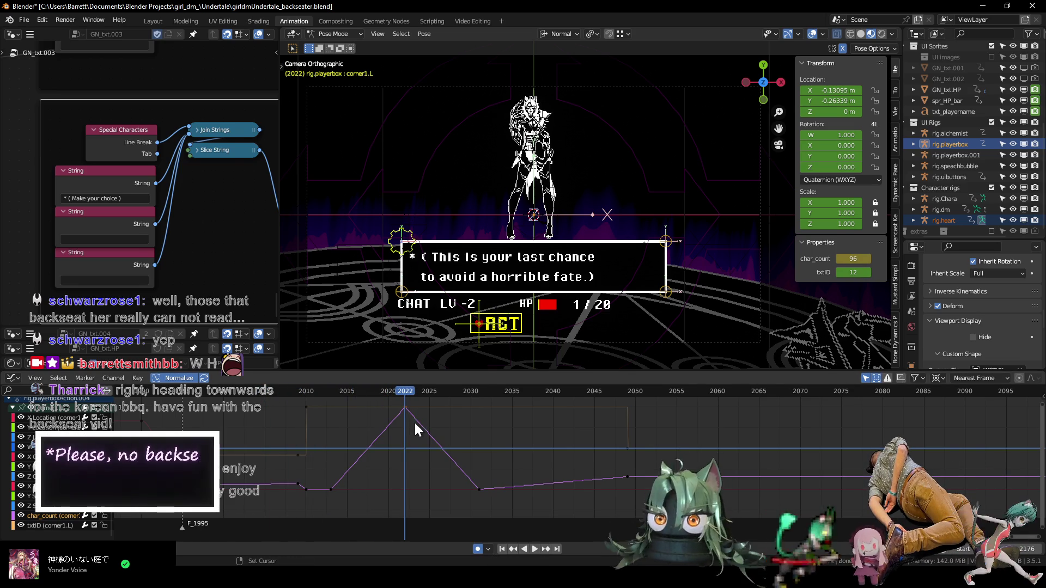
key("shift+d")
key("x")
left_click(468, 423)
scroll(420, 425, "down", 2)
left_click(324, 391)
key("space")
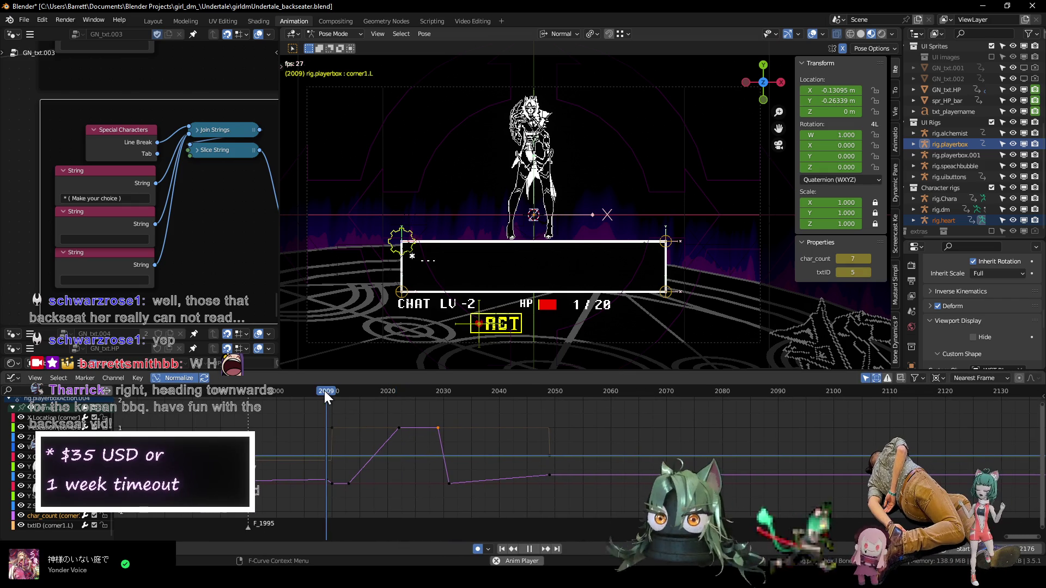
- Shift the keyframes after the hold 9 frames later
left_click_drag(388, 412, 566, 488)
key("g")
key("x")
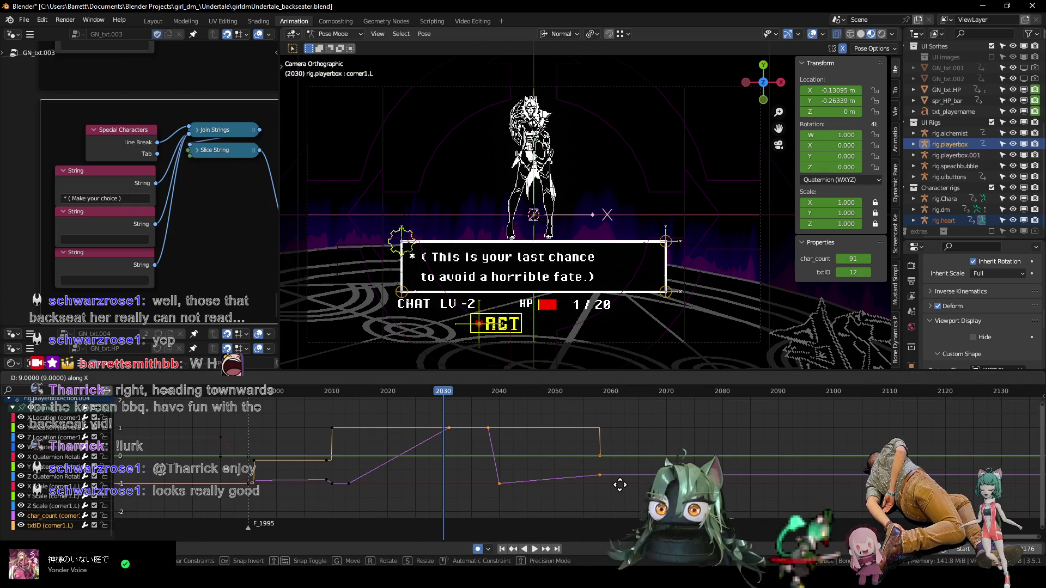
left_click(626, 485)
key("space")
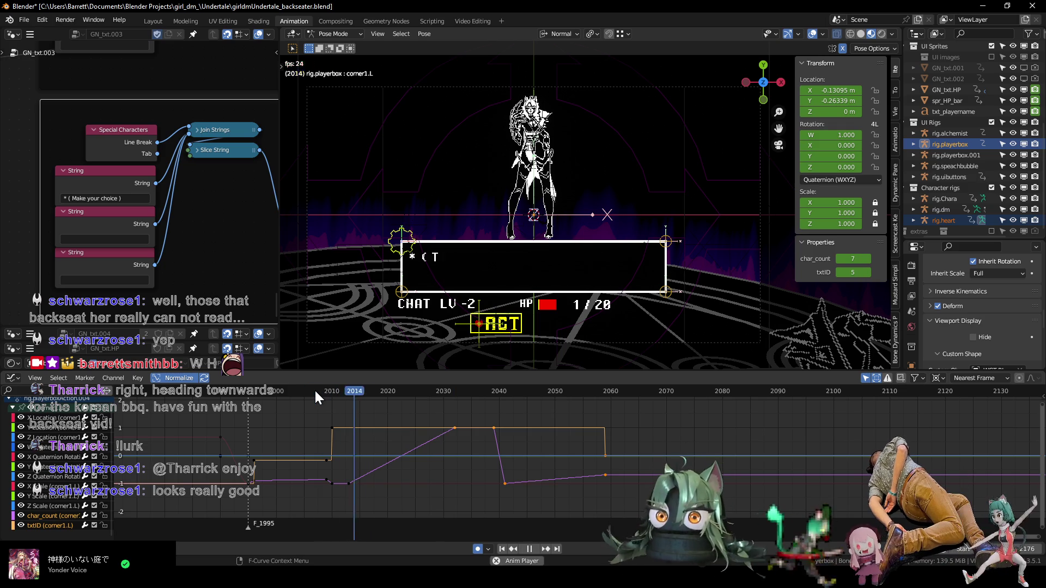
key("space")
- Shift the later orange-curve keyframes 14 frames later and replay from the start
left_click(492, 425)
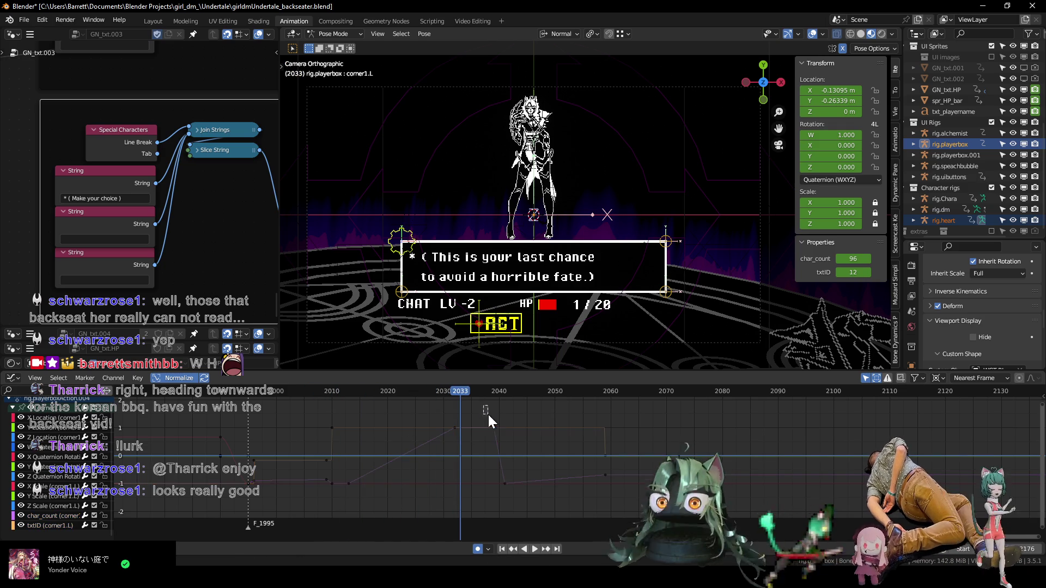
left_click_drag(430, 407, 768, 502)
key("g")
key("x")
left_click(299, 413)
key("space")
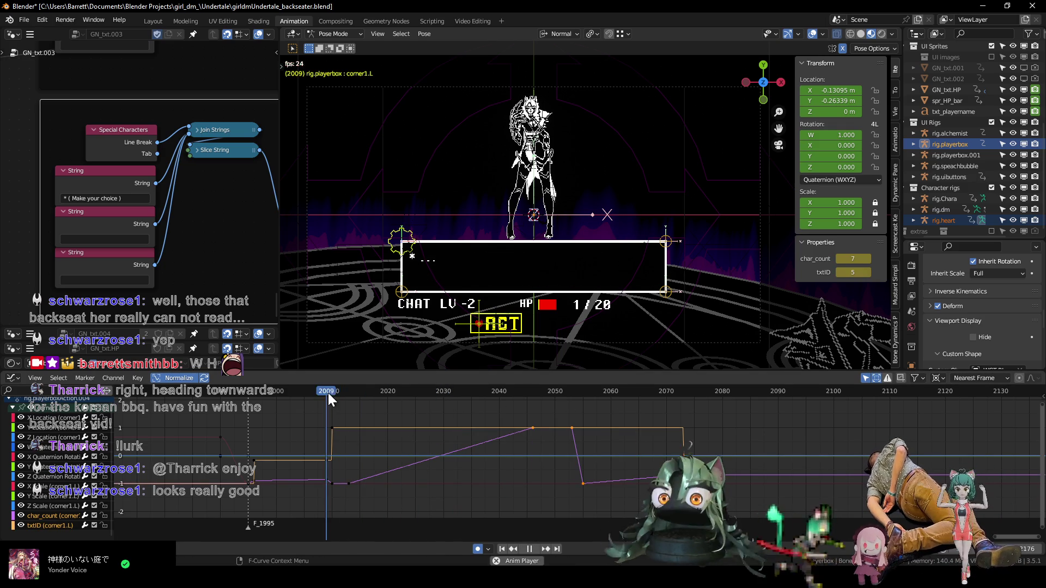
key("space")
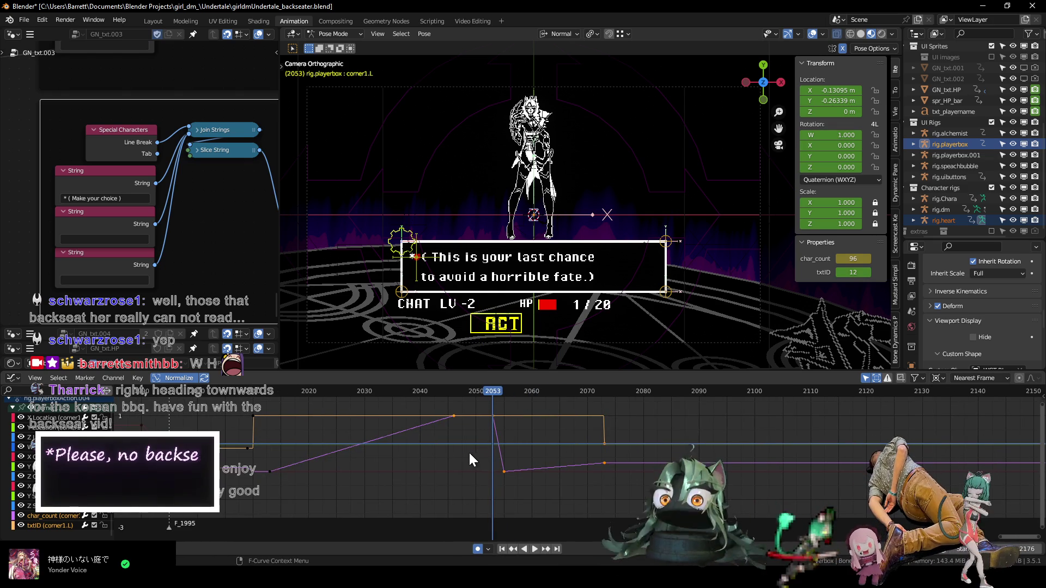
key("shift+Left")
key("space")
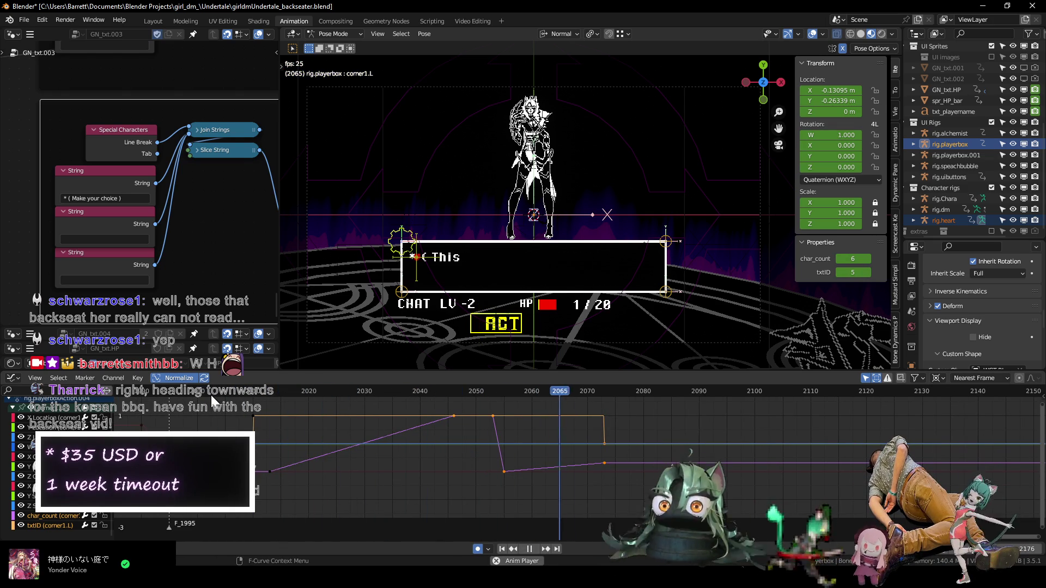
key("space")
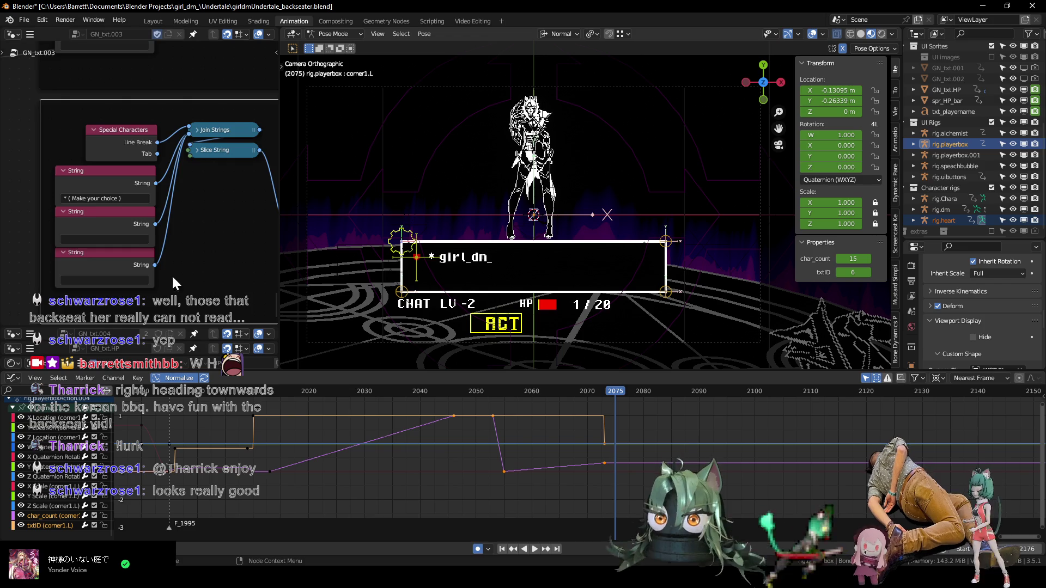
- Link the reroute to the lower node's Size and Slice String inputs
scroll(206, 259, "down", 2)
scroll(217, 274, "down", 2)
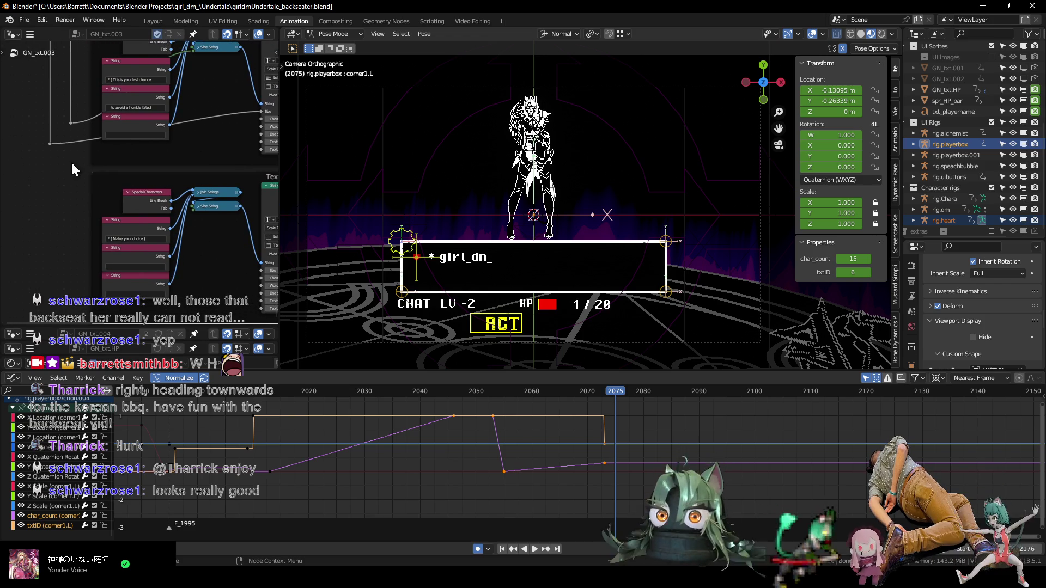
middle_click_drag(72, 164, 68, 160)
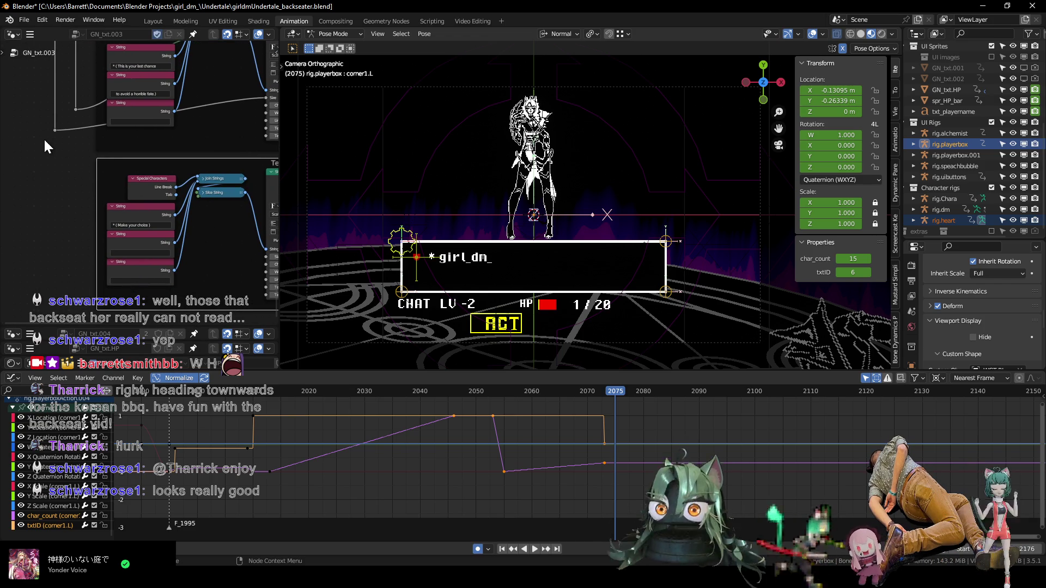
left_click_drag(56, 130, 223, 254)
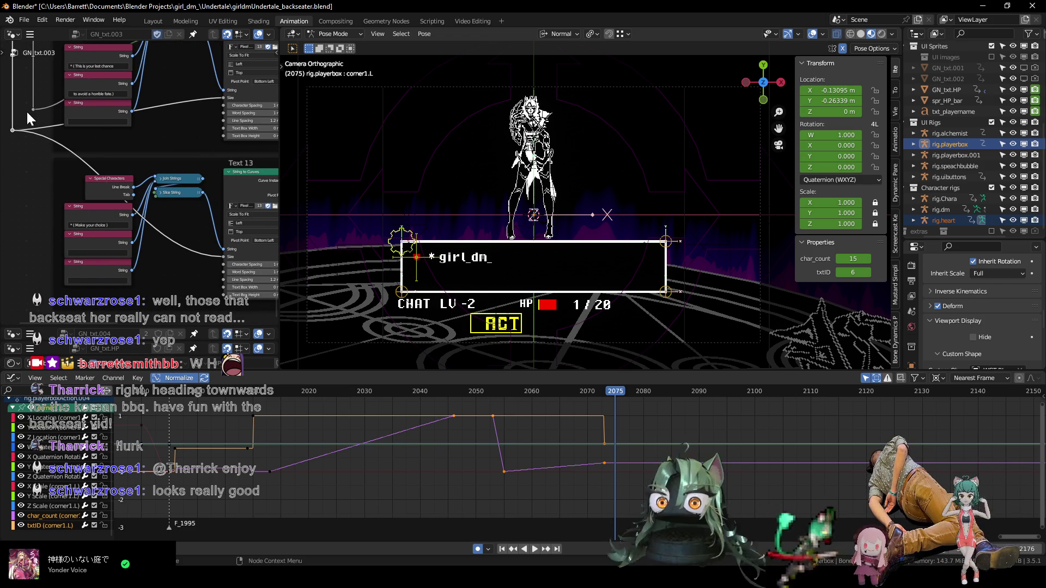
left_click_drag(33, 108, 155, 199)
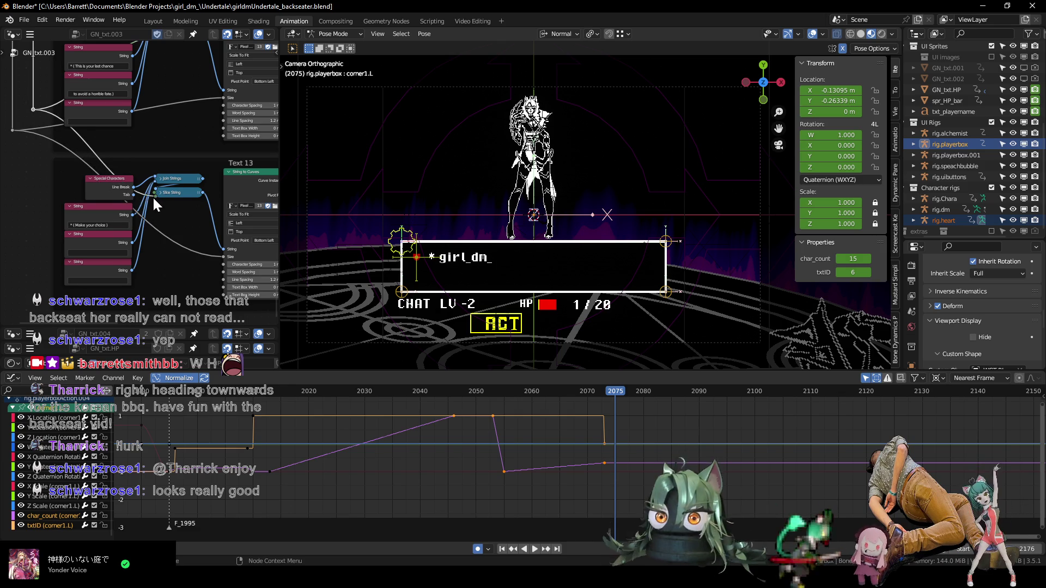
- Route the links down to the lower String node through repositioned reroute points
scroll(158, 180, "left", 5)
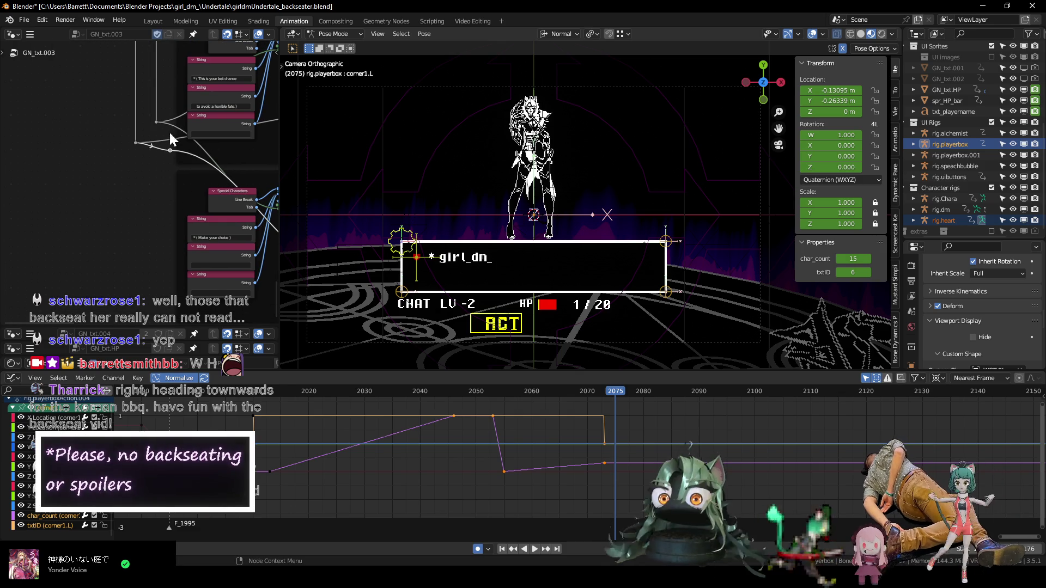
right_click_drag(171, 153, 167, 117, "shift")
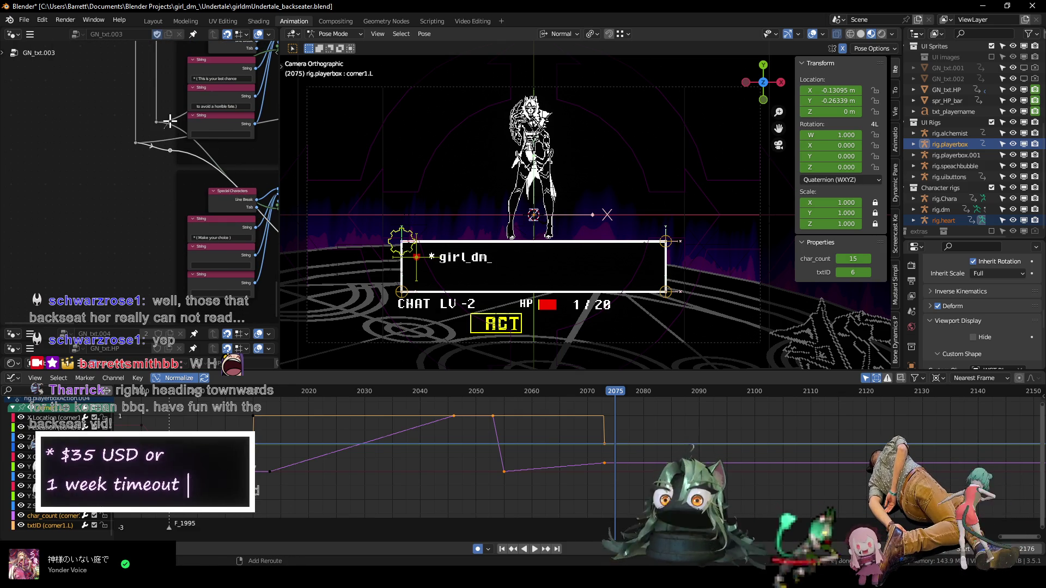
left_click_drag(171, 151, 135, 254)
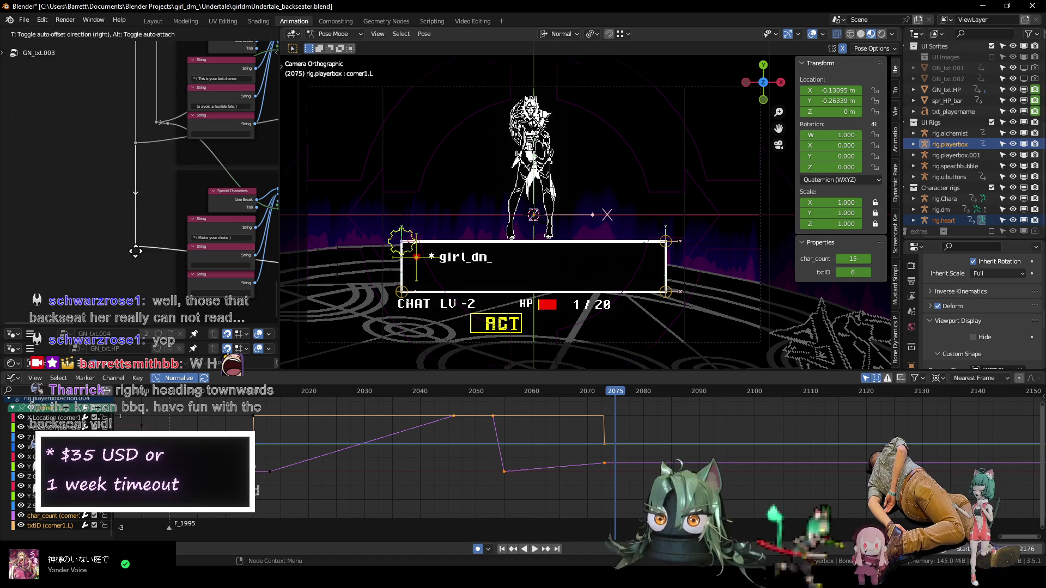
left_click_drag(168, 122, 165, 165)
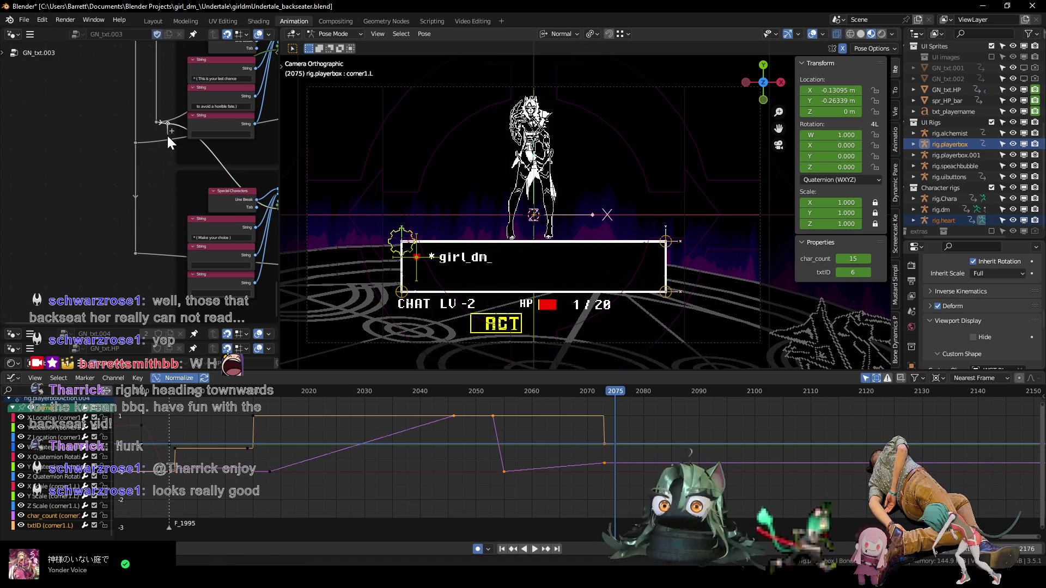
key("Escape")
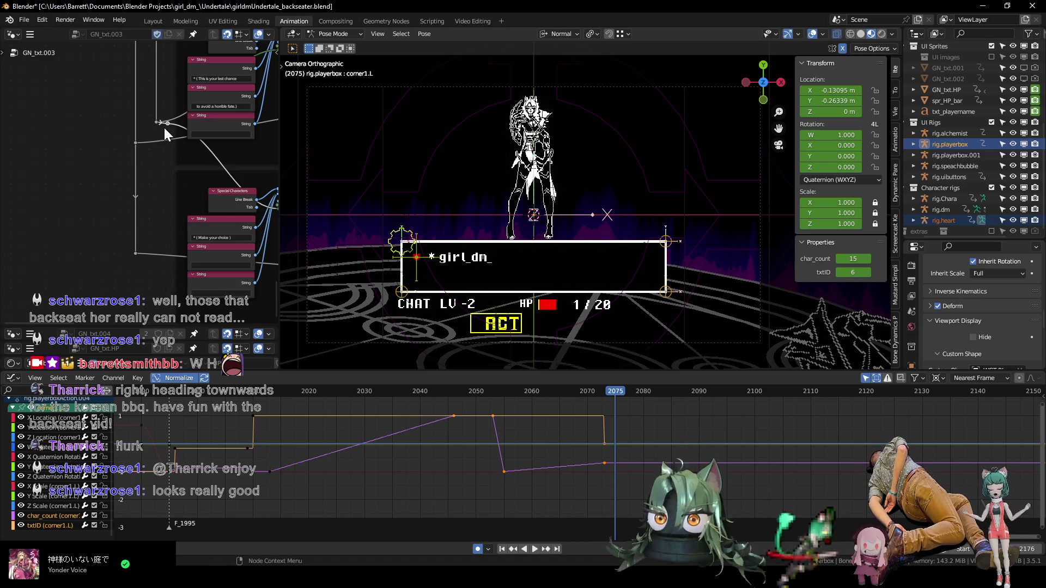
left_click_drag(164, 127, 153, 214)
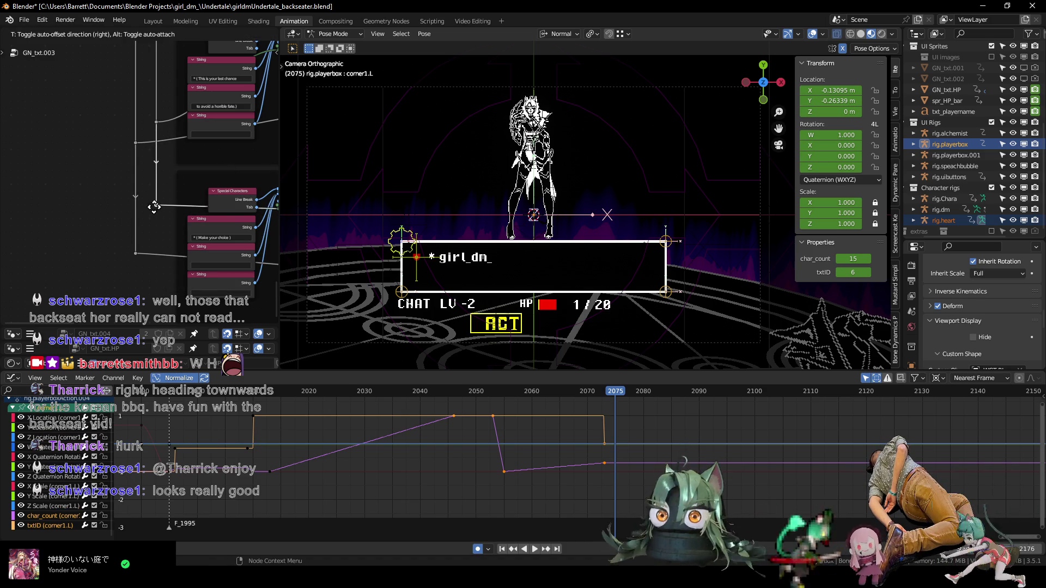
left_click_drag(152, 197, 153, 197)
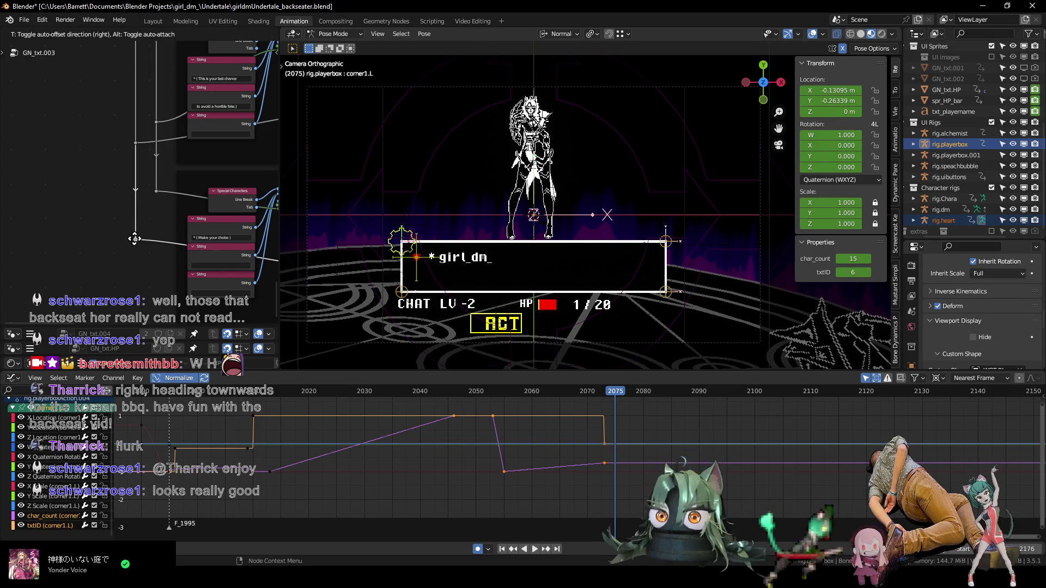
- Connect the Text 13 Set Material output into the Join Geometry node
scroll(135, 255, "down", 2)
mouse_move(135, 255)
middle_mouse_down()
mouse_move(109, 226)
mouse_move(175, 256)
middle_mouse_up()
mouse_move(254, 194)
middle_mouse_down()
mouse_move(80, 253)
mouse_move(164, 261)
mouse_move(175, 180)
middle_mouse_up()
scroll(80, 253, "down", 4)
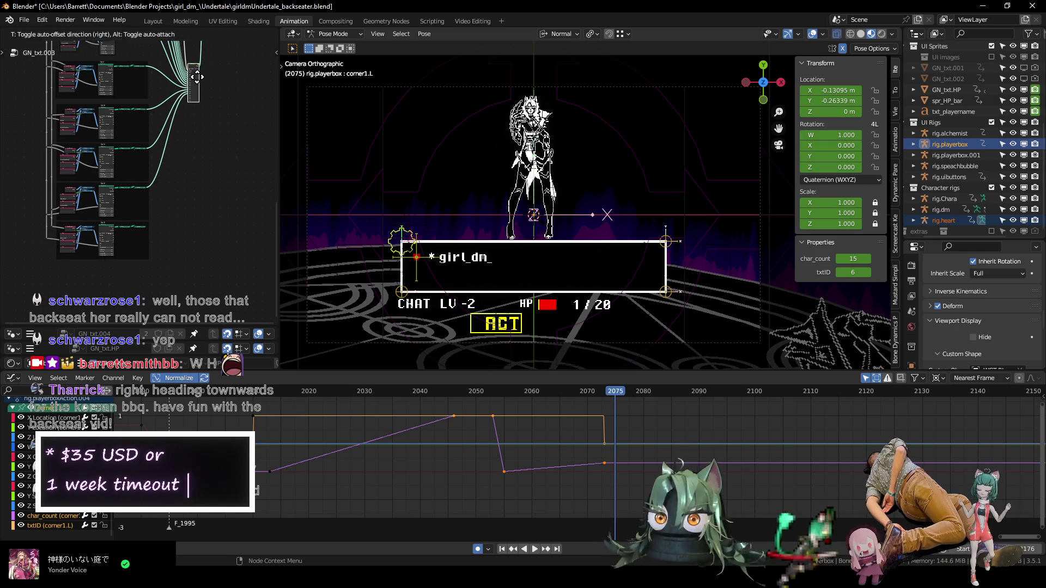
scroll(185, 244, "up", 2)
middle_click_drag(185, 244, 152, 274)
scroll(131, 221, "up", 3)
left_click_drag(84, 227, 235, 187)
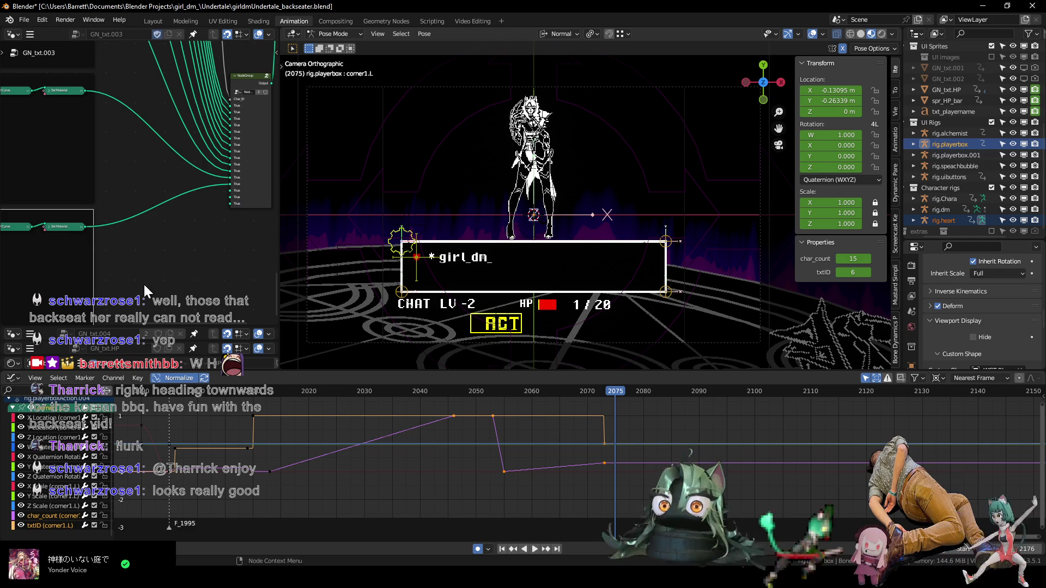
- Scrub the timeline to around frame 2053 to see the full last-chance text
scroll(21, 221, "down", 3)
scroll(136, 230, "down", 2)
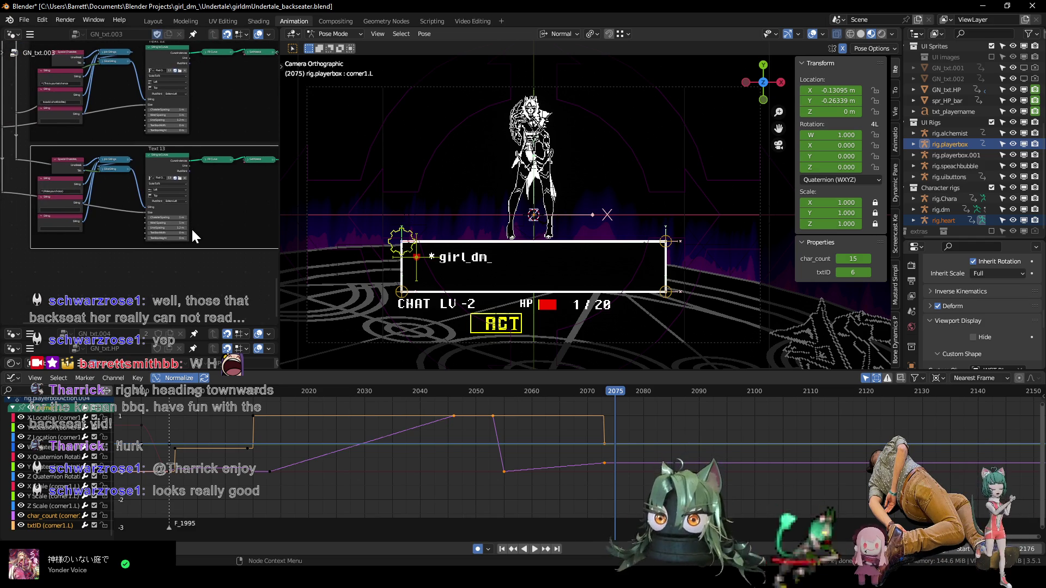
middle_click_drag(218, 237, 64, 276)
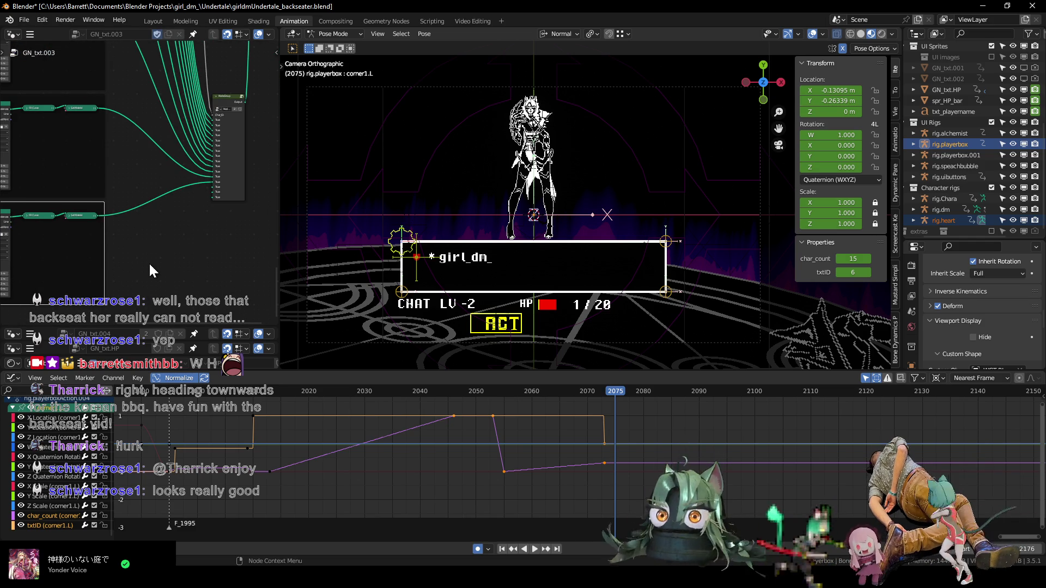
left_click_drag(436, 395, 493, 391)
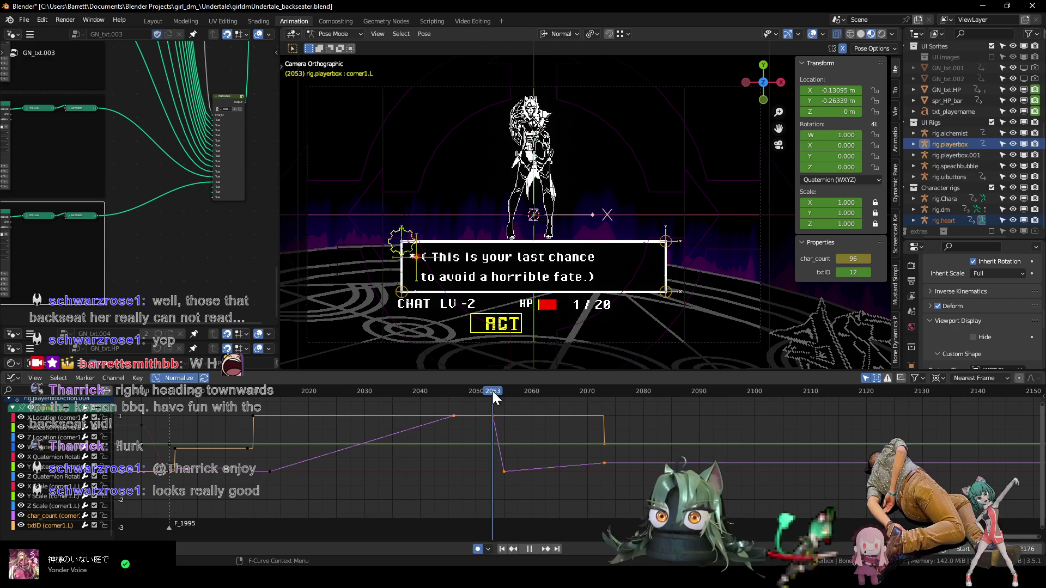
mouse_move(488, 406)
middle_mouse_down("ctrl")
mouse_move(537, 461)
mouse_move(512, 456)
middle_mouse_up("ctrl")
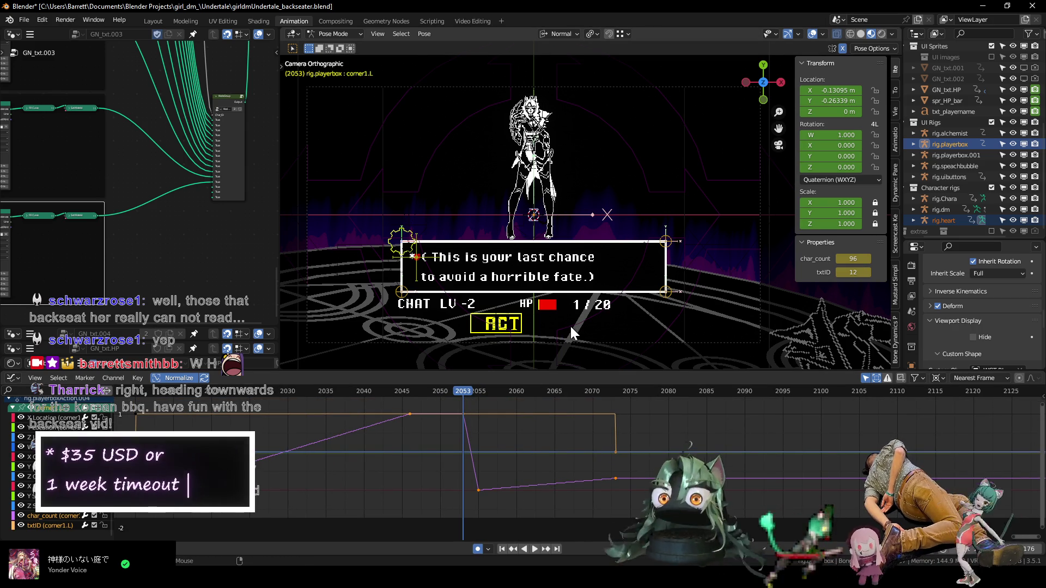
- Key txtID to 0 at frame 2054
key("Right")
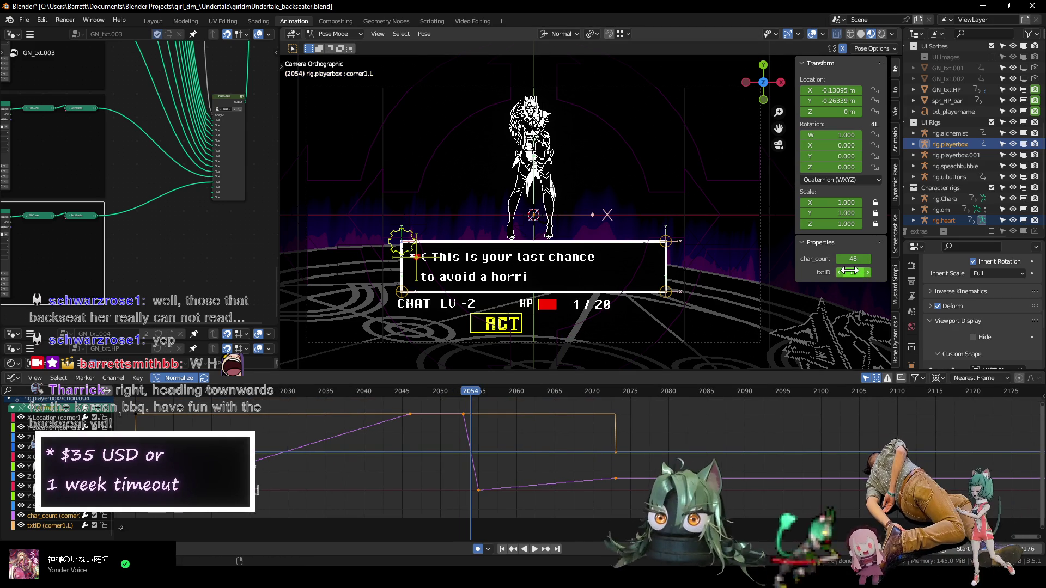
type("0")
key("Return")
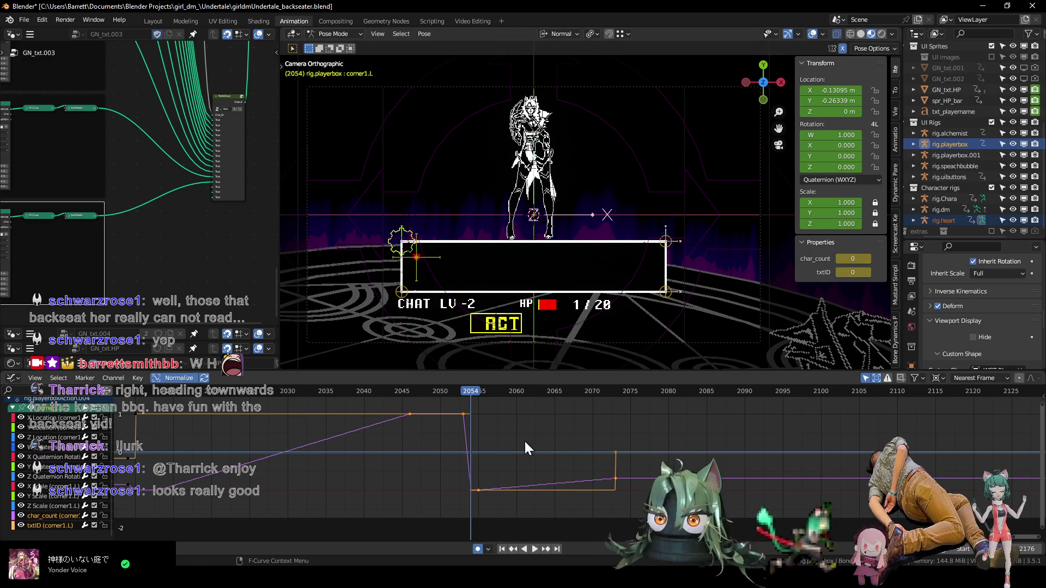
- Move the frame-2055 keyframe later and step frames to check the box clears
key("Right")
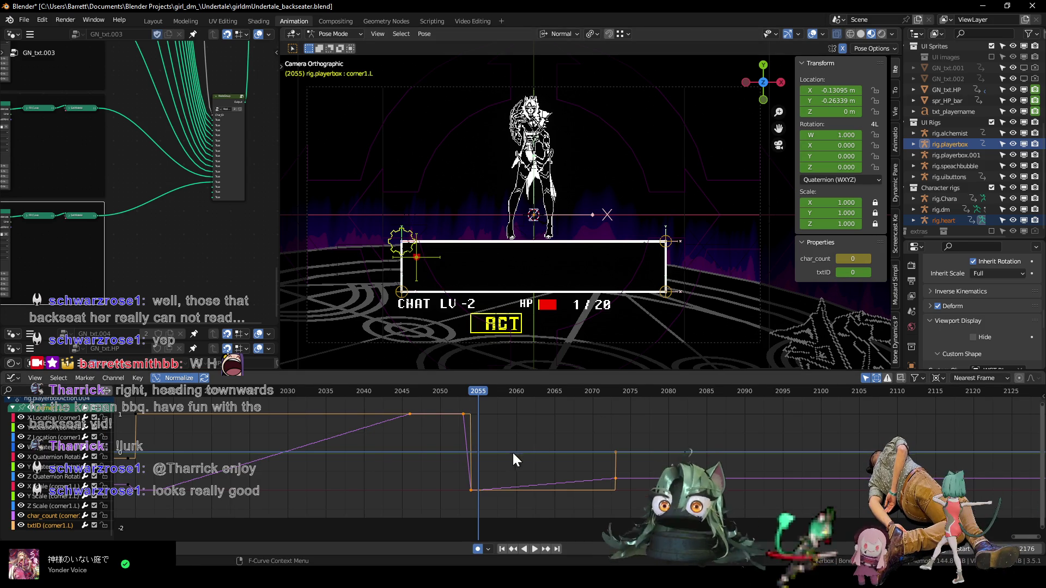
left_click(466, 492)
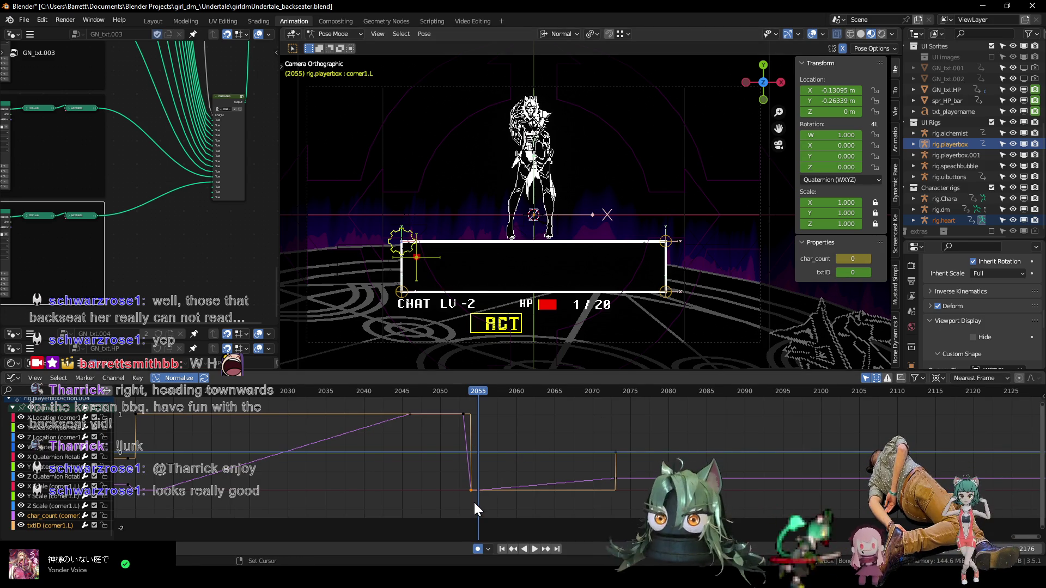
key("g")
key("x")
left_click(500, 503)
key("Left")
key("Left")
key("Right")
key("Right")
key("Right")
key("Right")
- Delete a keyframe on the purple curve
left_click(475, 481)
key("x")
left_click(485, 504)
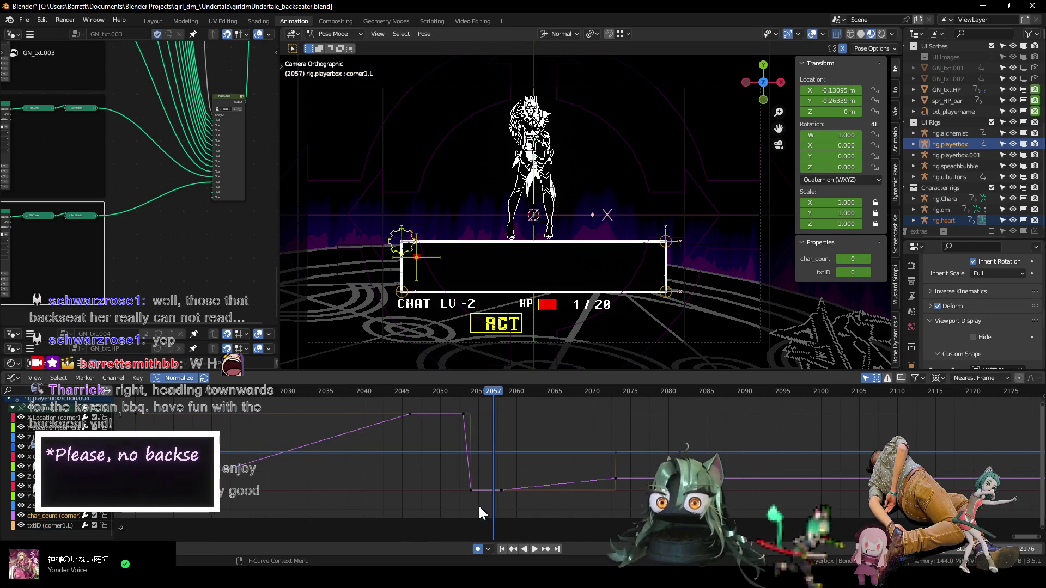
key("Right")
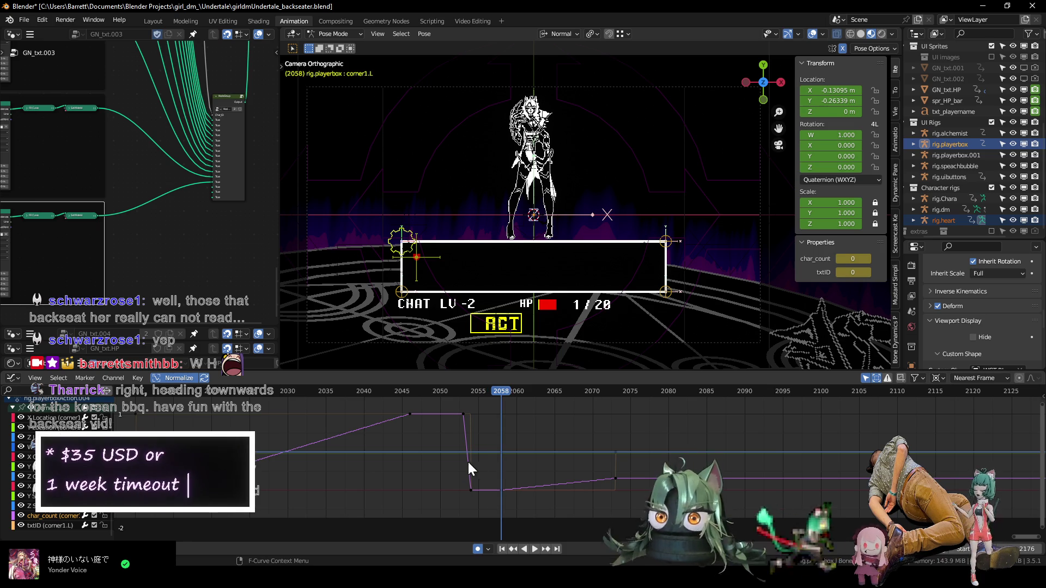
- Play back from frame 2010 through frame 2058 to check the dialogue change
left_click(135, 390)
key("space")
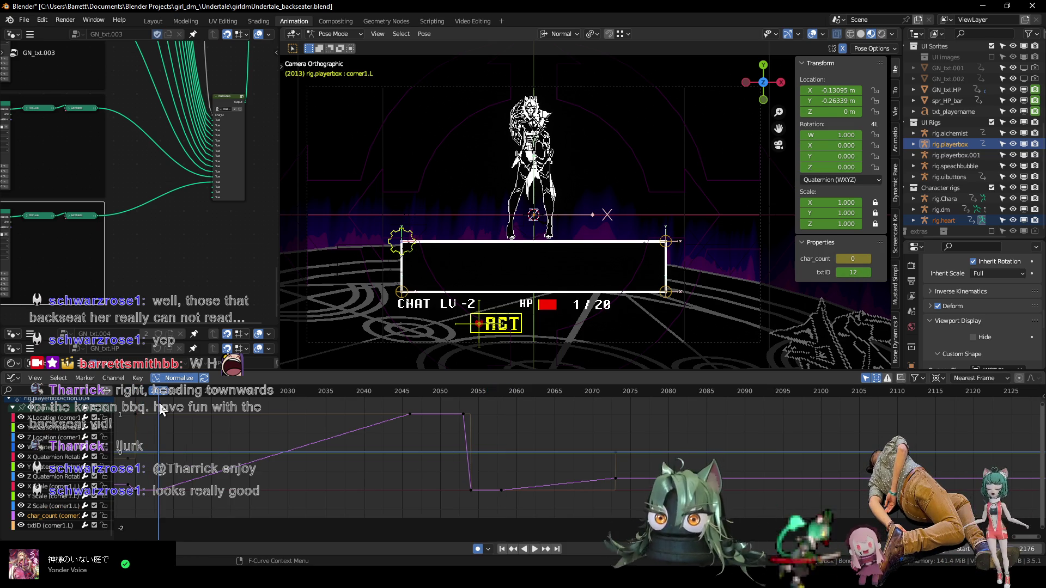
left_click(463, 394)
key("space")
left_click_drag(471, 394, 501, 397)
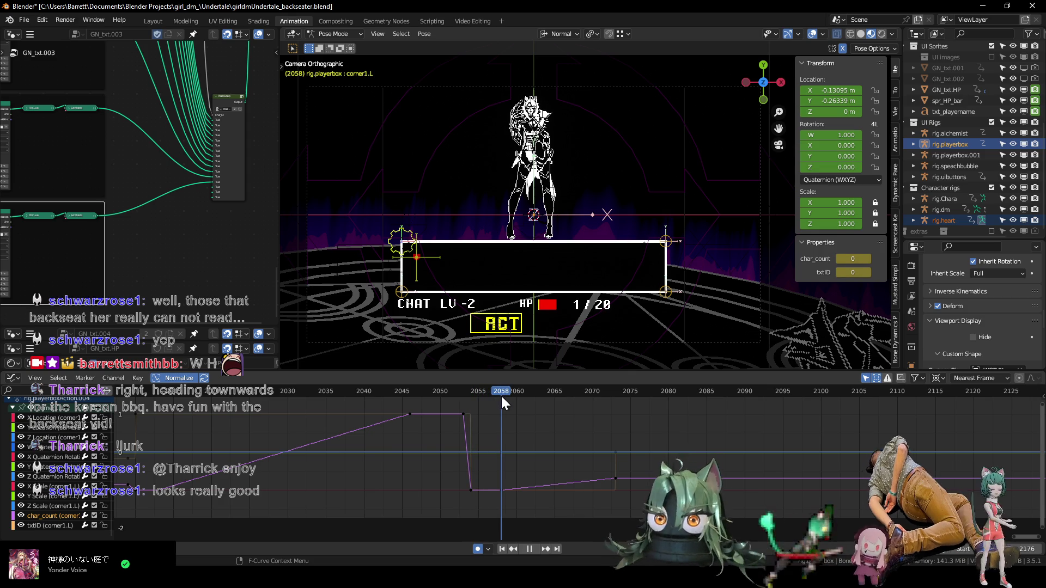
key("space")
- Nudge a keyframe slightly and replay until the box empties at frame 2057
left_click_drag(512, 493, 508, 498)
left_click(436, 390)
key("space")
key("space")
middle_click_drag(540, 441, 454, 441)
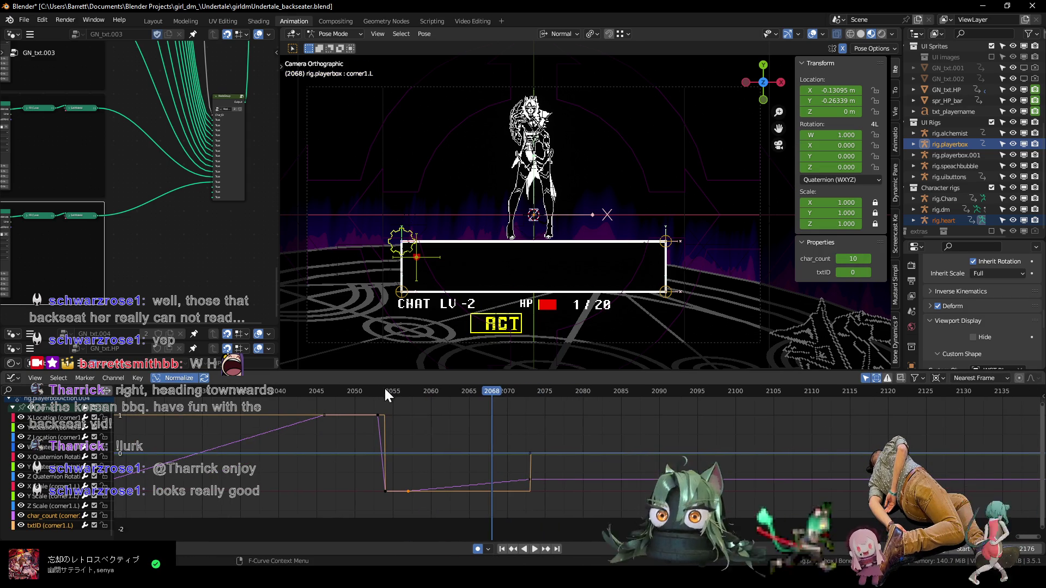
left_click_drag(368, 388, 304, 390)
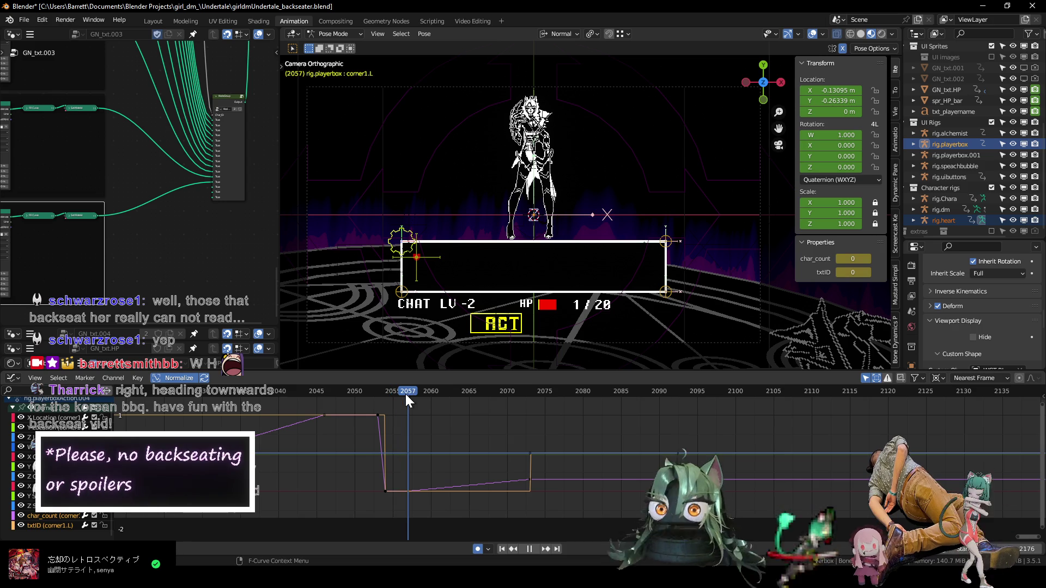
key("space")
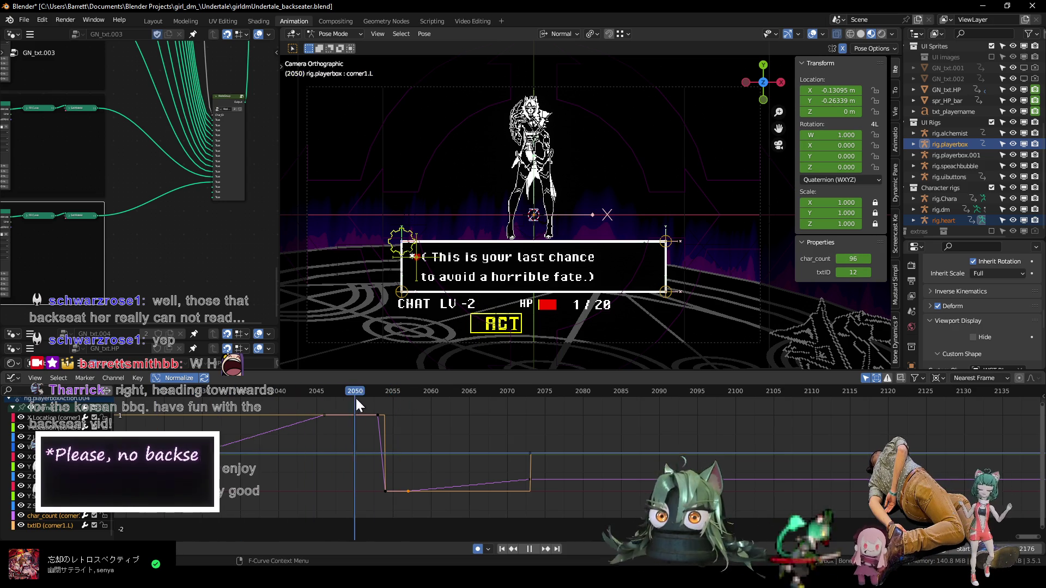
key("space")
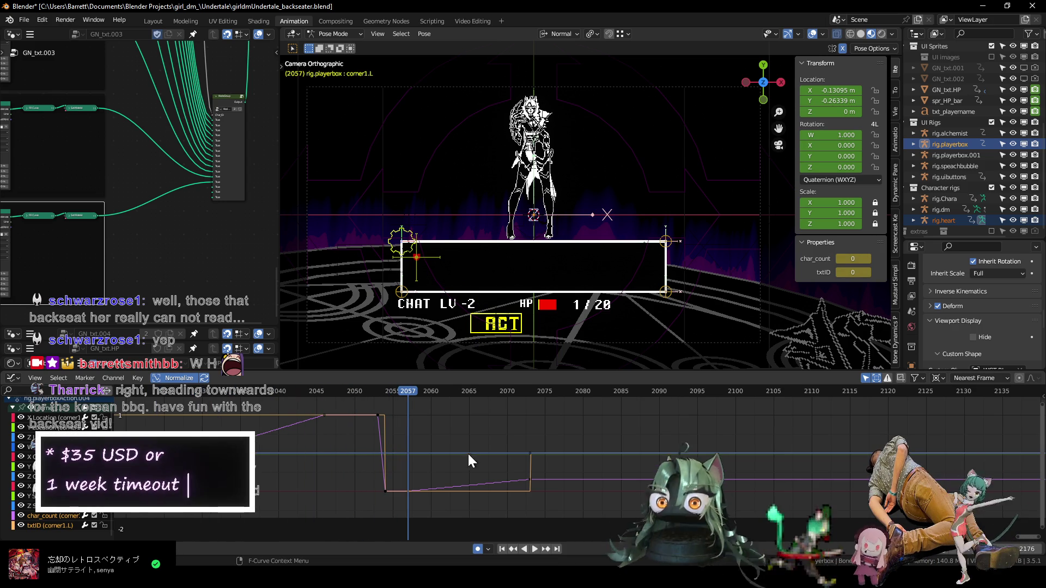
middle_click_drag(465, 459, 425, 442)
scroll(295, 443, "down", 3)
scroll(296, 441, "down", 3)
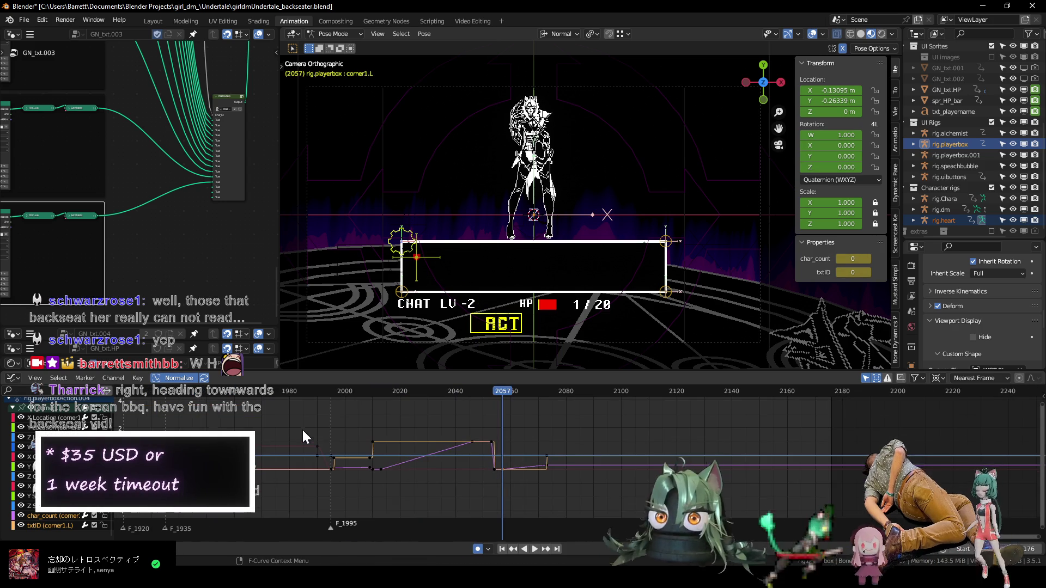
left_click(300, 390)
key("space")
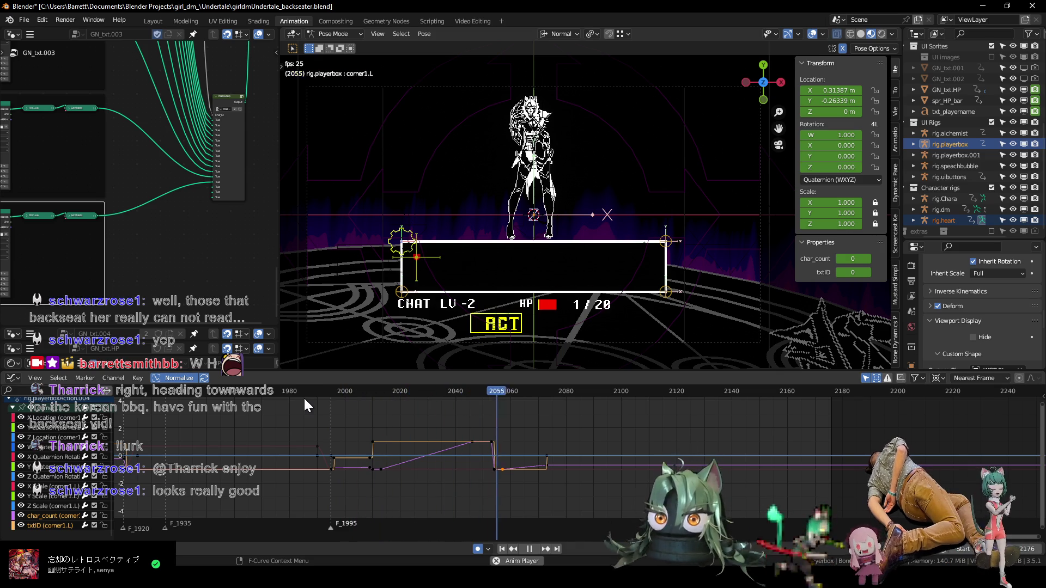
key("space")
scroll(508, 445, "up", 3)
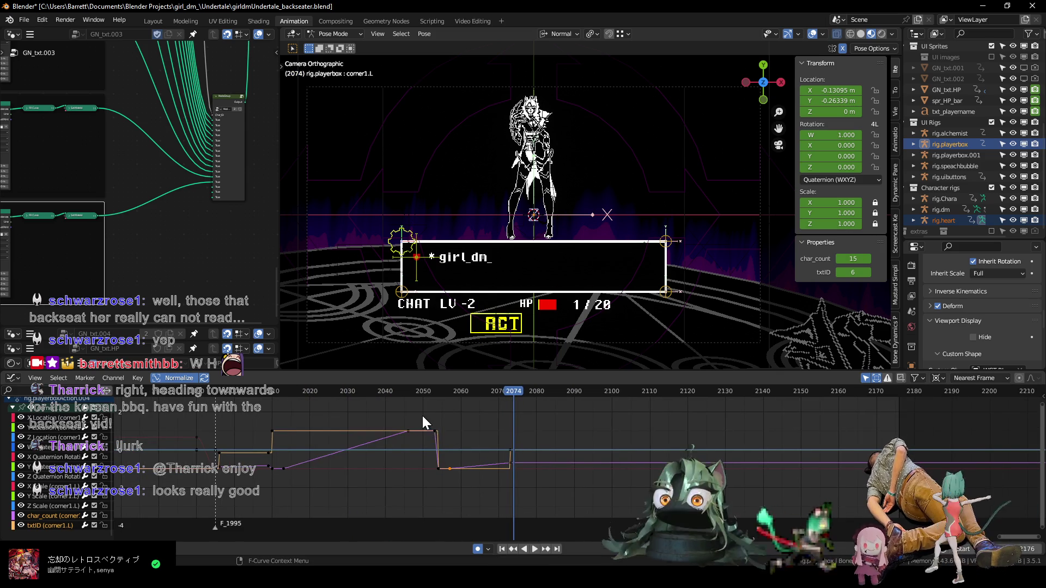
left_click_drag(424, 419, 524, 485)
key("g")
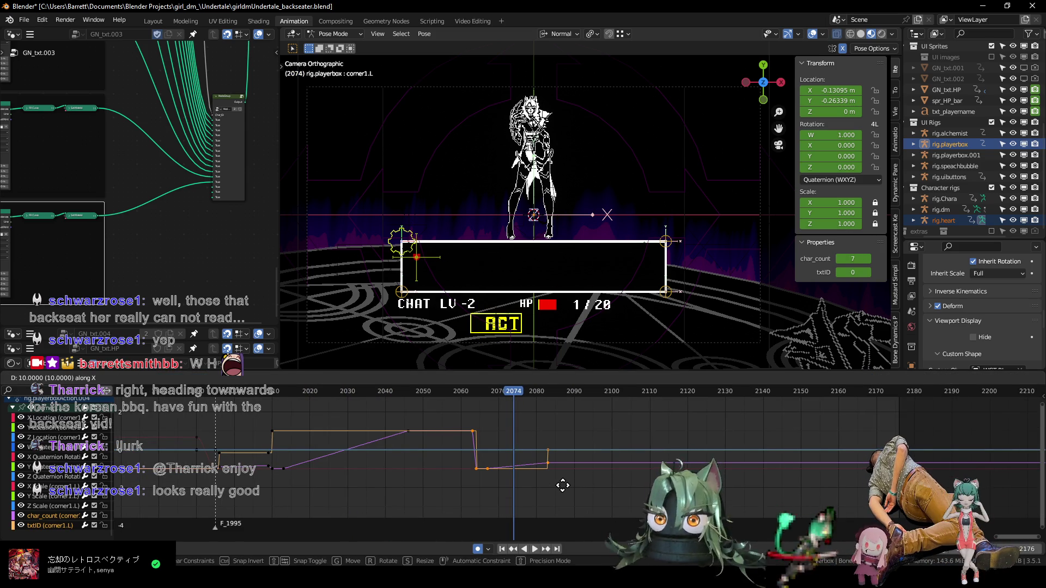
left_click(562, 485)
left_click_drag(407, 431, 447, 431)
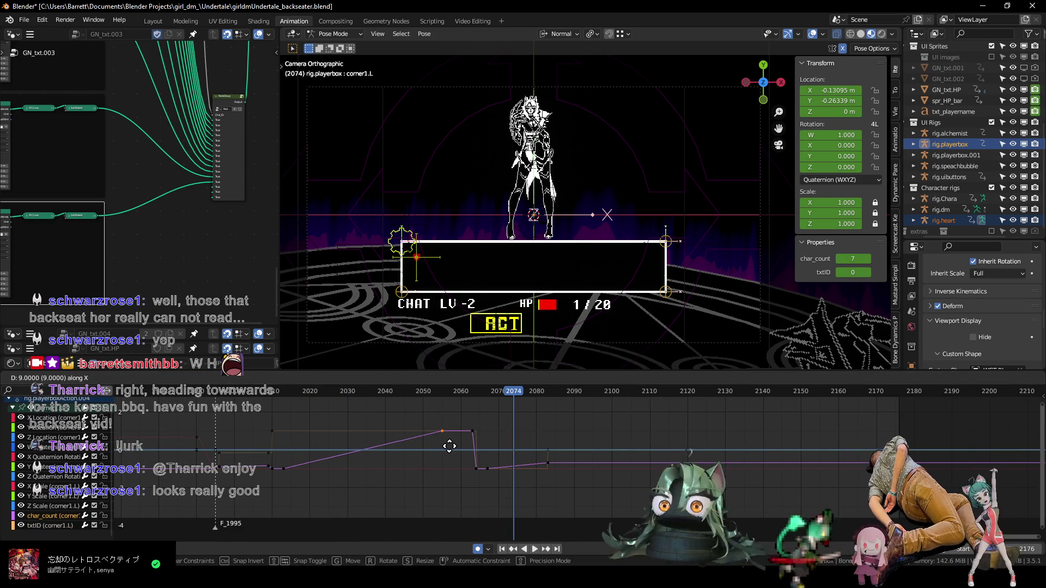
left_click(210, 392)
key("space")
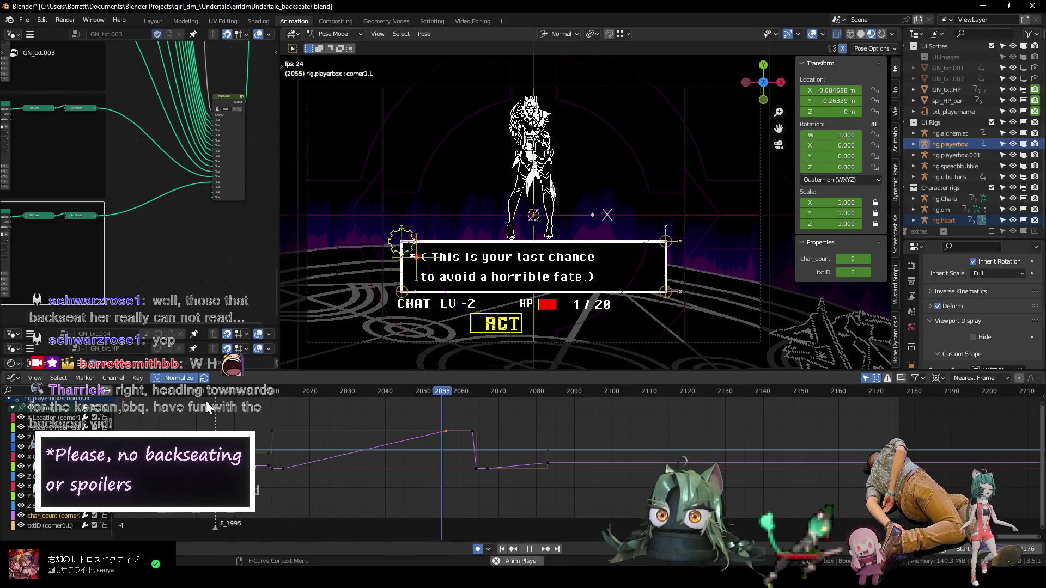
key("space")
left_click_drag(457, 411, 498, 452)
key("g")
left_click(576, 484)
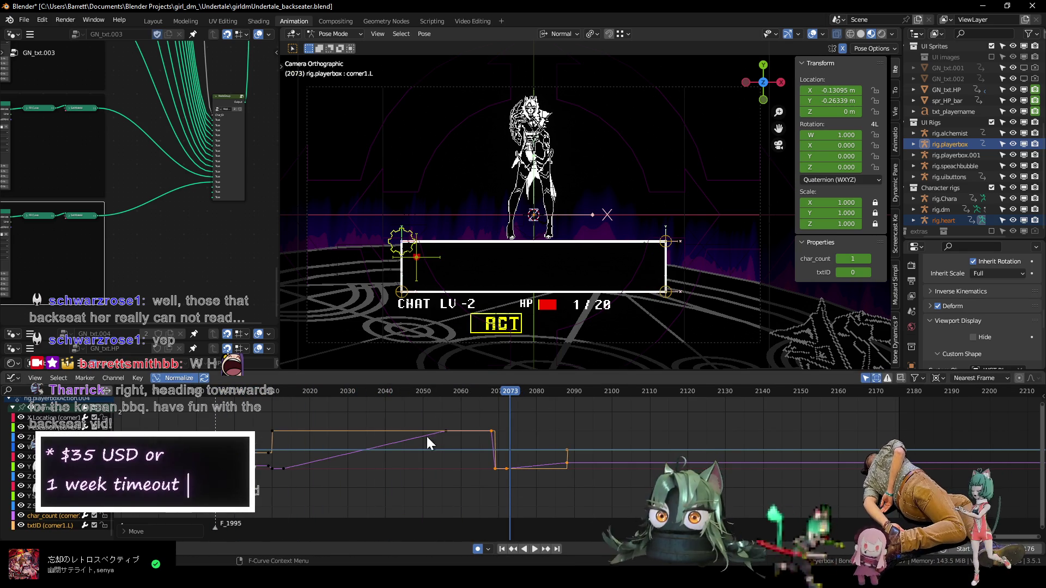
left_click(253, 392)
key("space")
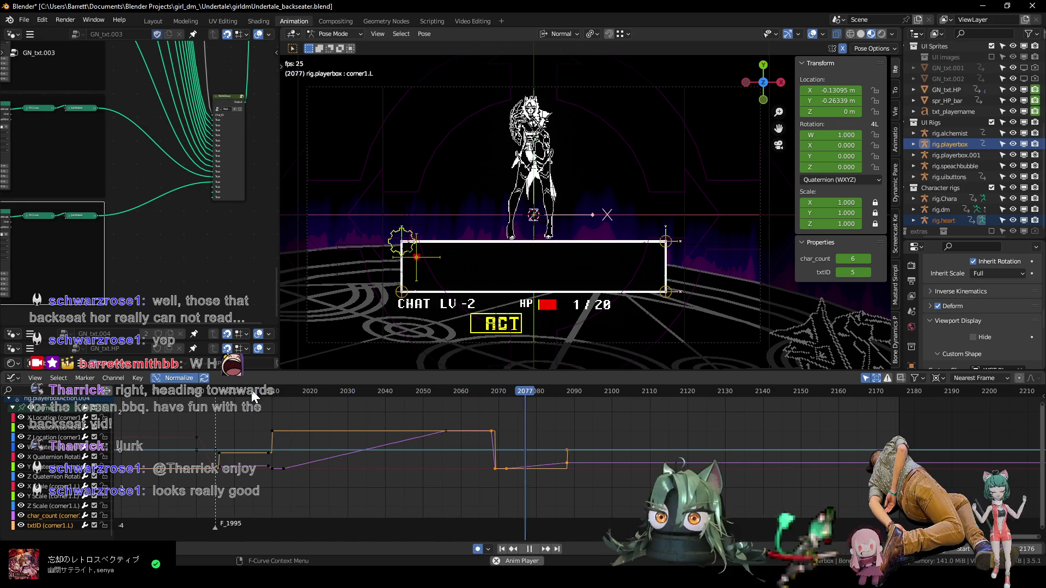
key("space")
scroll(576, 470, "up", 2)
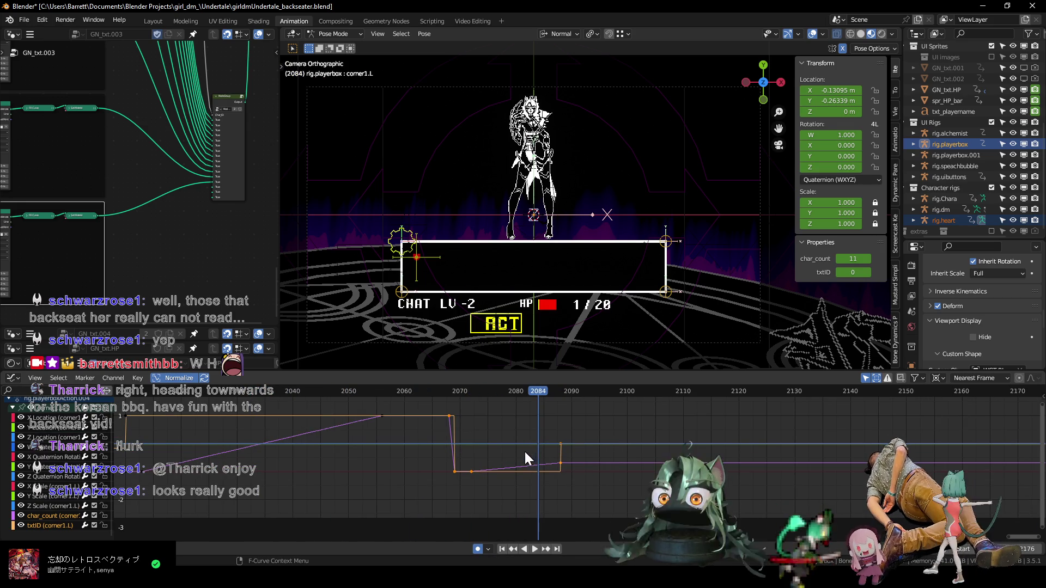
scroll(276, 458, "down", 5)
left_click(341, 389)
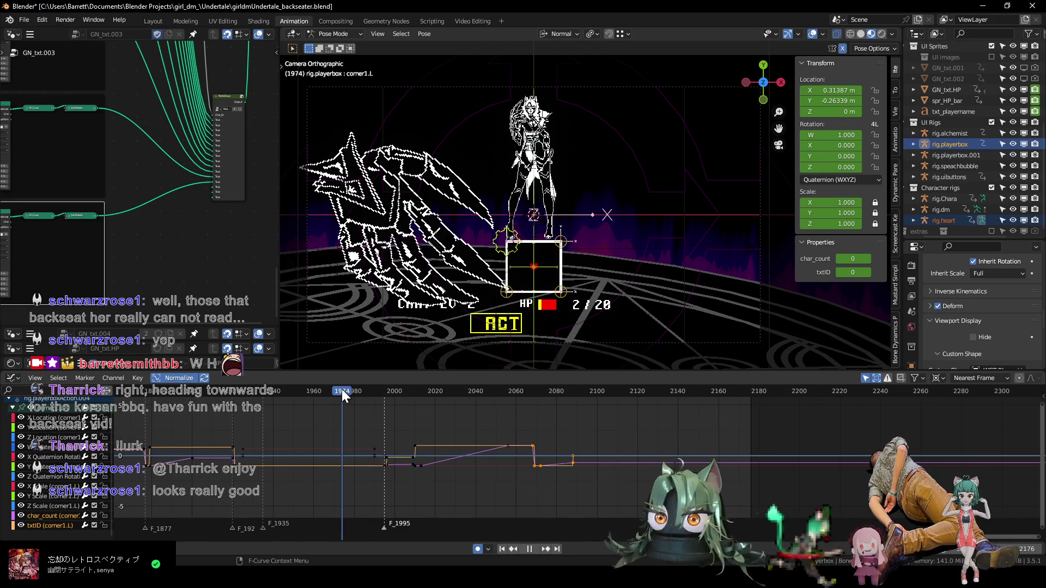
key("space")
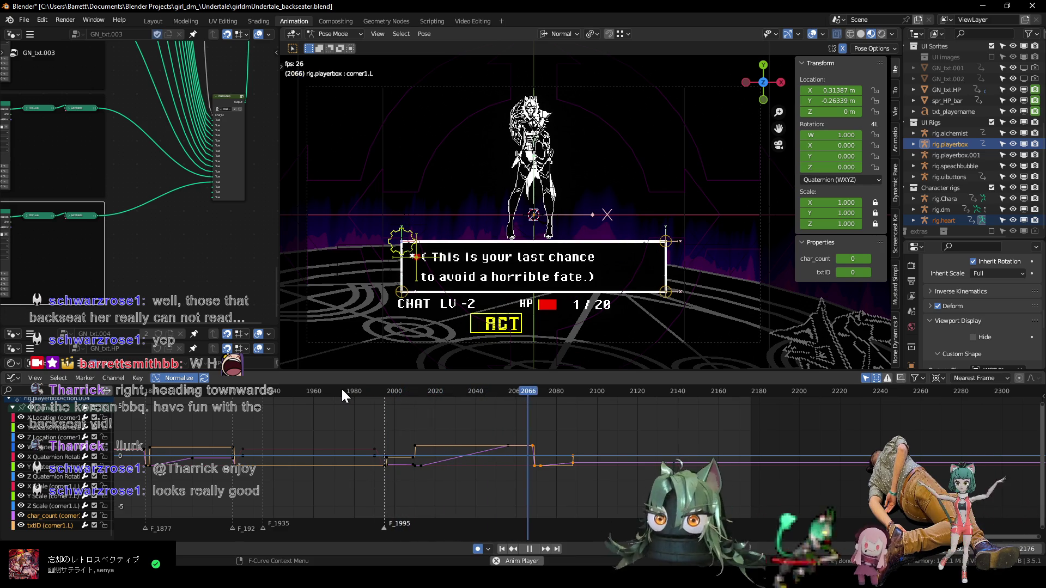
key("space")
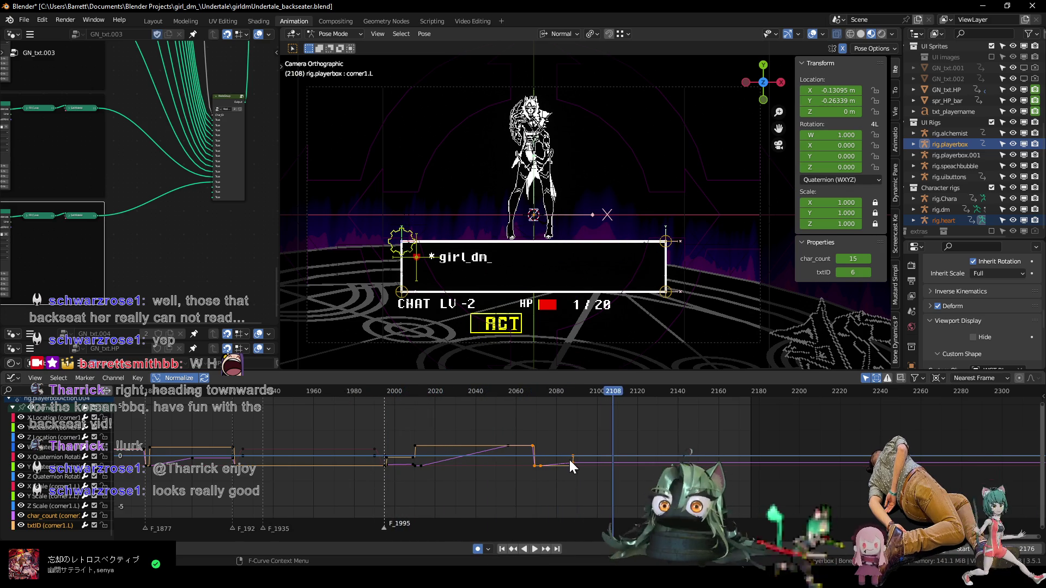
scroll(570, 460, "up", 5)
left_click_drag(394, 392, 442, 398)
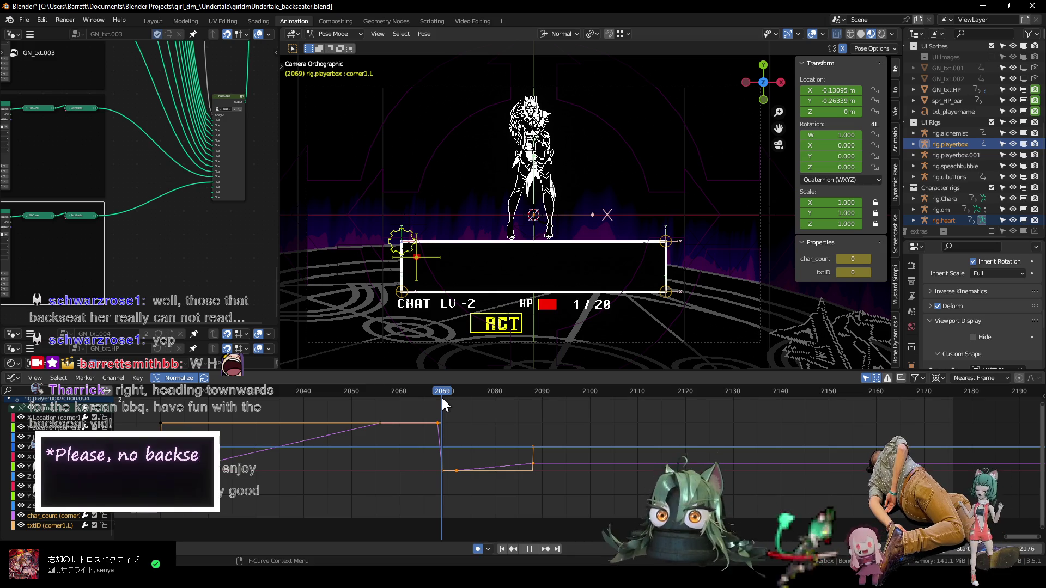
left_click_drag(443, 398, 457, 401)
scroll(478, 419, "right", 1, "ctrl")
key("Left")
key("Left")
key("Left")
key("Right")
key("Right")
key("Right")
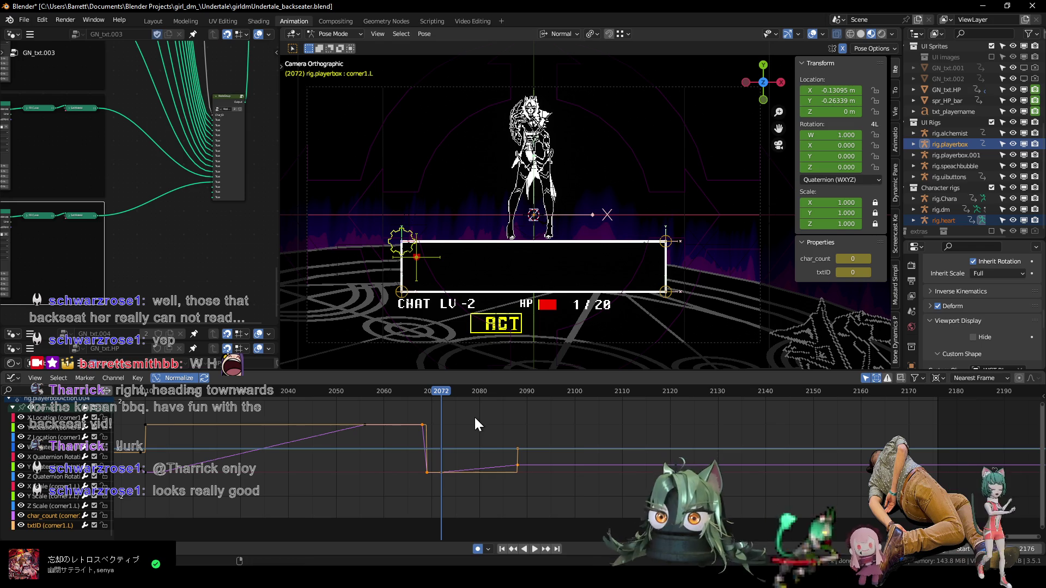
scroll(458, 420, "left", 3, "ctrl")
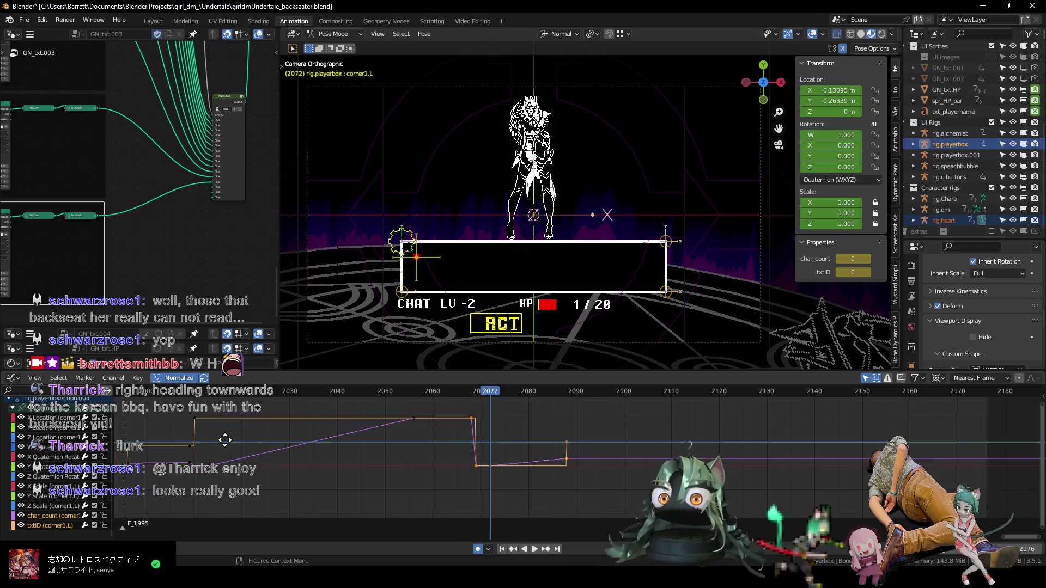
scroll(556, 431, "up", 2)
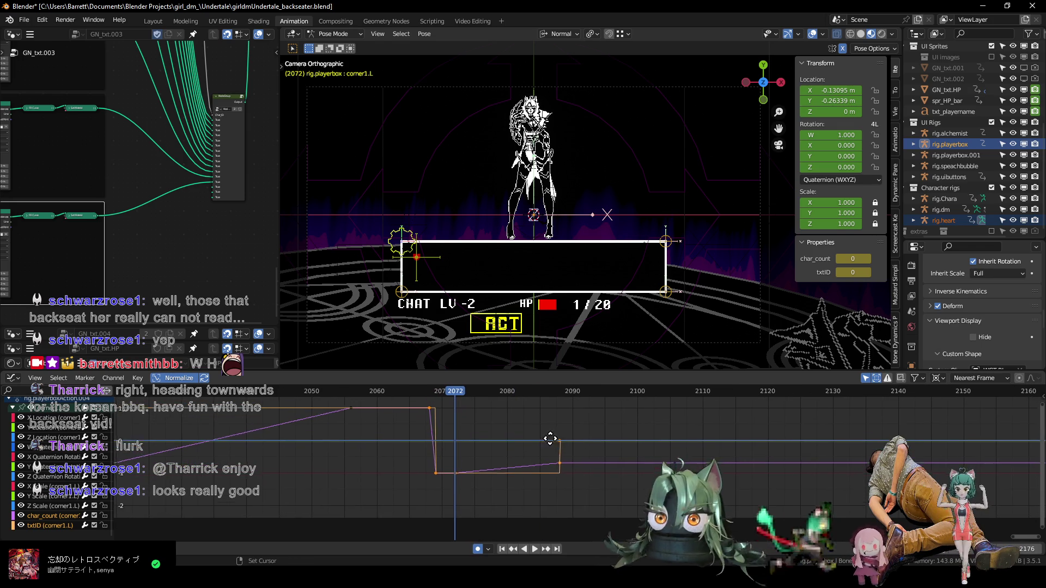
- Key txtID to 13 at frame 2072, then preview playback up to frame 2088
left_click(852, 272)
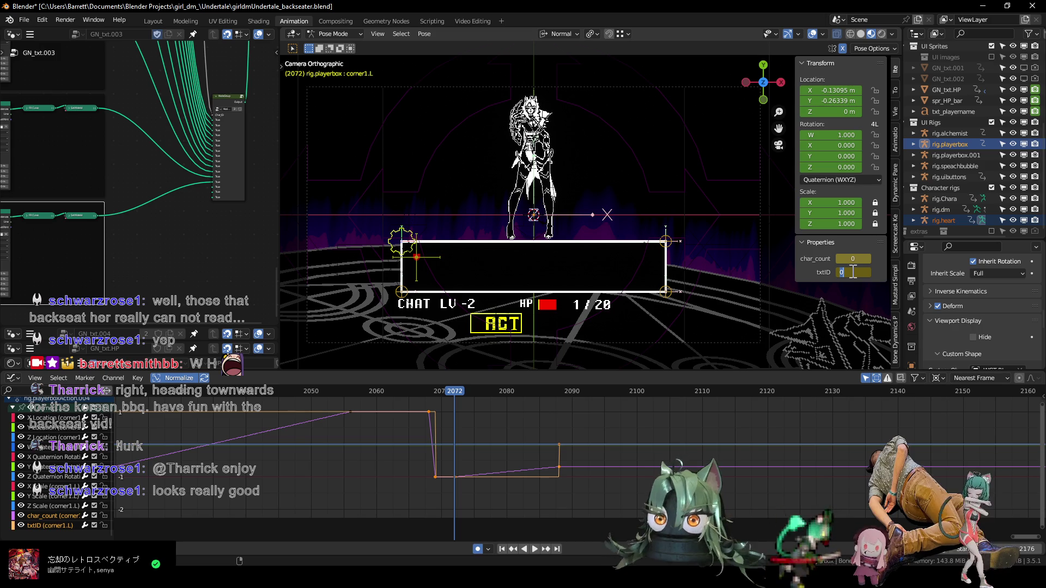
type("13")
key("Return")
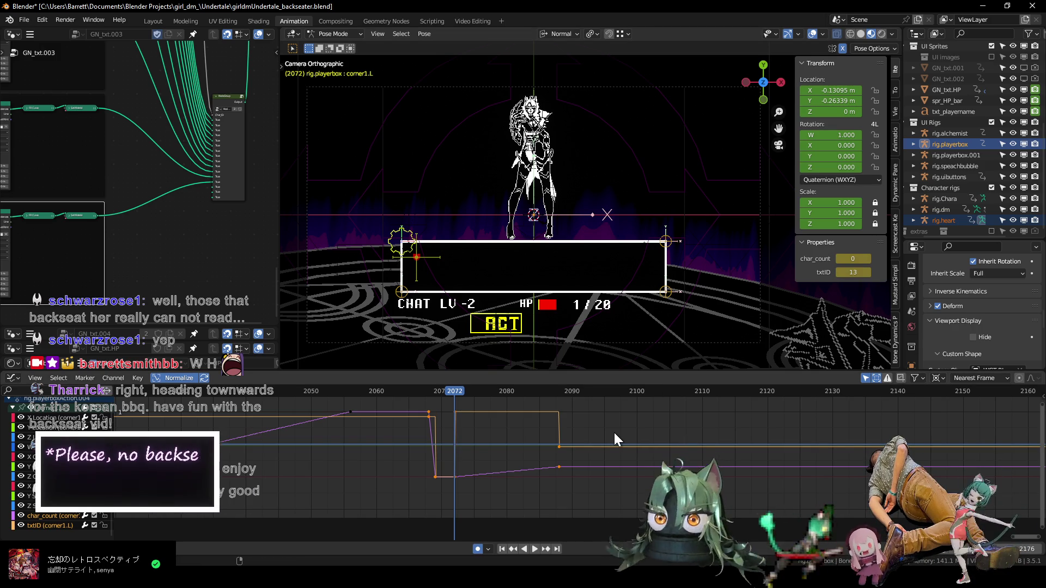
key("space")
key("space")
left_click(557, 395)
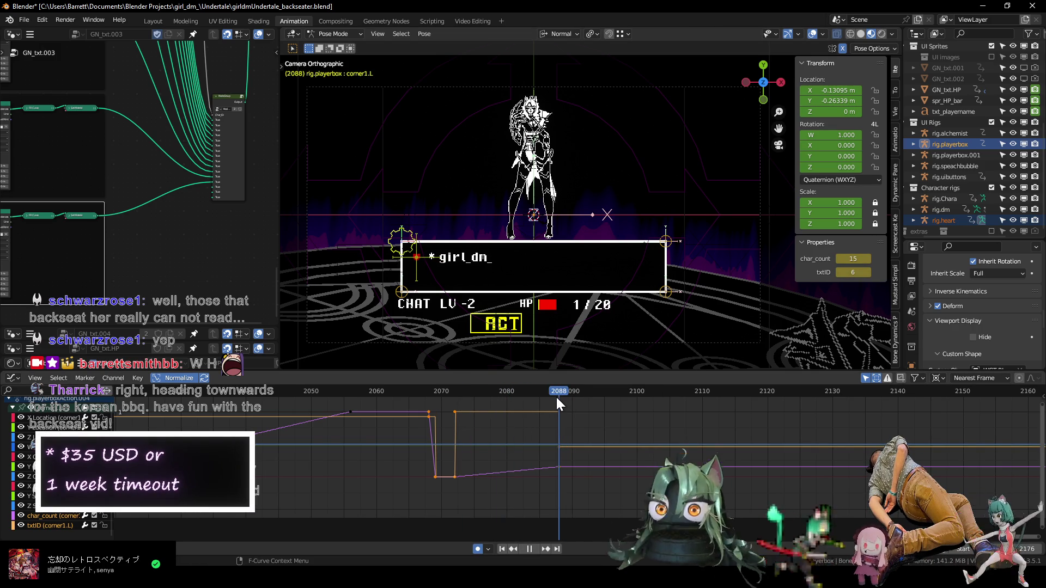
key("Left")
- Move the keyframe that ends the line out to about frame 2140
middle_click_drag(606, 414, 541, 439)
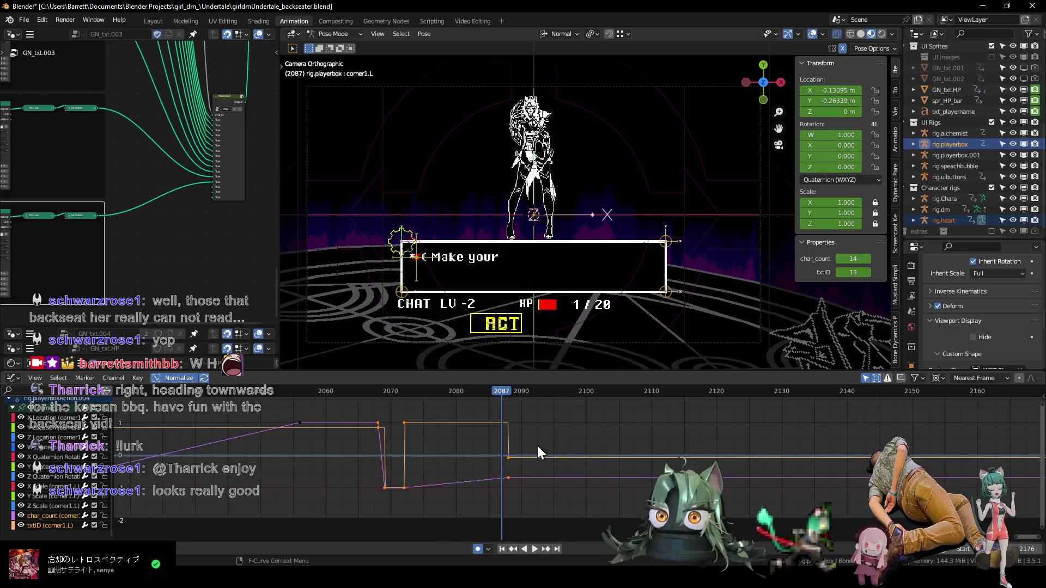
left_click_drag(482, 414, 535, 502)
left_click_drag(486, 412, 518, 459)
key("g")
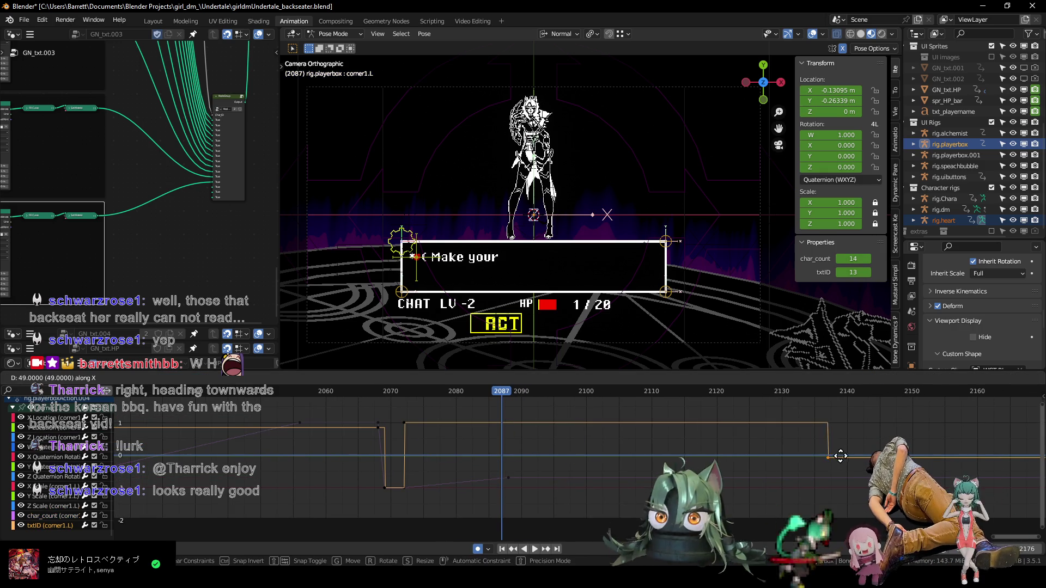
left_click(860, 461)
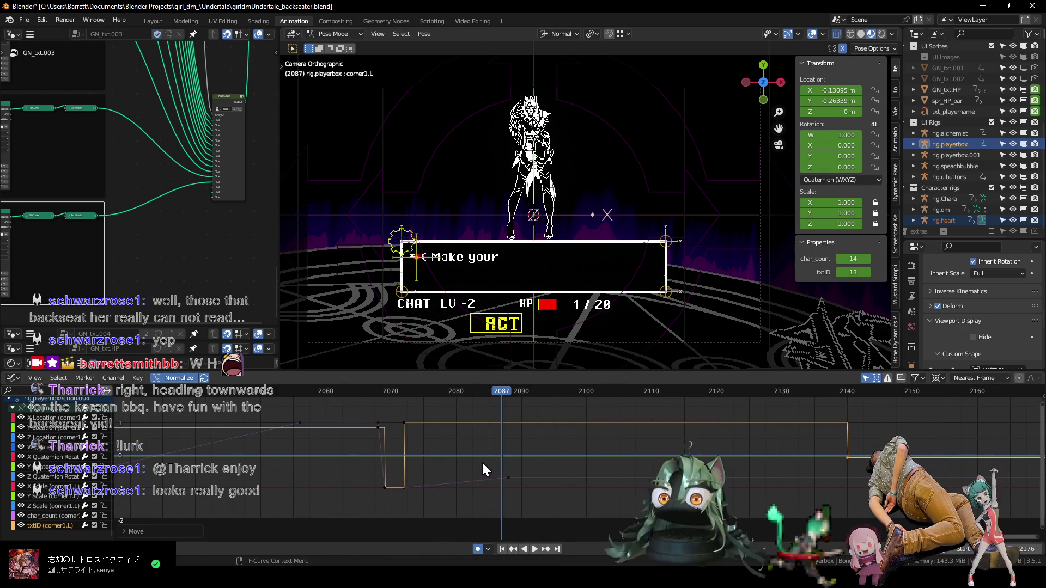
- Duplicate a char_count keyframe and raise char_count to 22 at frame 2088 to show the full line
left_click(403, 392)
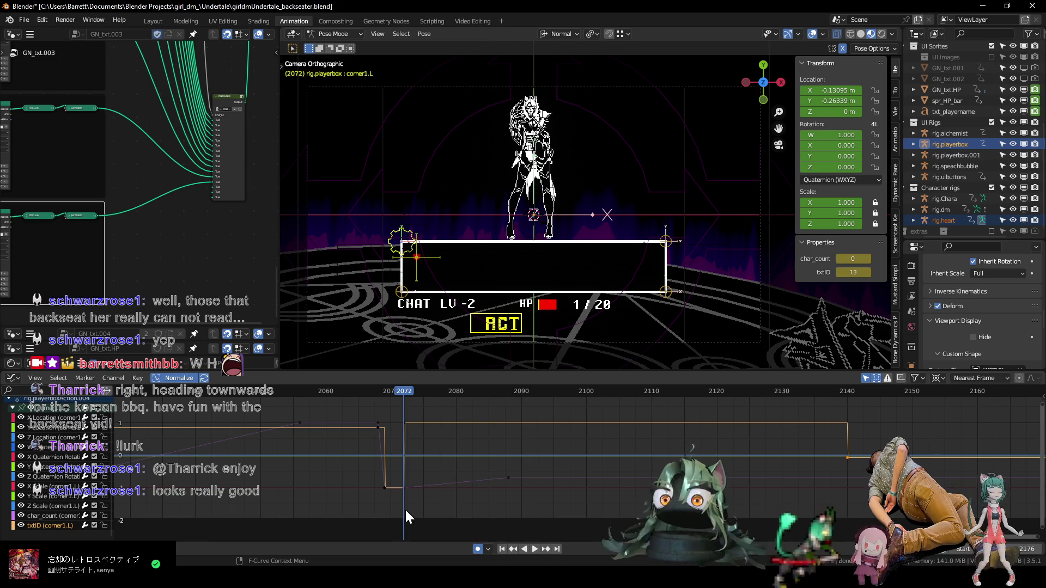
left_click(404, 489)
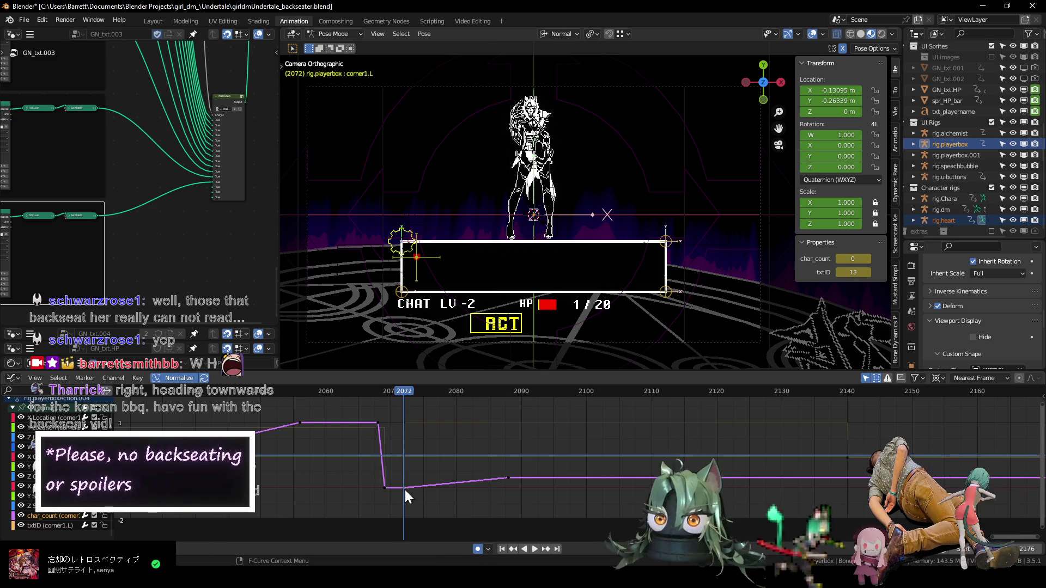
key("shift+d")
left_click(424, 489)
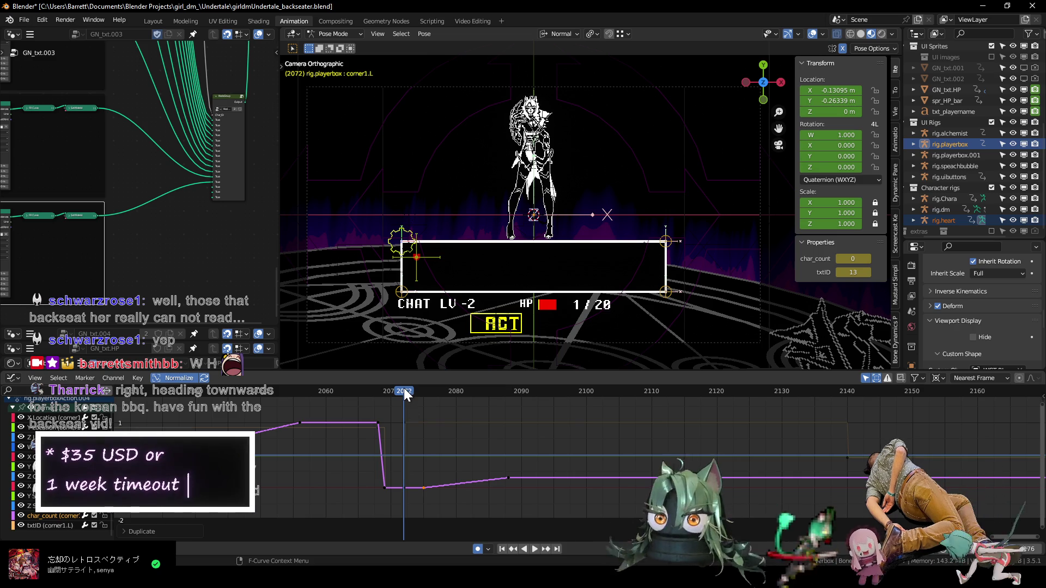
mouse_move(408, 388)
left_mouse_down()
mouse_move(559, 398)
mouse_move(507, 393)
left_mouse_up()
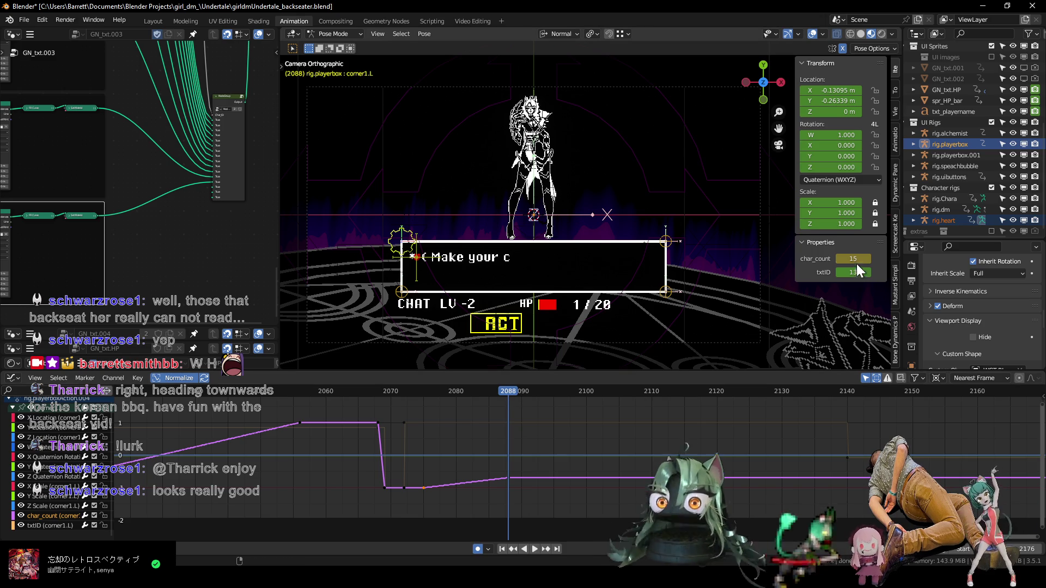
left_click_drag(870, 260, 898, 260)
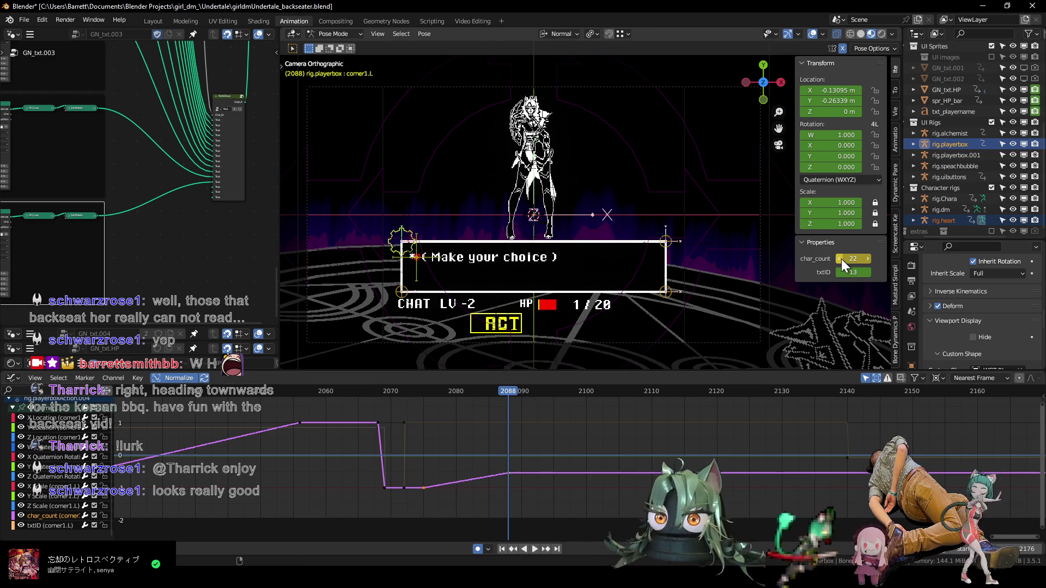
left_click(866, 258)
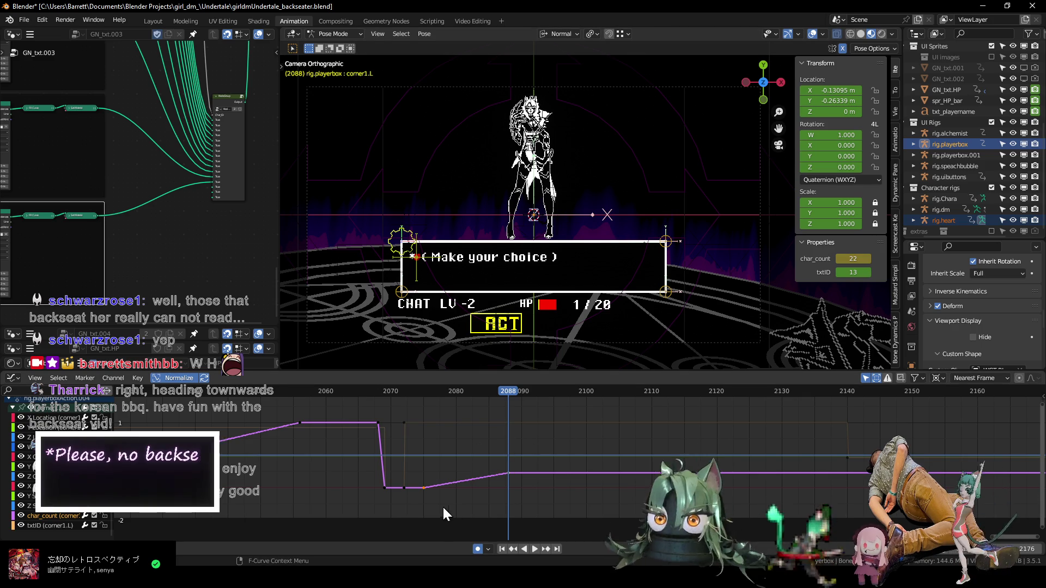
scroll(168, 227, "up", 6)
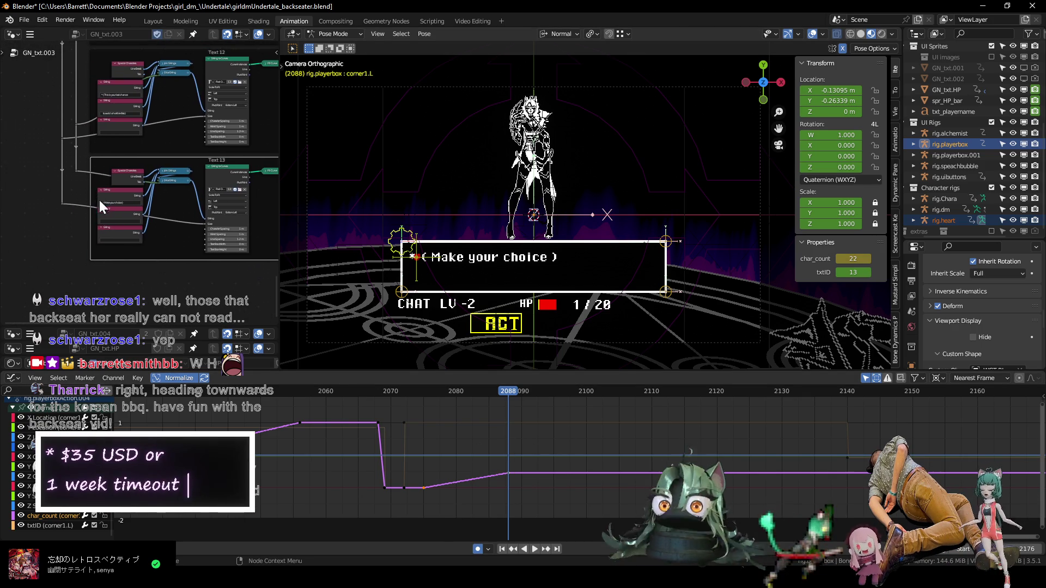
- Zoom in on the Text 13 '( Make your choice )' String to Curves node
scroll(101, 204, "up", 2)
scroll(96, 204, "up", 2)
scroll(90, 204, "up", 2)
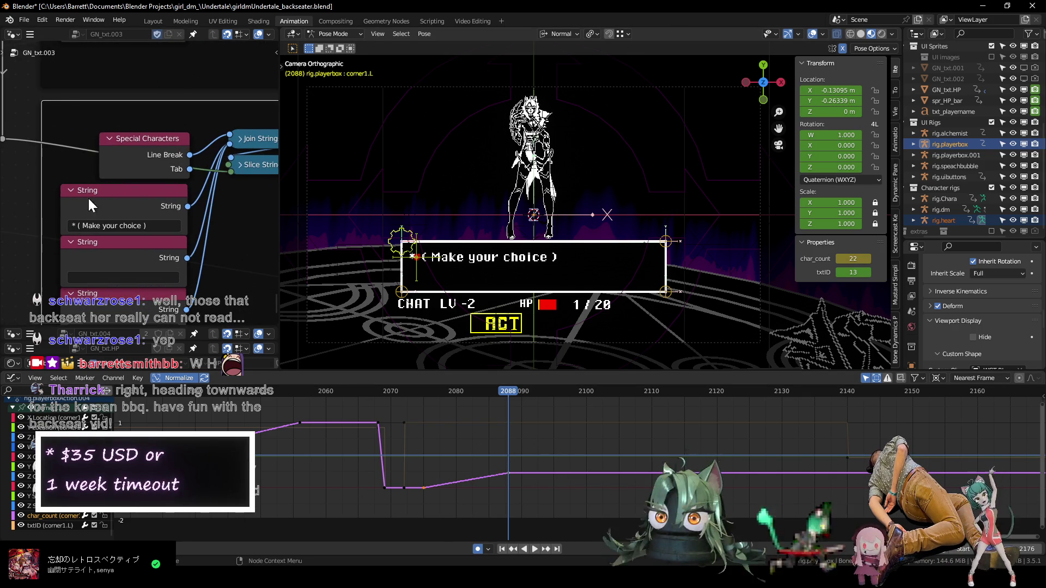
left_click(74, 225)
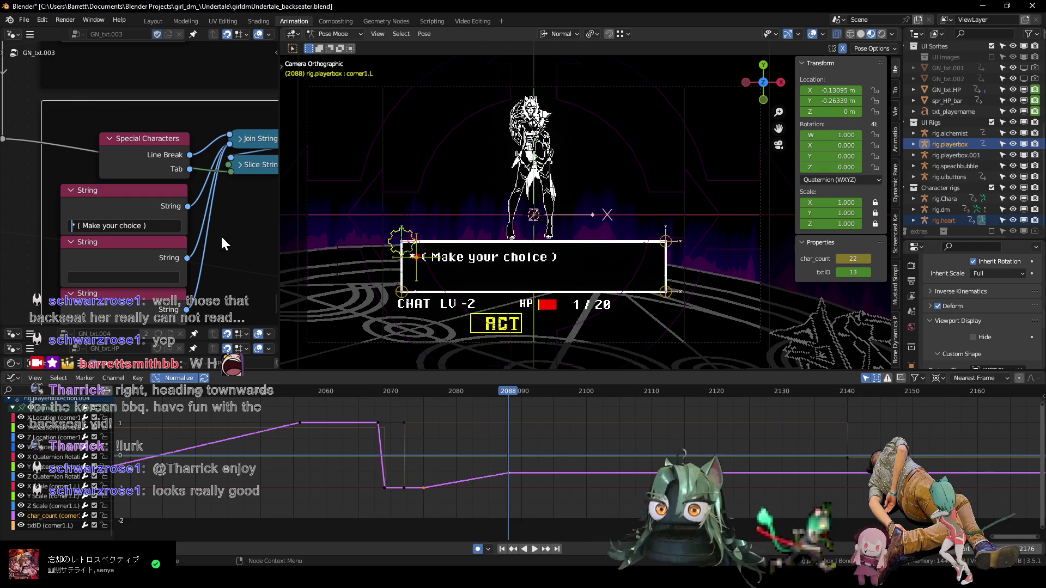
middle_click_drag(233, 237, 163, 169)
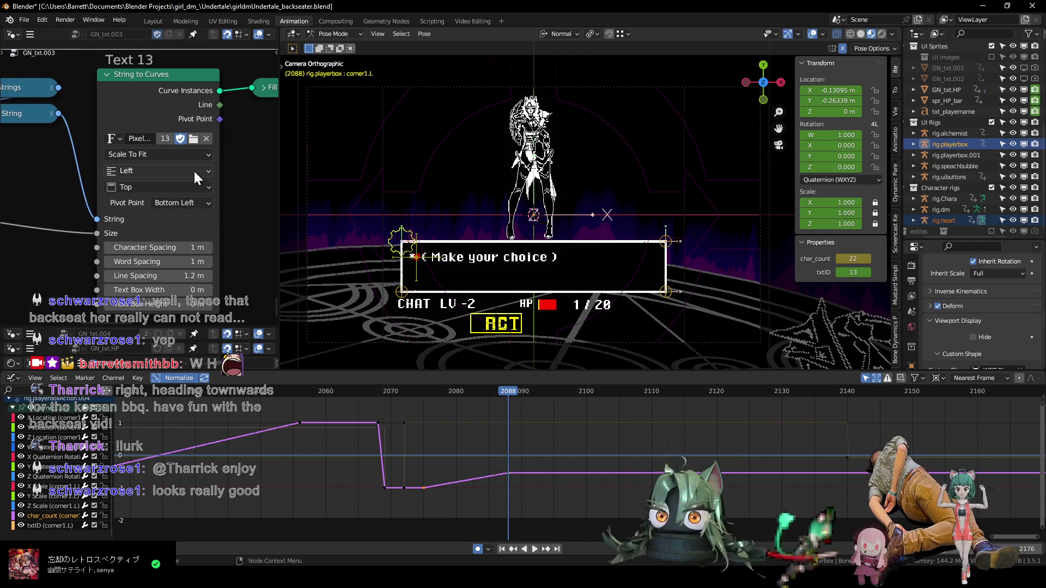
- Try Center, Right and Justify text alignment, then set it back to Left
left_click(164, 169)
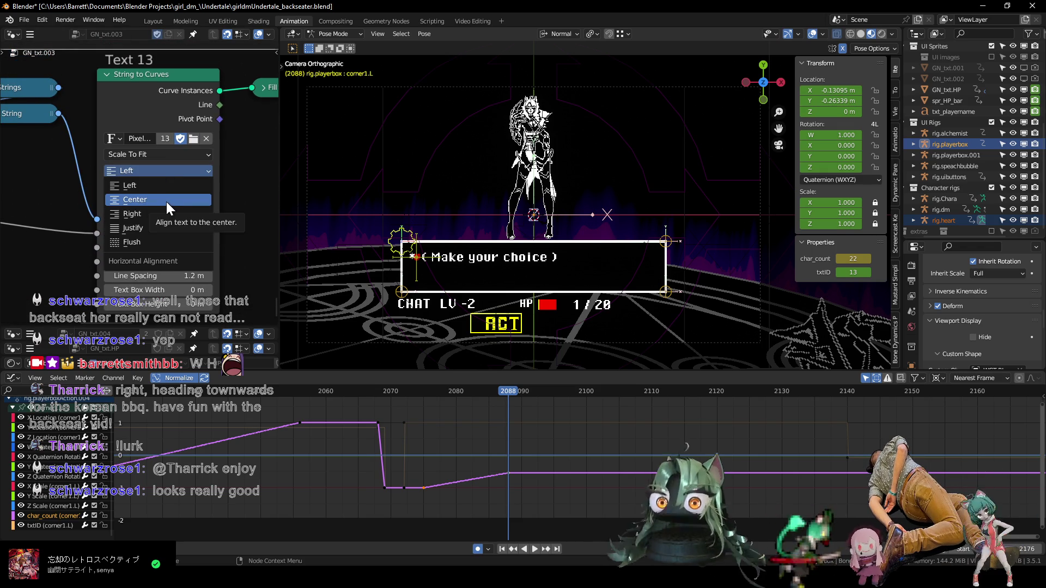
left_click(166, 201)
left_click(166, 169)
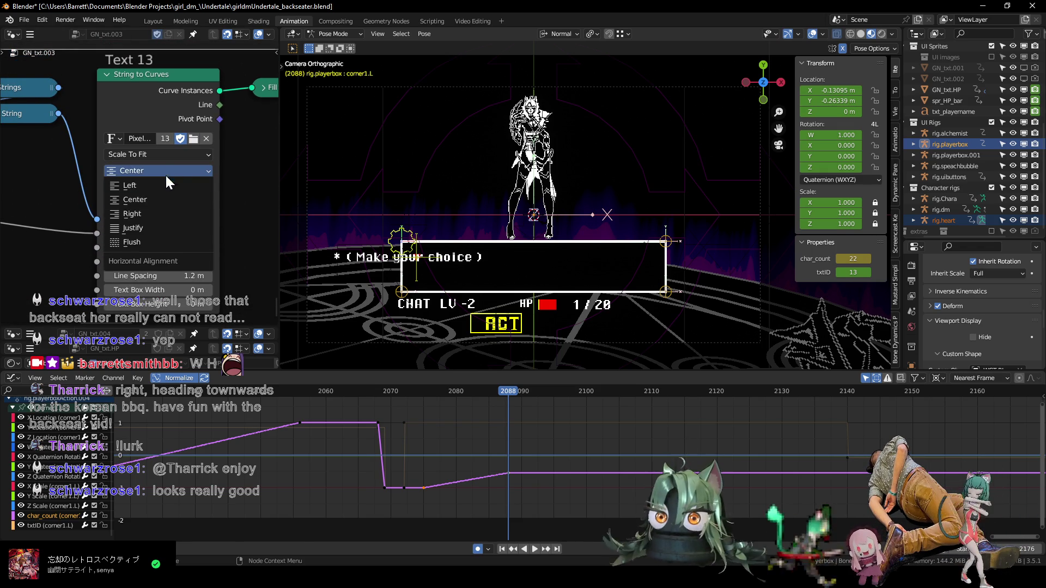
left_click(165, 218)
left_click(162, 169)
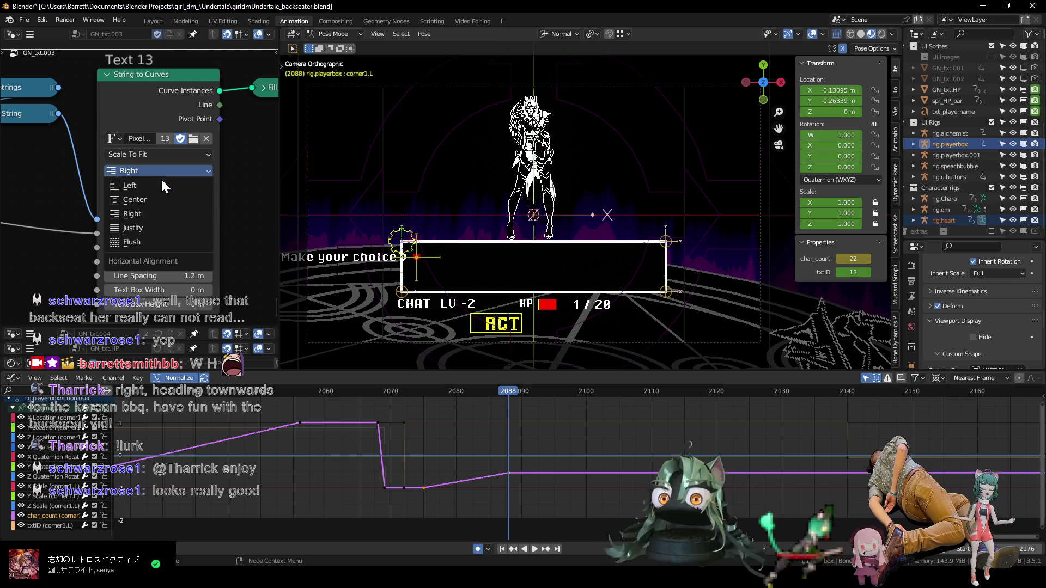
left_click(159, 231)
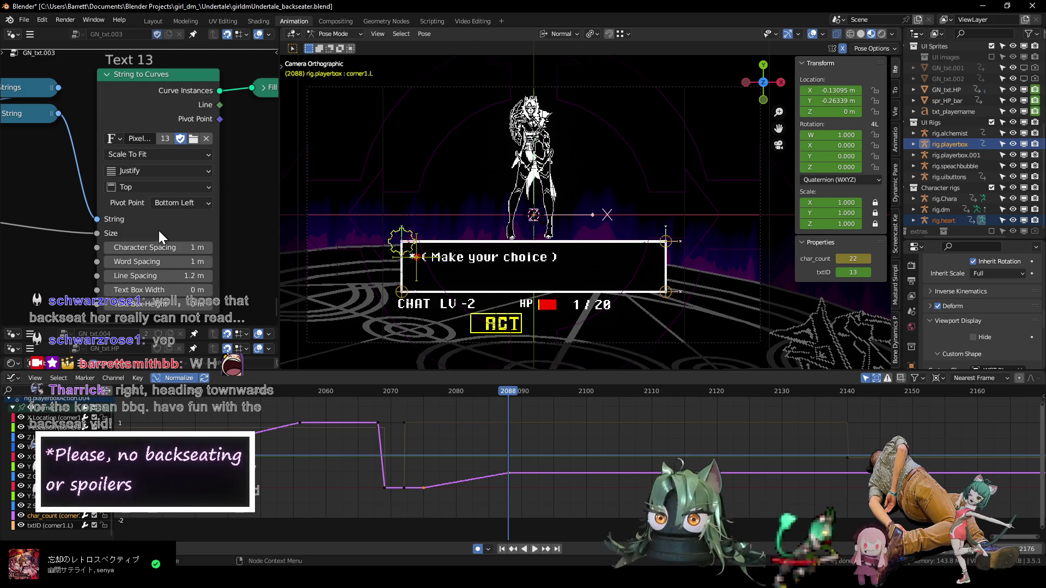
left_click(162, 170)
left_click(155, 186)
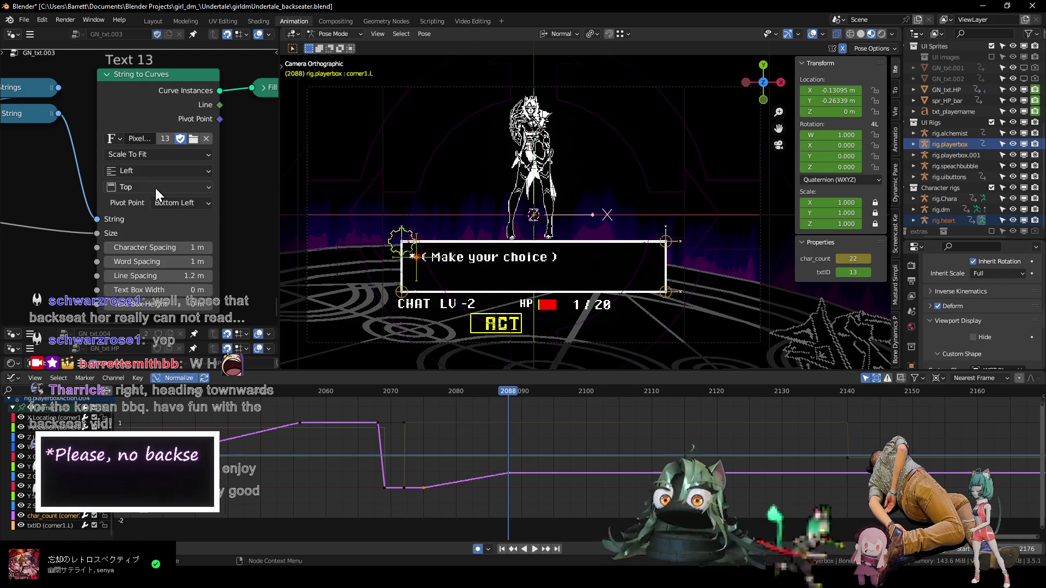
scroll(74, 255, "left", 6, "ctrl")
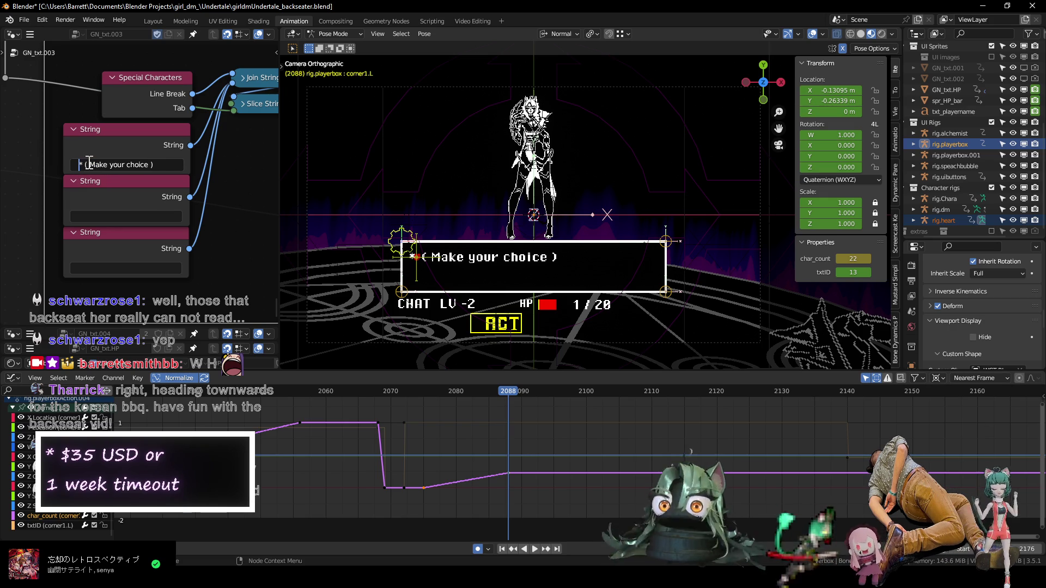
type("(")
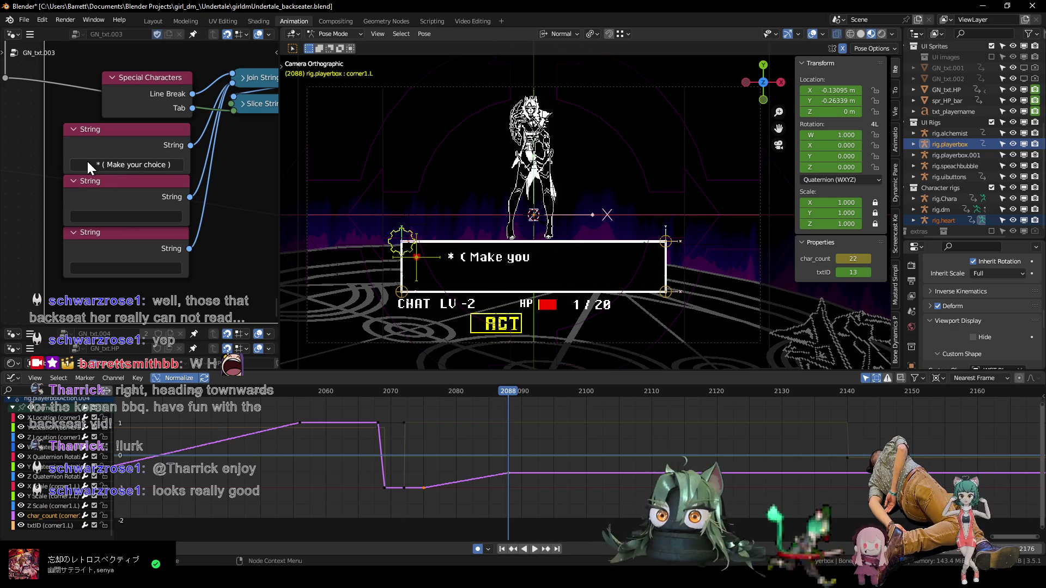
left_click(868, 260)
left_click(868, 260)
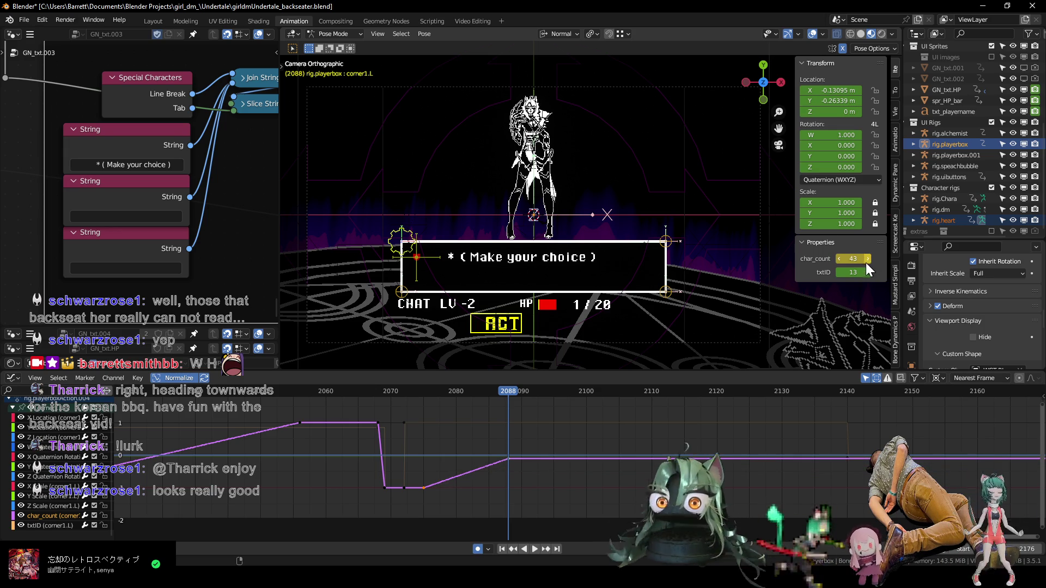
left_click(87, 164)
key("Return")
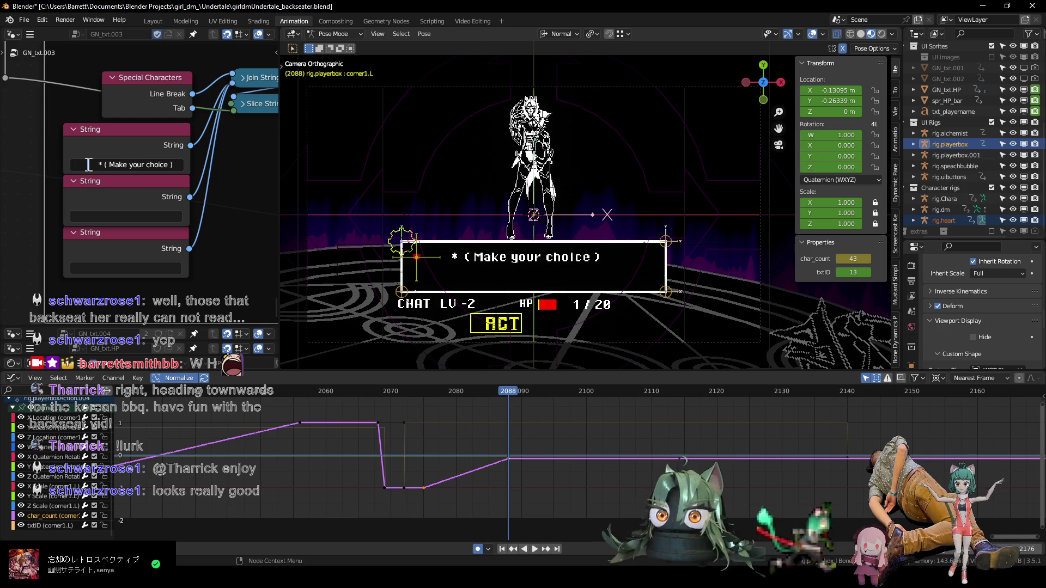
left_click_drag(496, 412, 583, 488)
- Shift the selected text keyframes 13 frames earlier, check frame 2127, and turn on overlays
key("g")
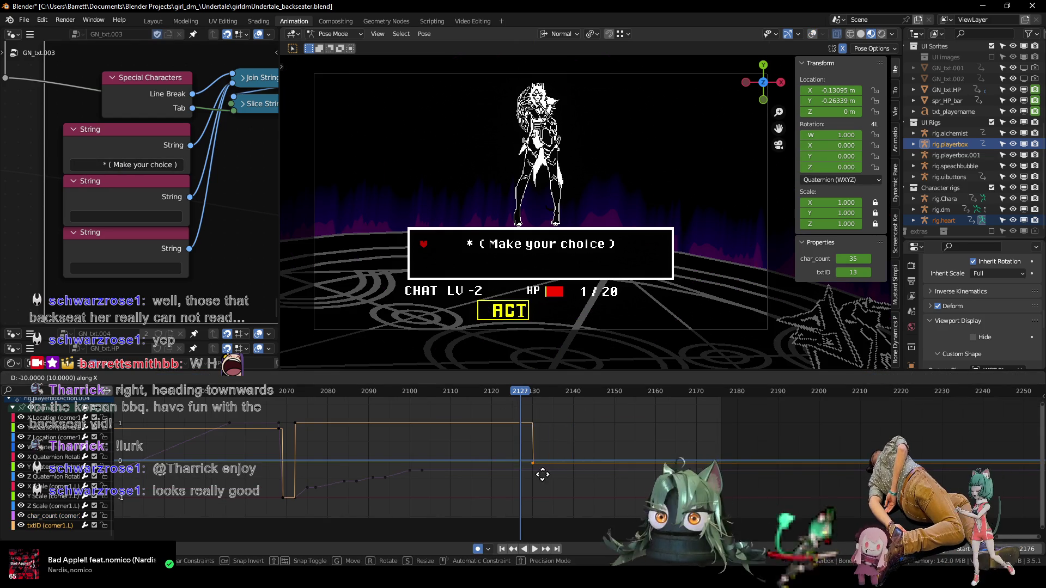
left_click(529, 474)
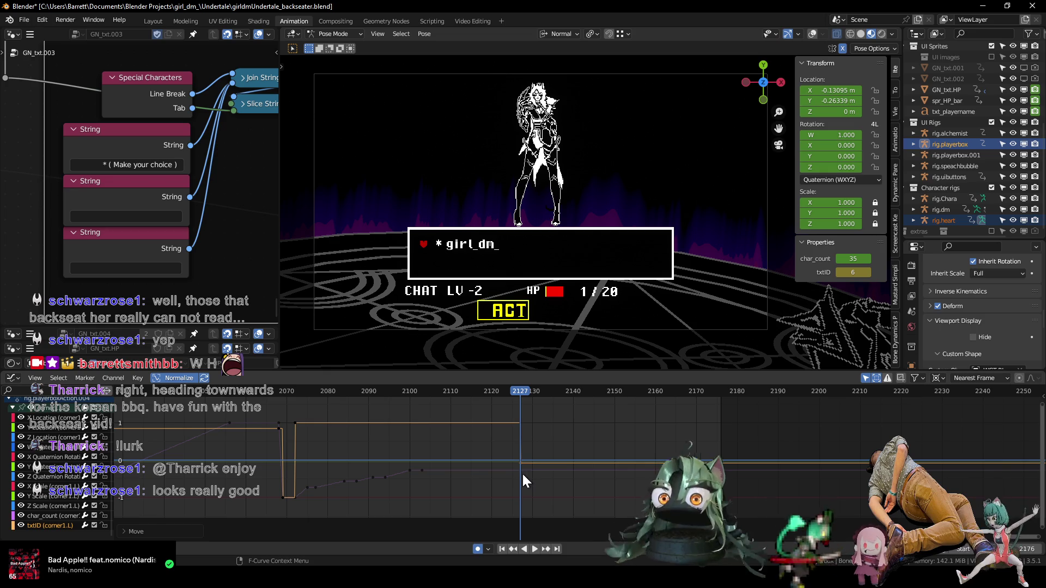
key("Left")
key("Left")
key("Left")
key("Right")
key("Right")
key("Right")
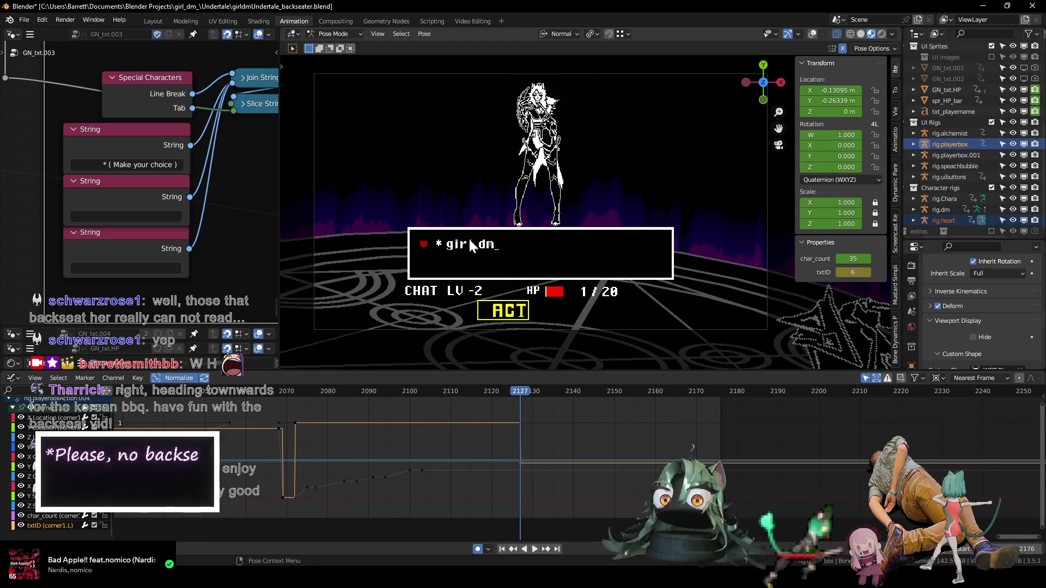
key("shift+alt+z")
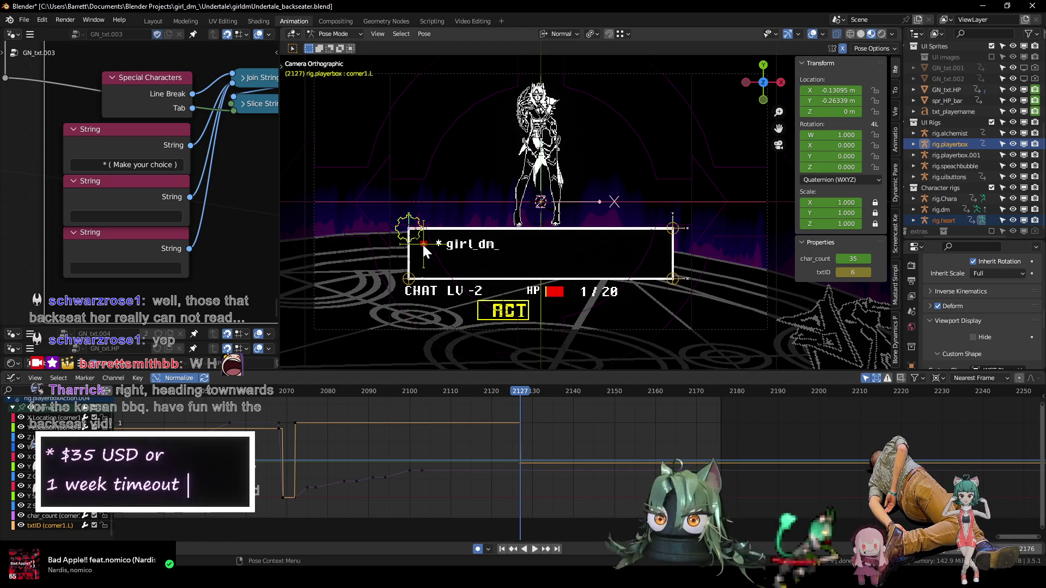
- Select the heart's base bone and locate its keyframes around frame 2050
left_click(423, 244)
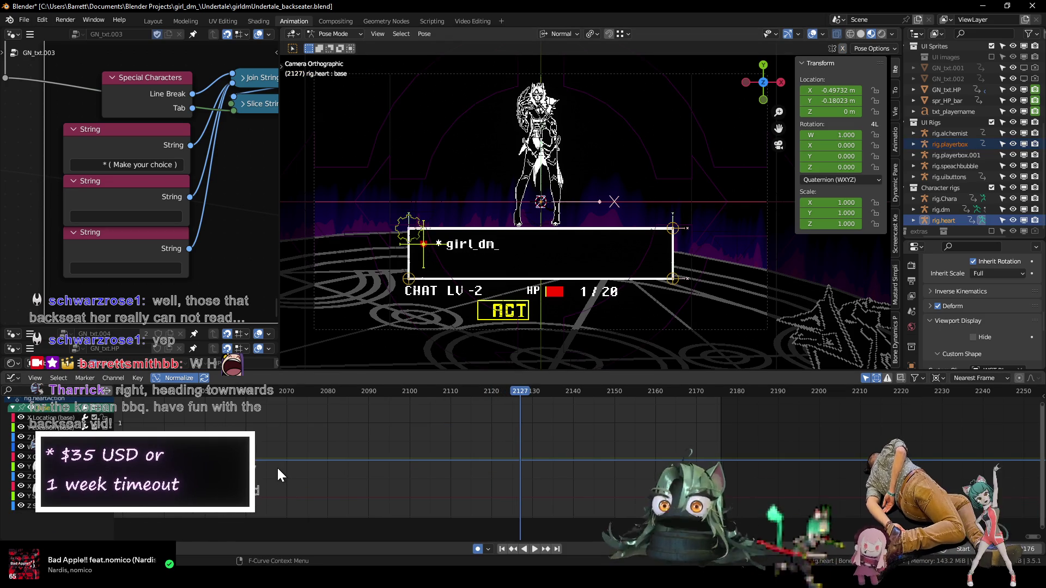
key("ctrl+Tab")
mouse_move(545, 485)
middle_mouse_down("ctrl")
mouse_move(622, 468)
mouse_move(589, 468)
middle_mouse_up("ctrl")
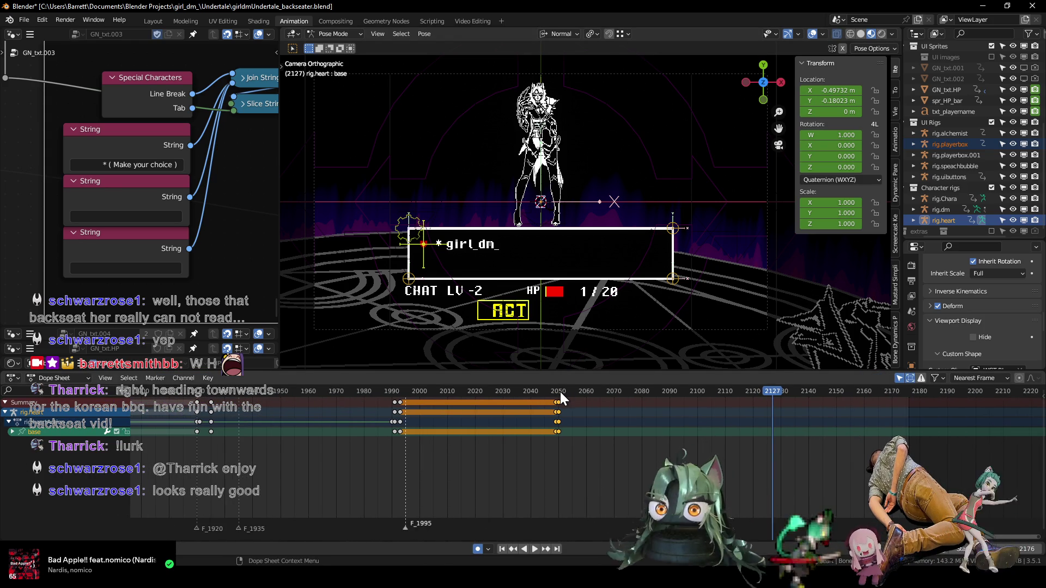
left_click_drag(560, 392, 558, 392)
scroll(572, 445, "up", 6)
key("Down")
key("Up")
key("Down")
key("Up")
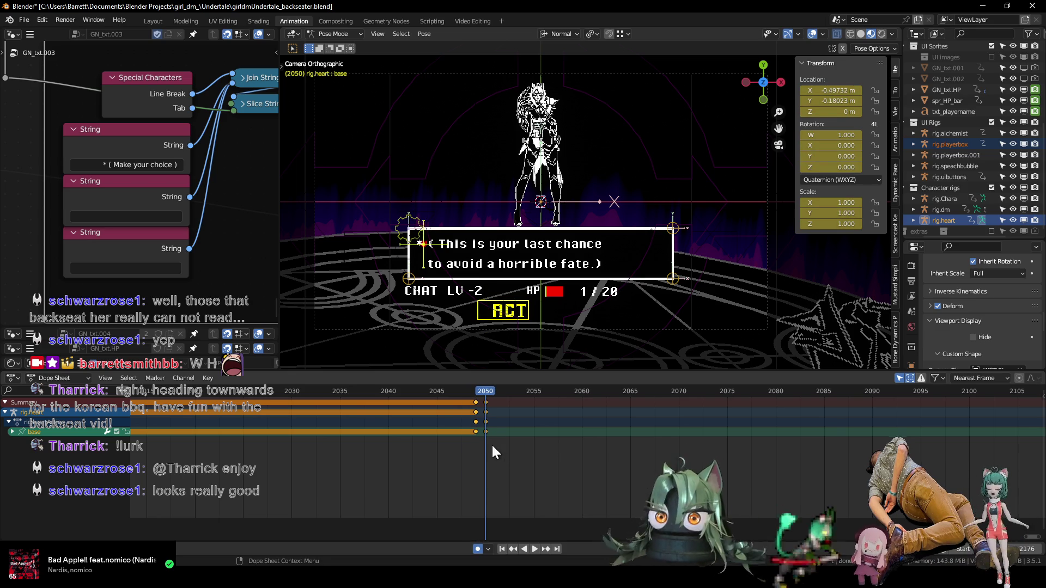
scroll(544, 439, "down", 5)
scroll(583, 467, "down", 2)
- Move the heart's frame-2050 keyframes later, to around frame 2135
key("g")
left_click(756, 471)
left_click_drag(560, 388, 750, 385)
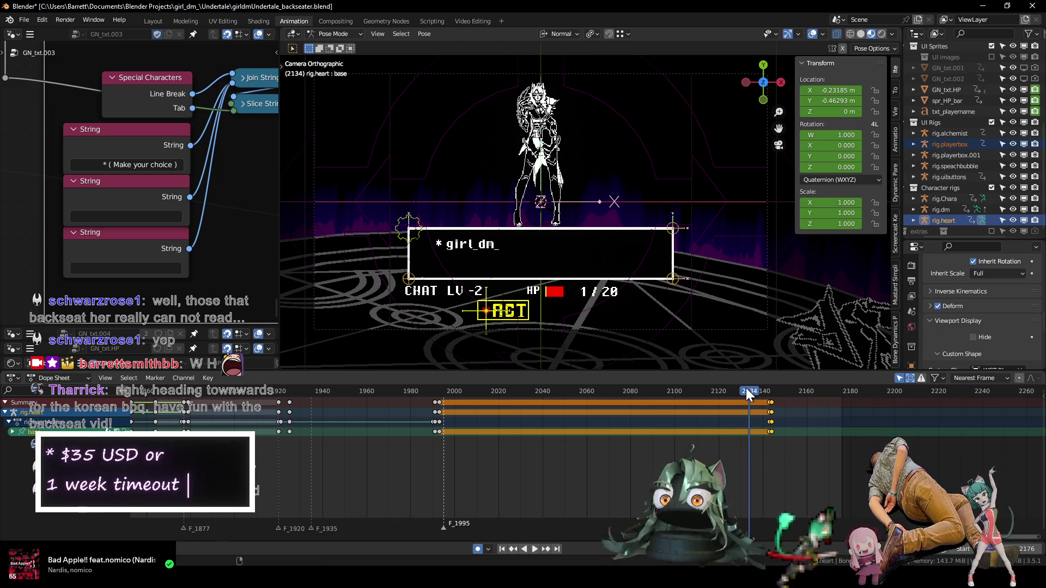
left_click_drag(751, 384, 735, 390)
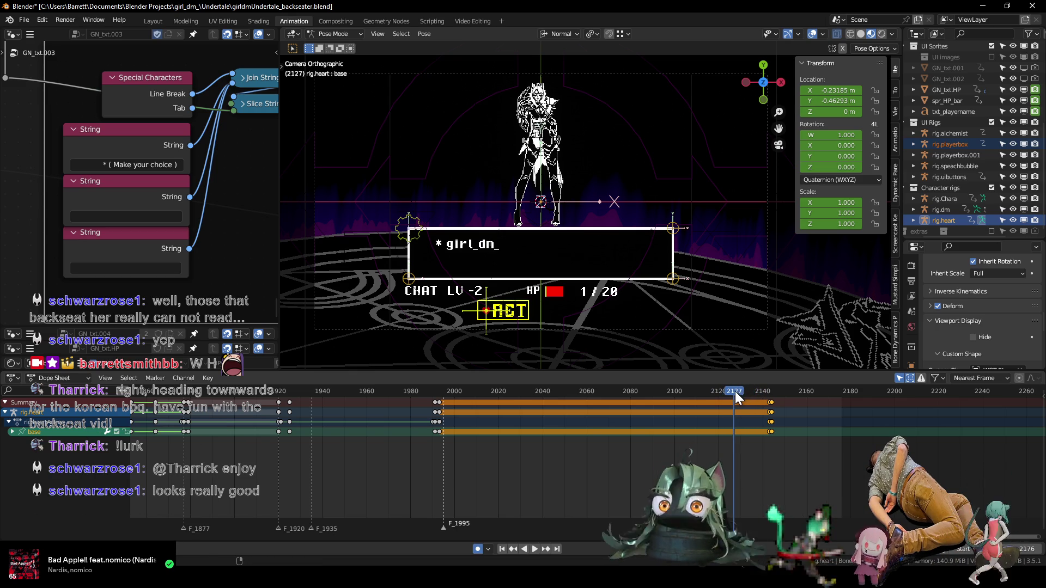
scroll(675, 396, "up", 3)
- Select the dialogue box's corner bone and key char_count at 35 on frame 2125
left_click(402, 237)
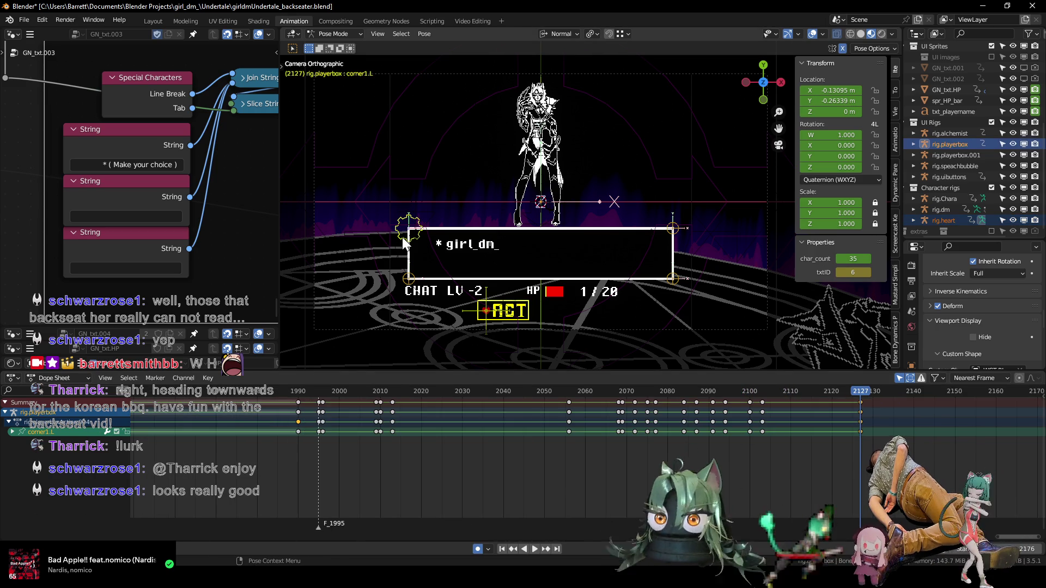
key("ctrl+Tab")
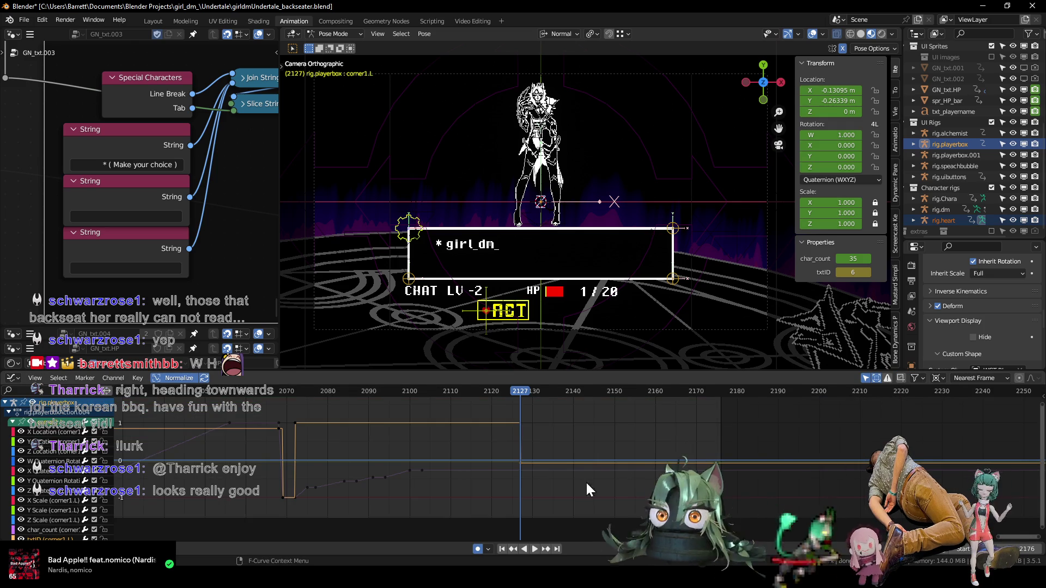
scroll(579, 478, "up", 2)
left_click_drag(279, 387, 486, 410)
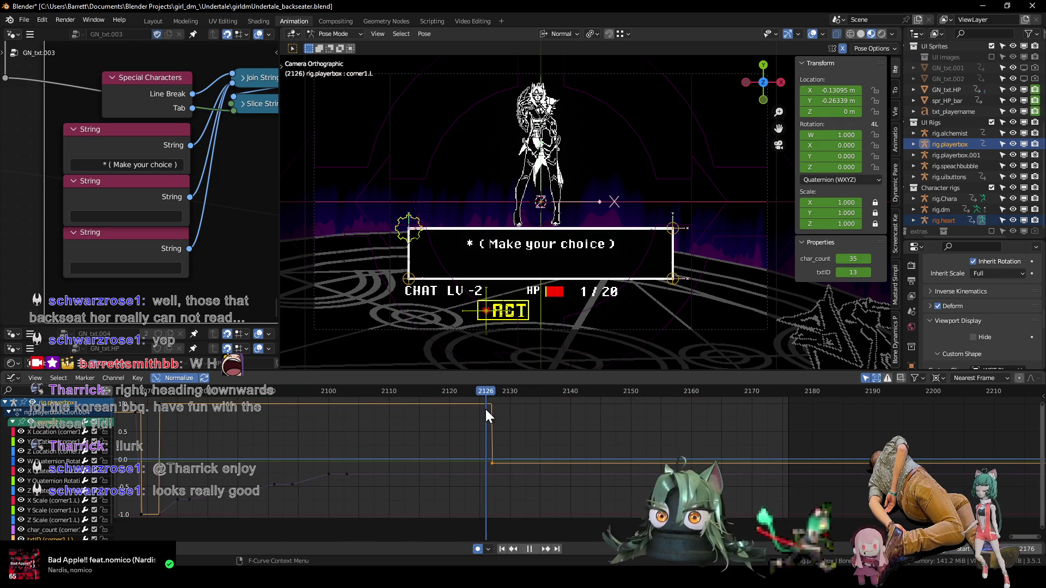
left_click_drag(486, 410, 480, 410)
key("i")
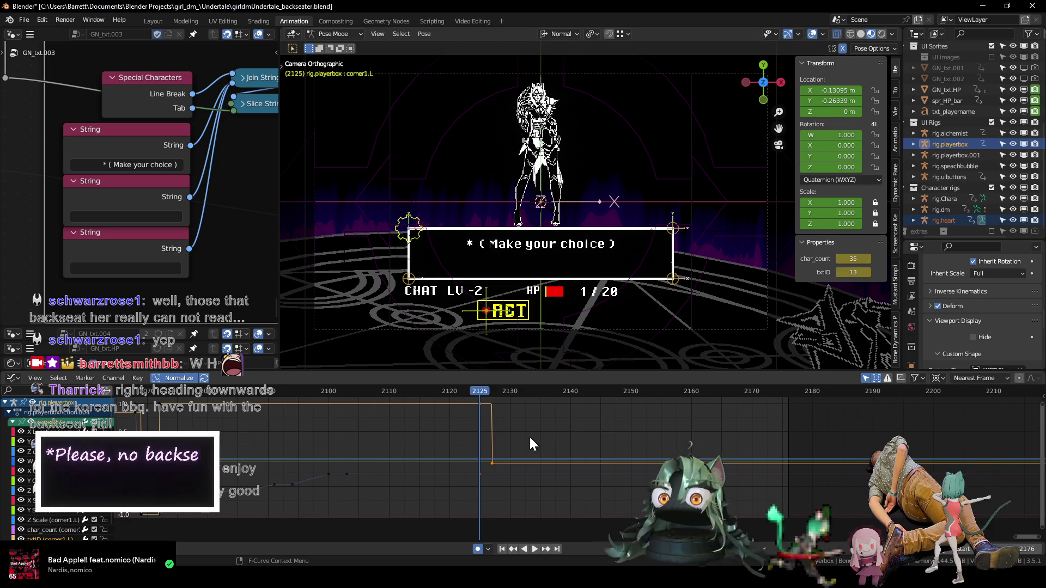
- Key char_count at 0 on frame 2126 so the box empties, comparing frames 2125 and 2126
key("Right")
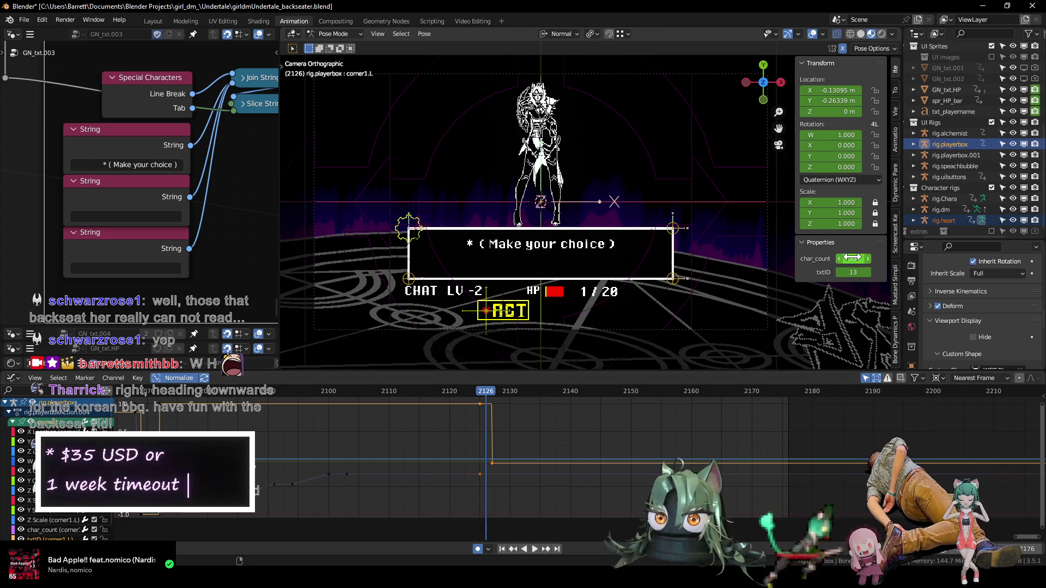
double_click(853, 259)
type("0")
key("Return")
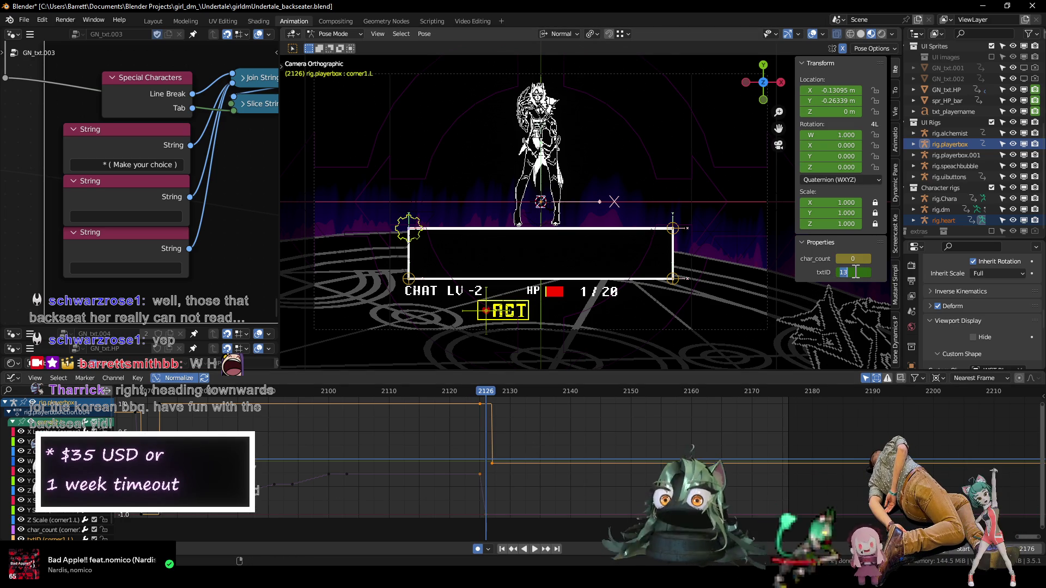
type("0")
key("Return")
scroll(501, 423, "down", 2)
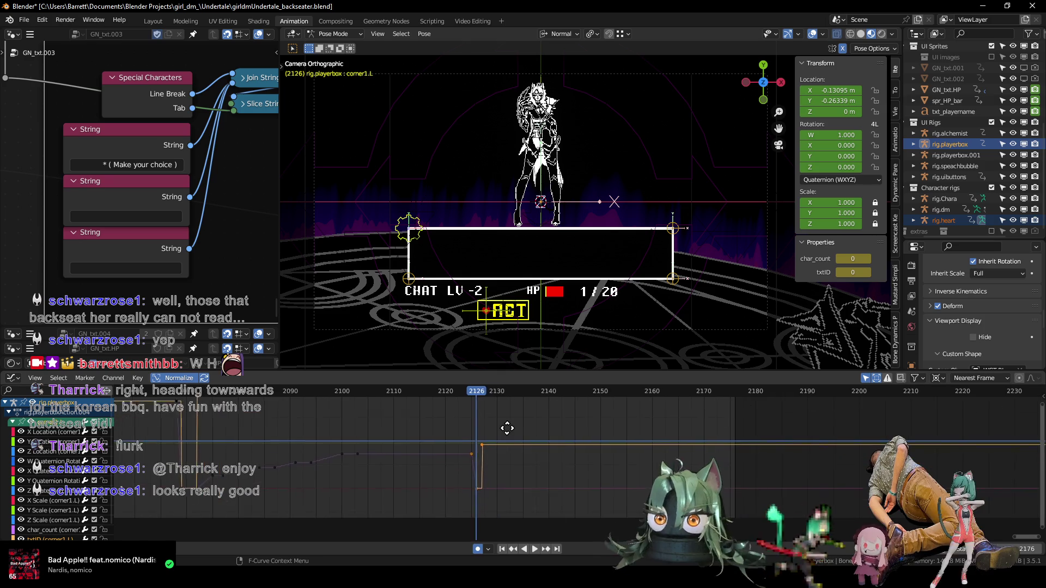
key("Left")
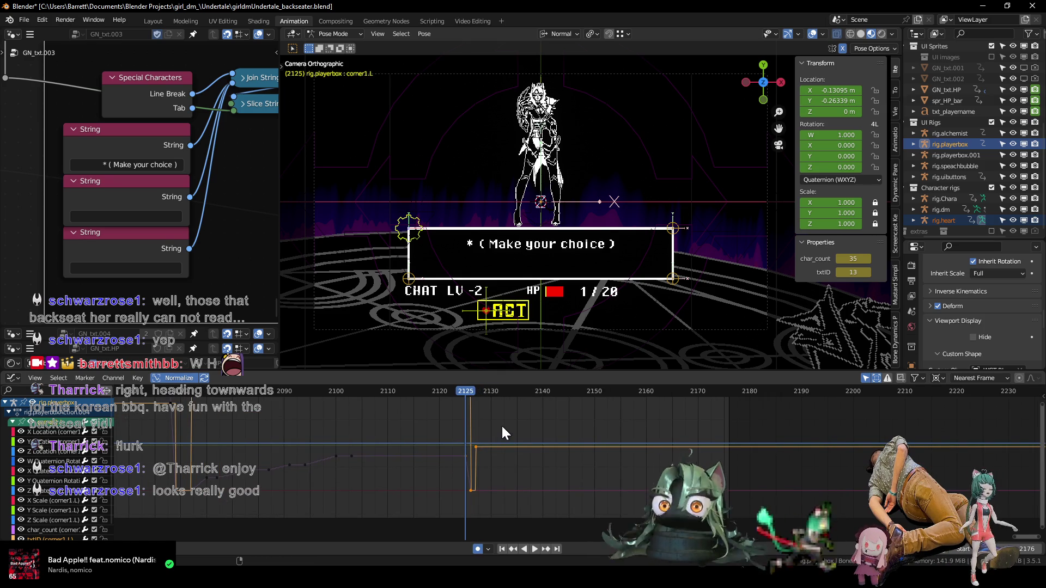
key("Right")
key("Left")
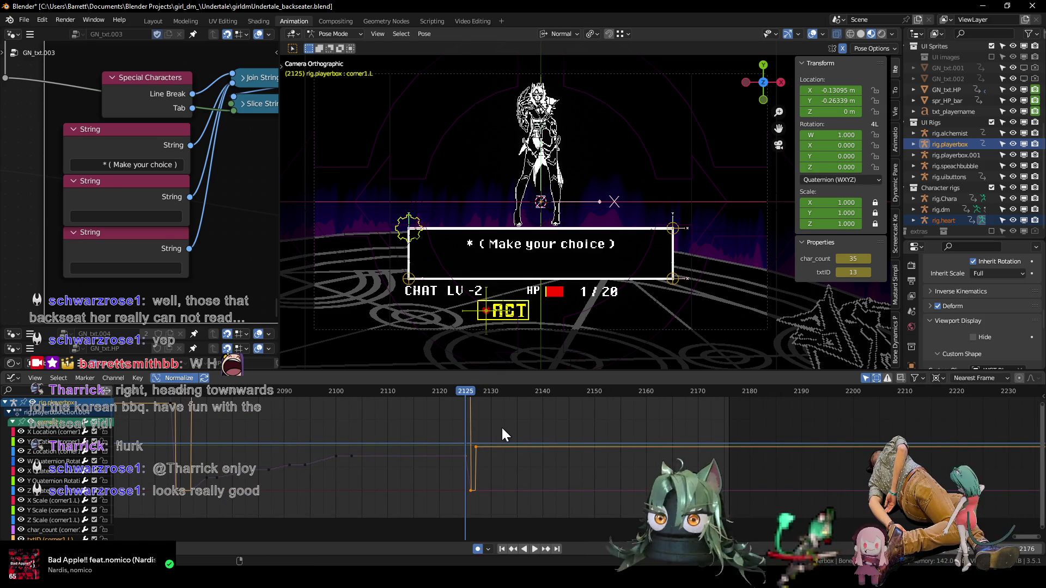
key("Right")
key("Right")
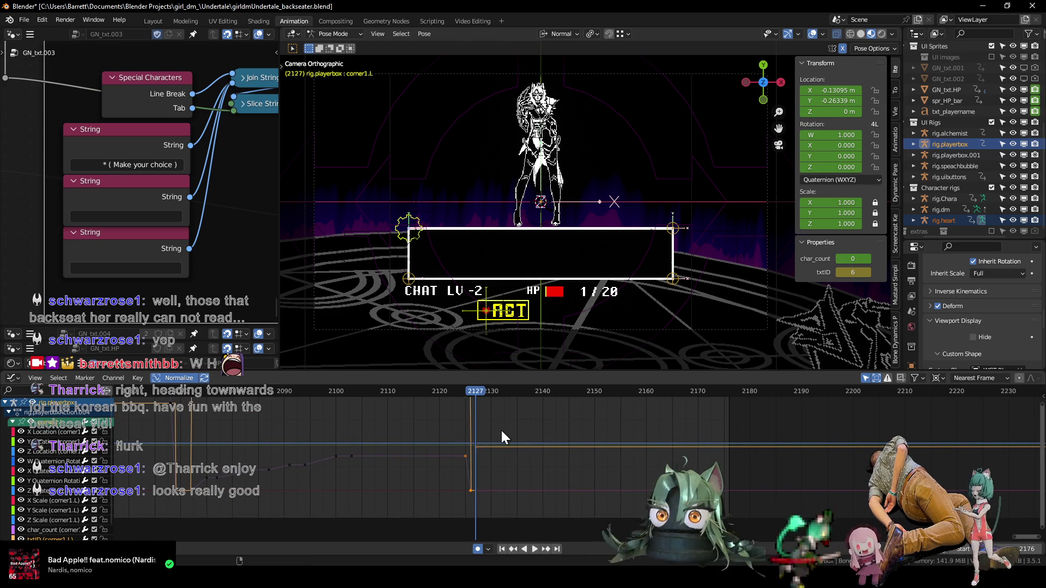
- Shift the keyframes around frame 2126 a few frames later
left_click_drag(502, 425, 472, 500)
key("g")
left_click(486, 510)
left_click_drag(456, 391, 491, 398)
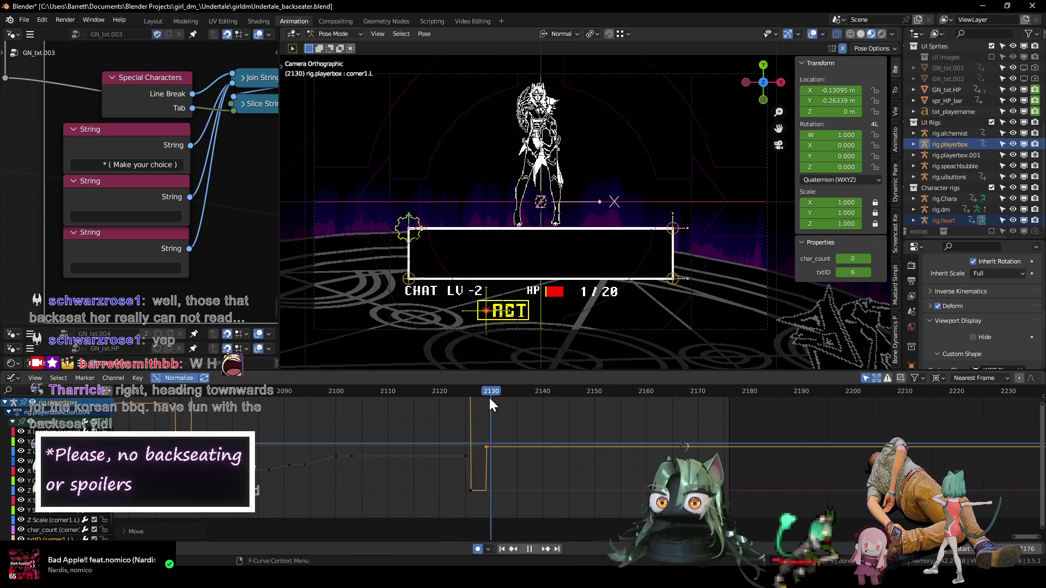
- Play back the dialogue from frames 2069–2129 to review the timing
scroll(514, 425, "up", 2)
key("space")
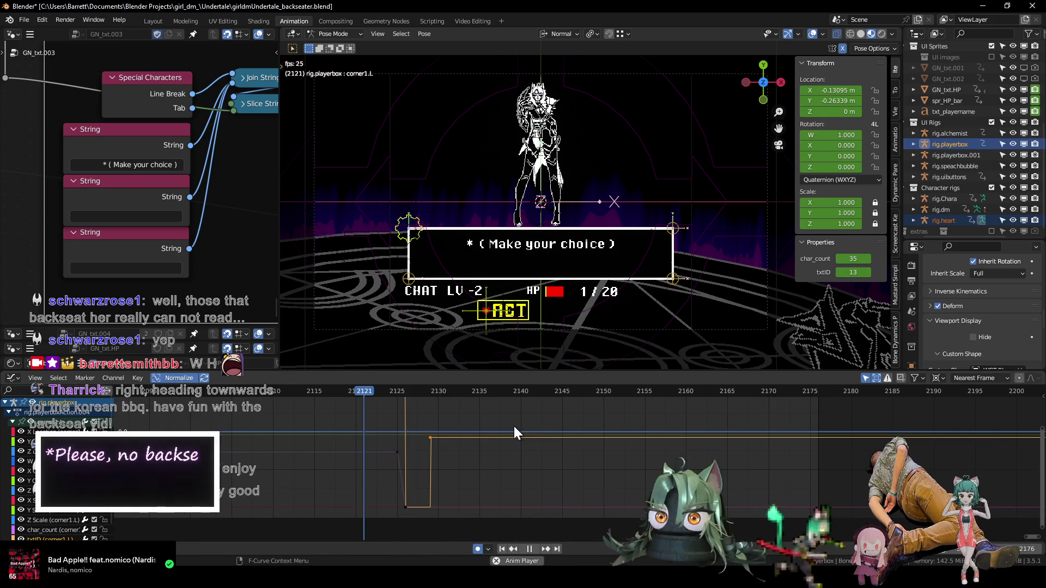
key("space")
left_click(430, 391)
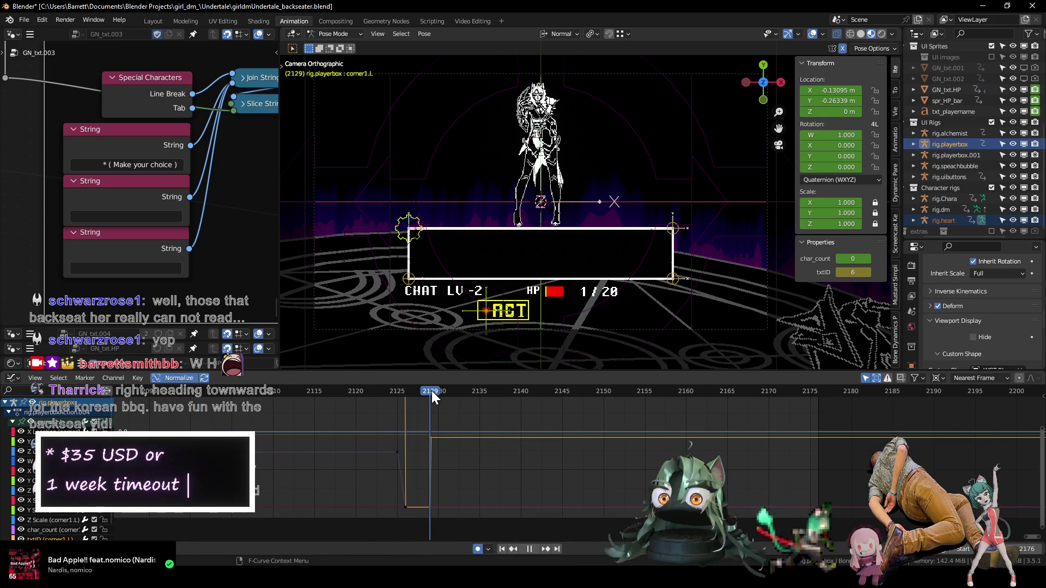
key("space")
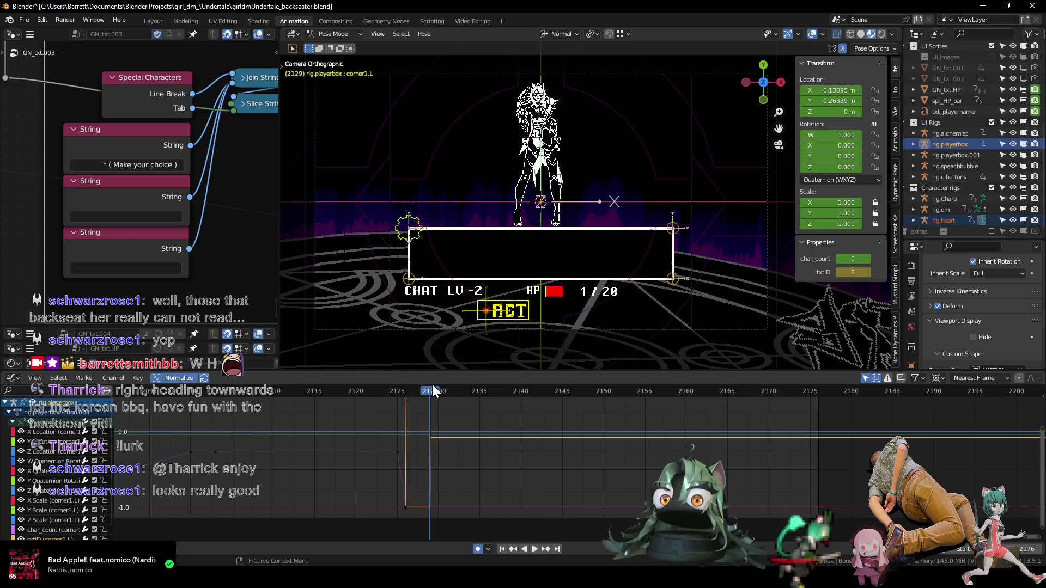
left_click(316, 391)
key("space")
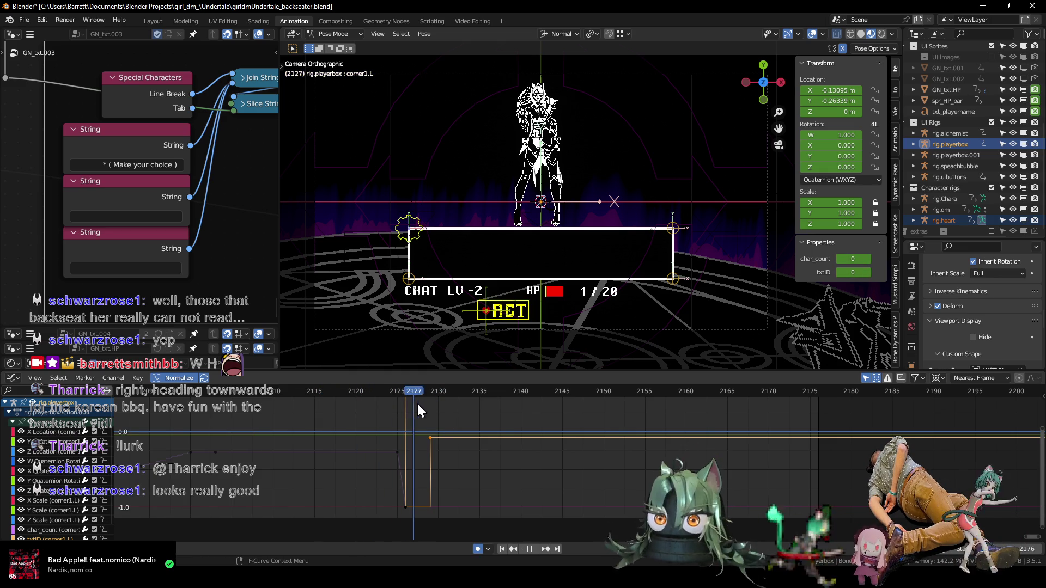
scroll(353, 436, "down", 3)
left_click(327, 390)
left_click(145, 392)
key("space")
scroll(208, 429, "down", 3)
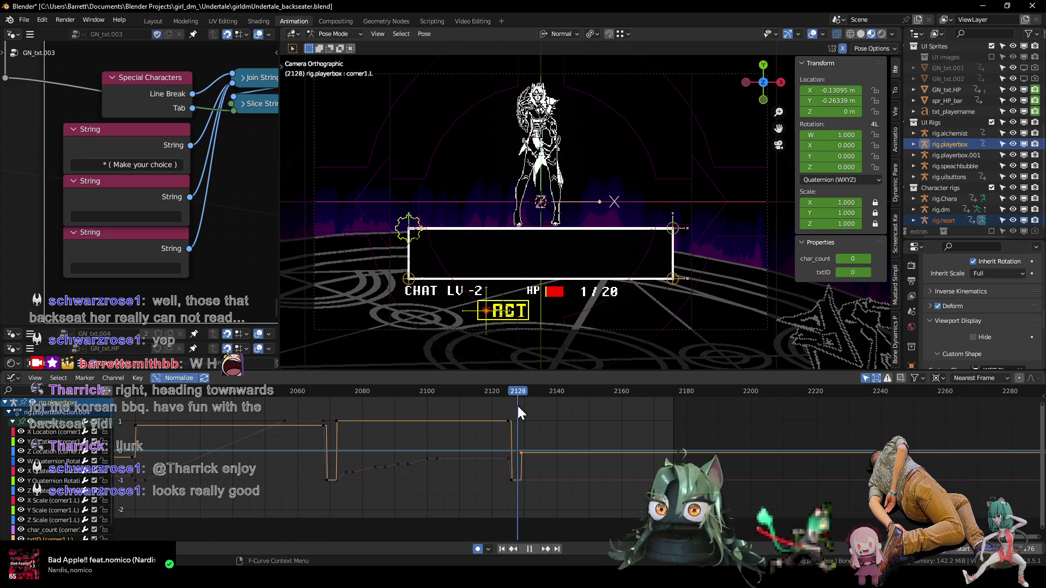
left_click_drag(531, 407, 522, 407)
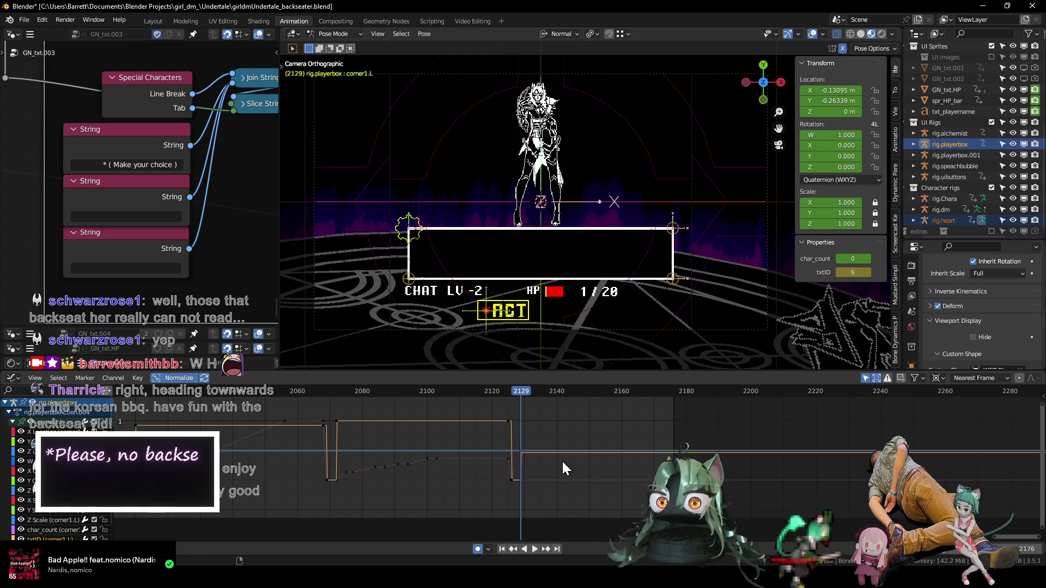
scroll(559, 456, "up", 1)
scroll(556, 461, "up", 3)
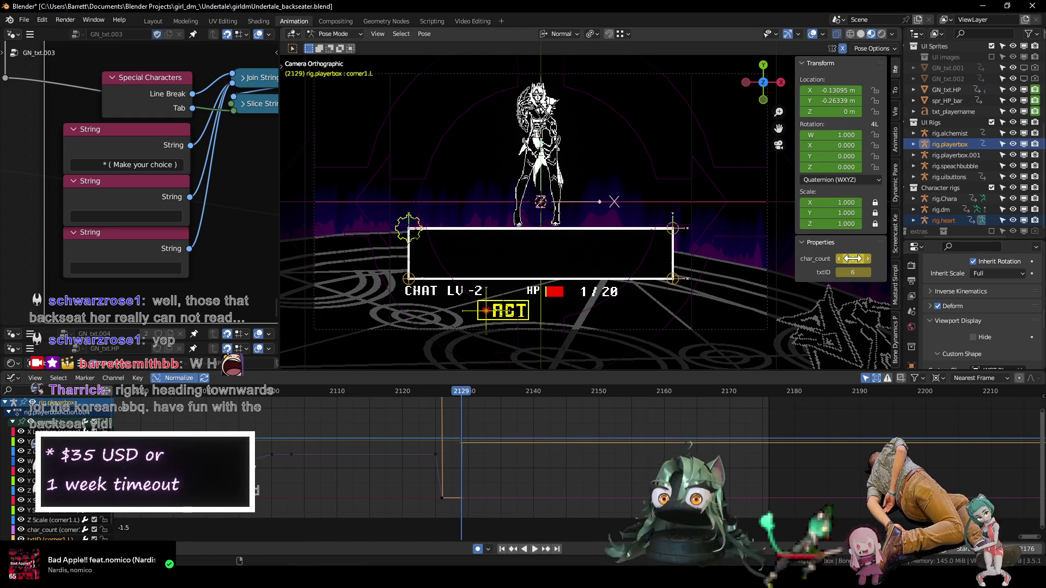
- Key char_count at 15 on frame 2130 and check frames 2129–2130
left_click(467, 394)
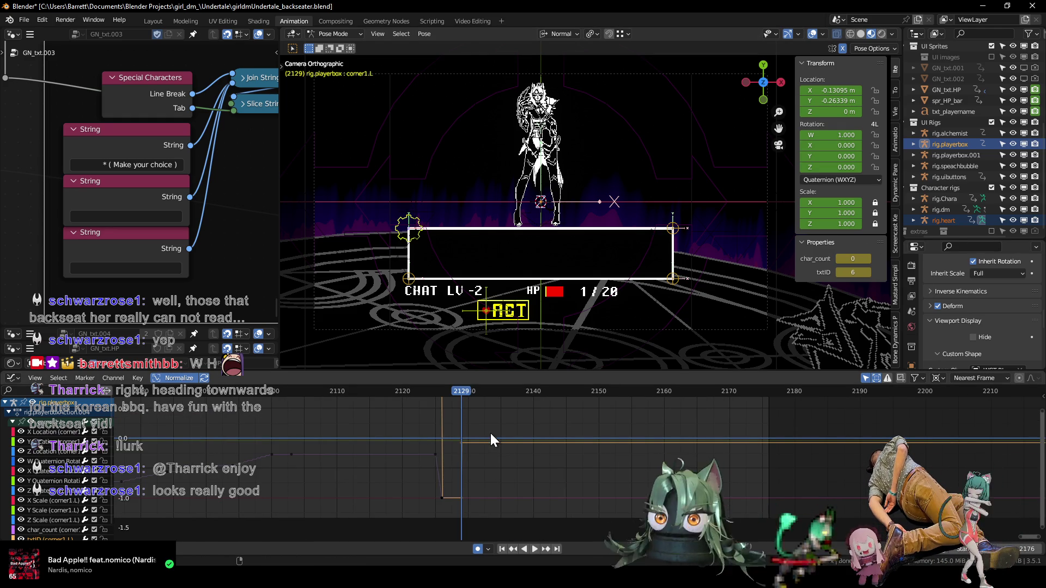
left_click(852, 260)
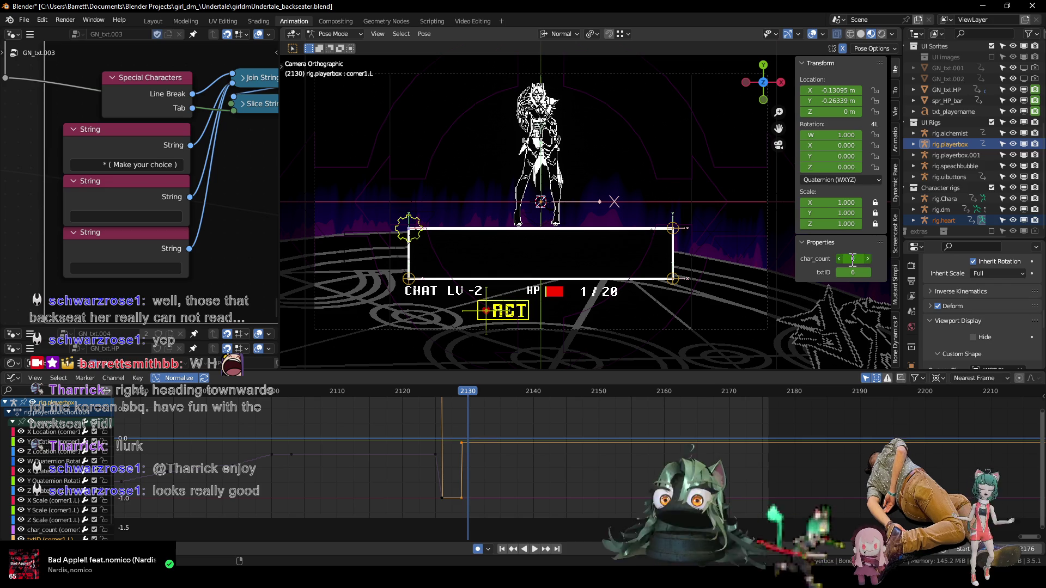
type("15")
key("Return")
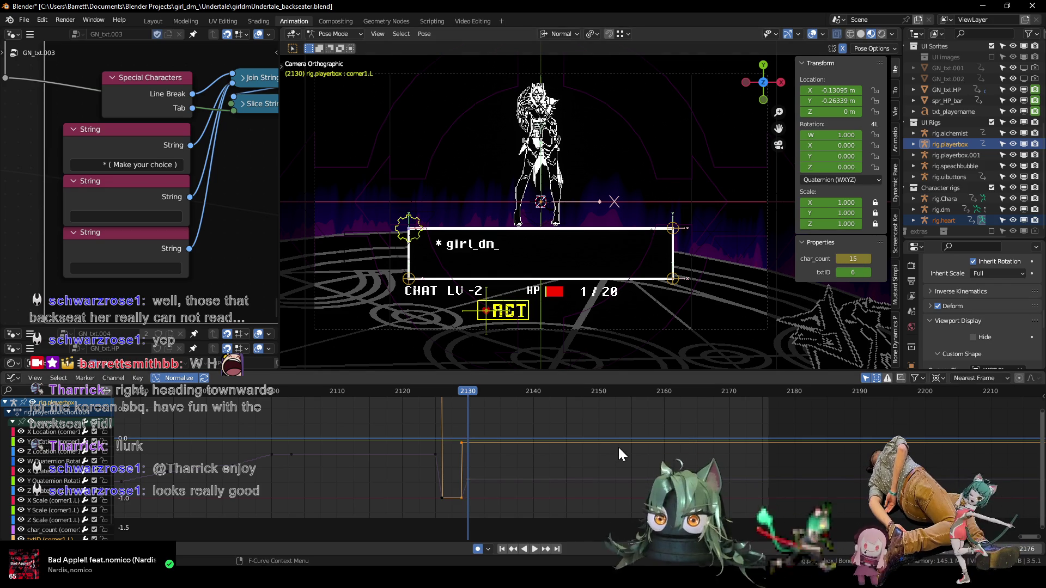
key("Left")
key("Right")
key("Left")
key("Left")
key("Left")
key("Left")
key("Left")
key("Left")
key("Left")
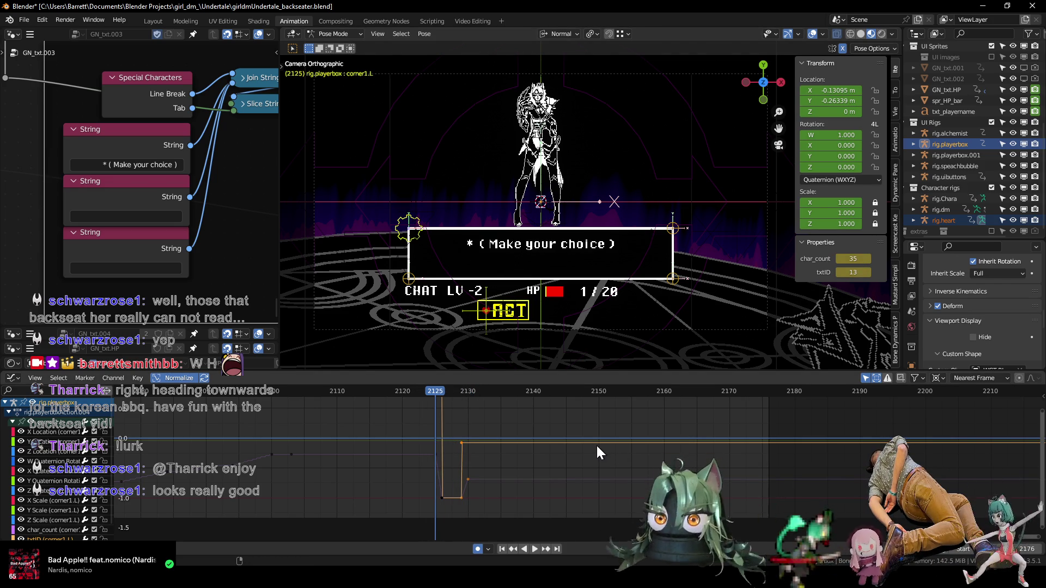
key("Right")
key("Right")
key("Right")
key("Right")
key("Right")
key("Right")
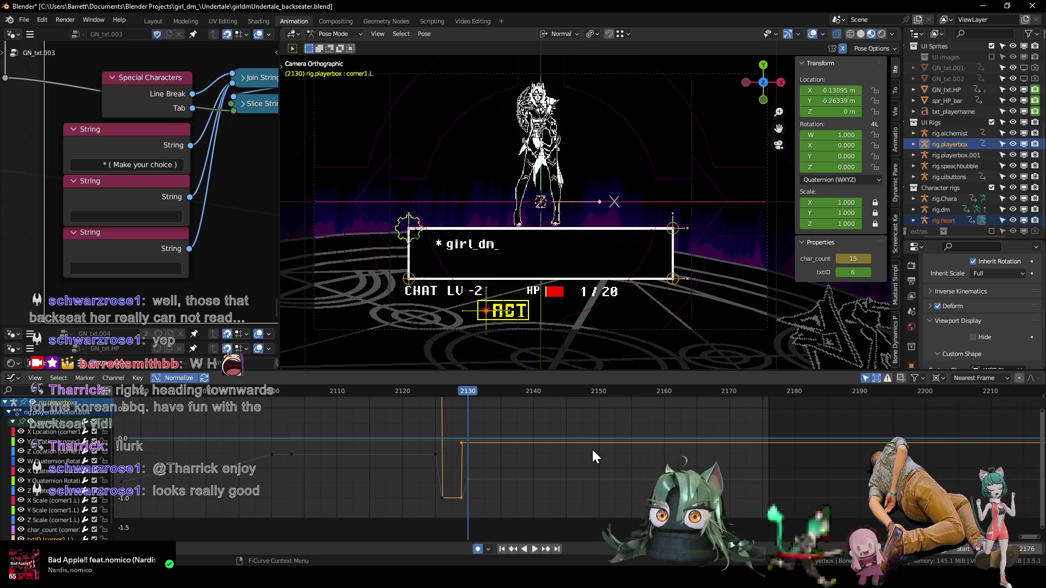
key("ctrl+Tab")
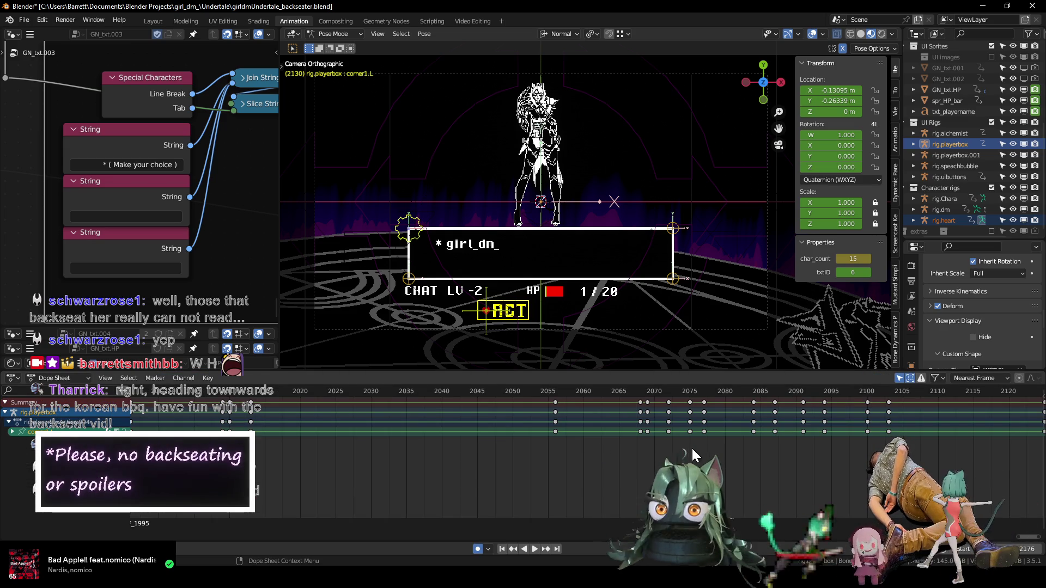
- Select the heart cursor's bone and move its keyframes earlier to frame 2130
left_click(486, 312)
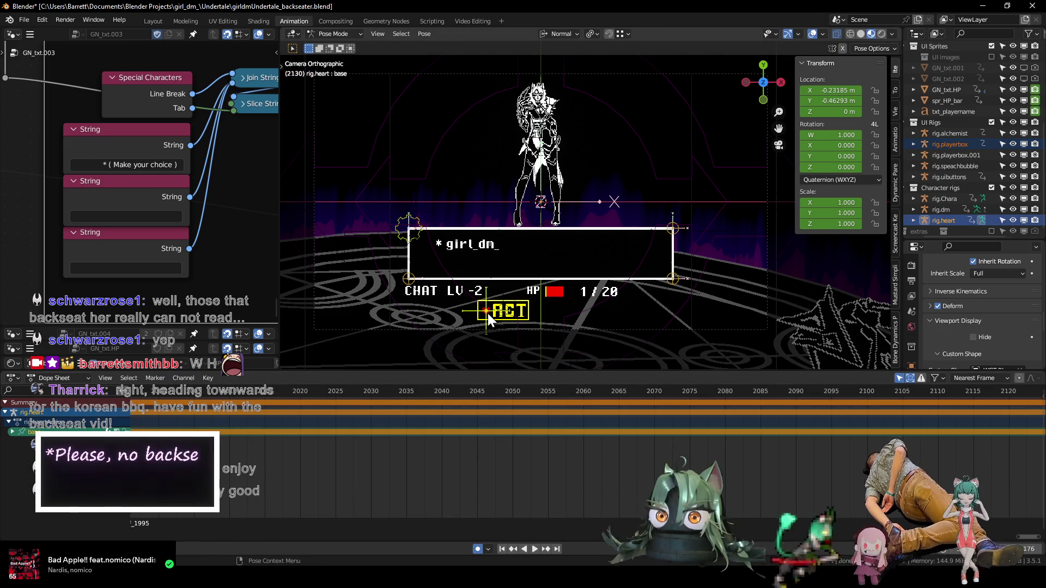
key("KP_Decimal")
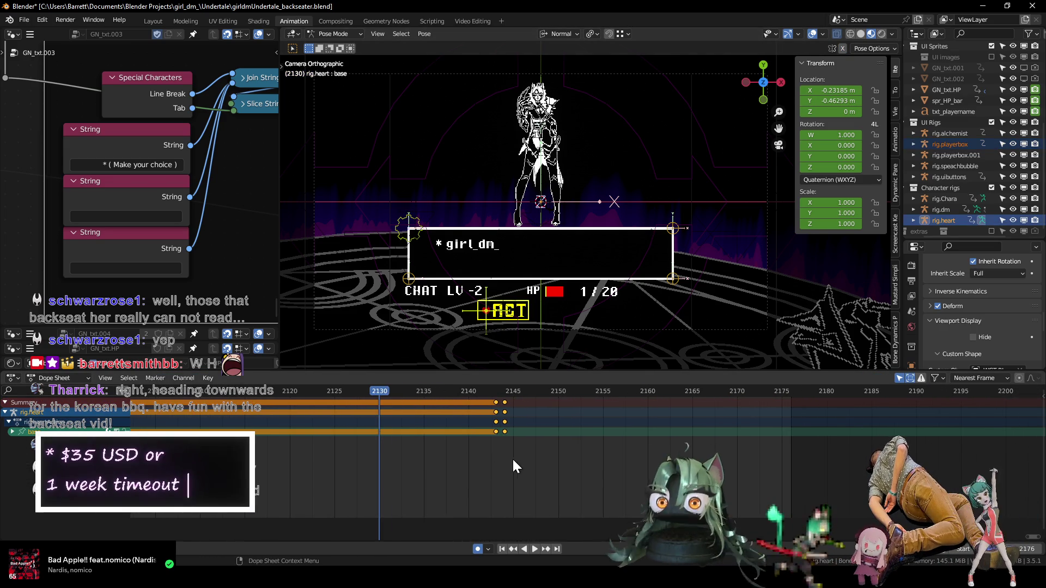
key("g")
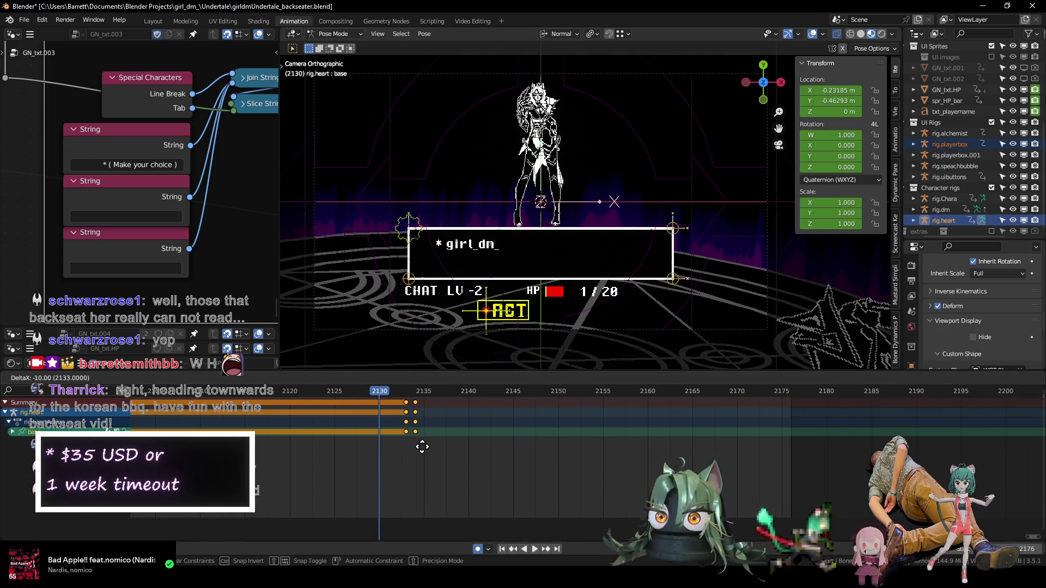
left_click(390, 444)
key("Left")
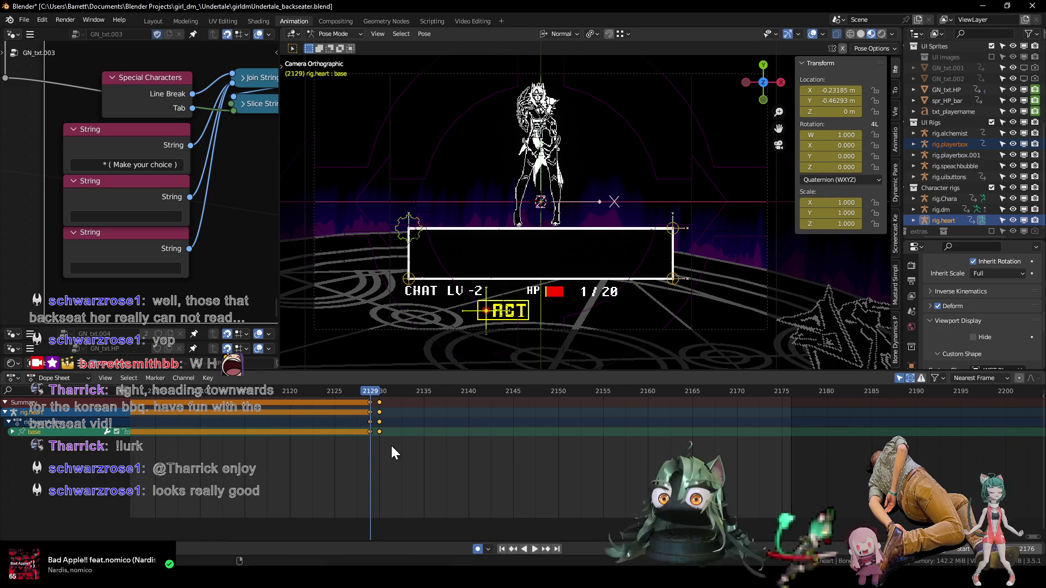
key("Right")
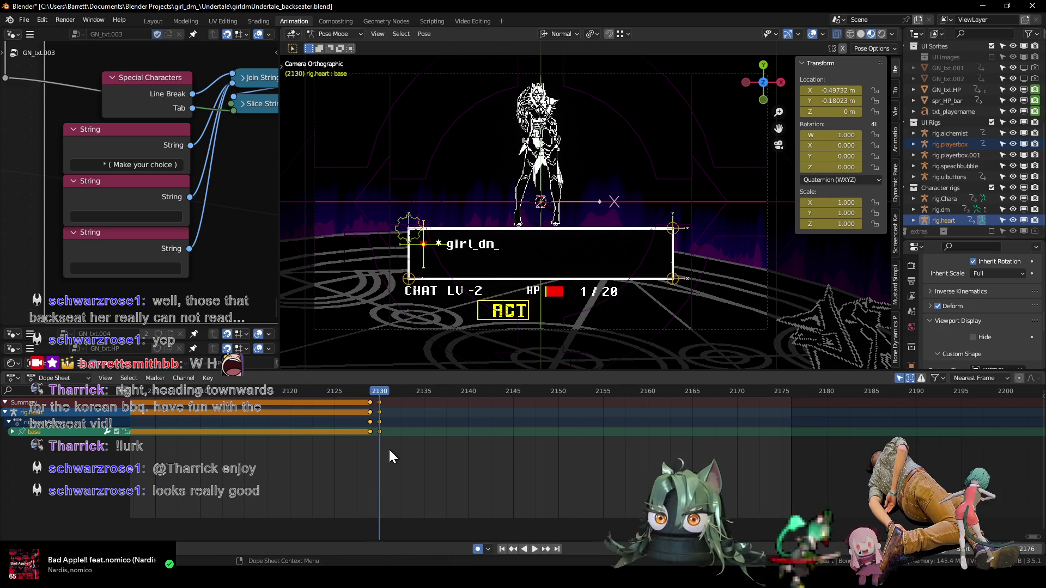
- Replay the animation from frame 2088 and step through the 2129–2130 transition
middle_click_drag(390, 459, 511, 473)
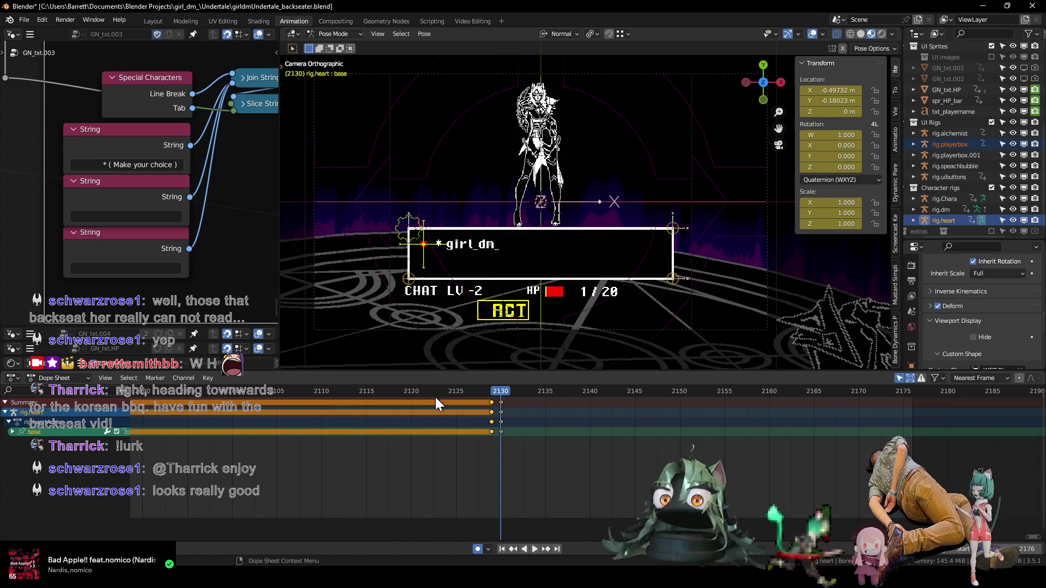
key("space")
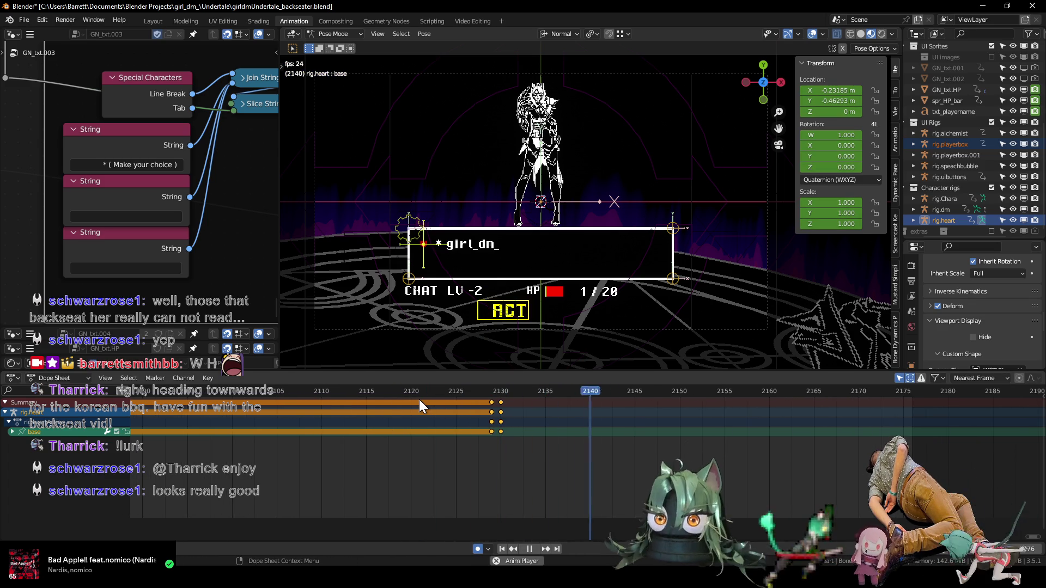
key("space")
left_click(463, 394)
key("space")
key("space")
scroll(390, 428, "down", 3)
left_click(299, 393)
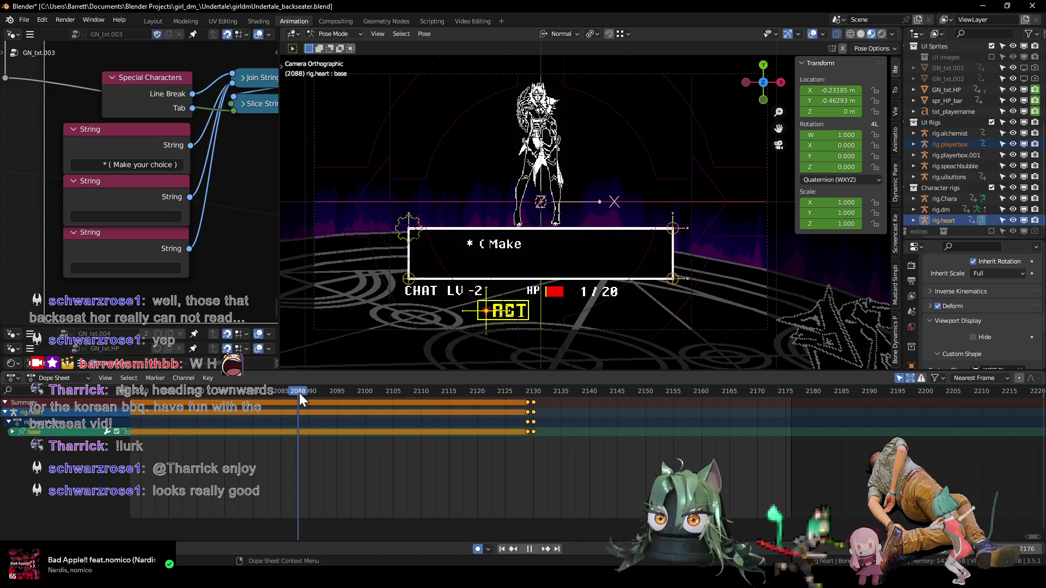
key("space")
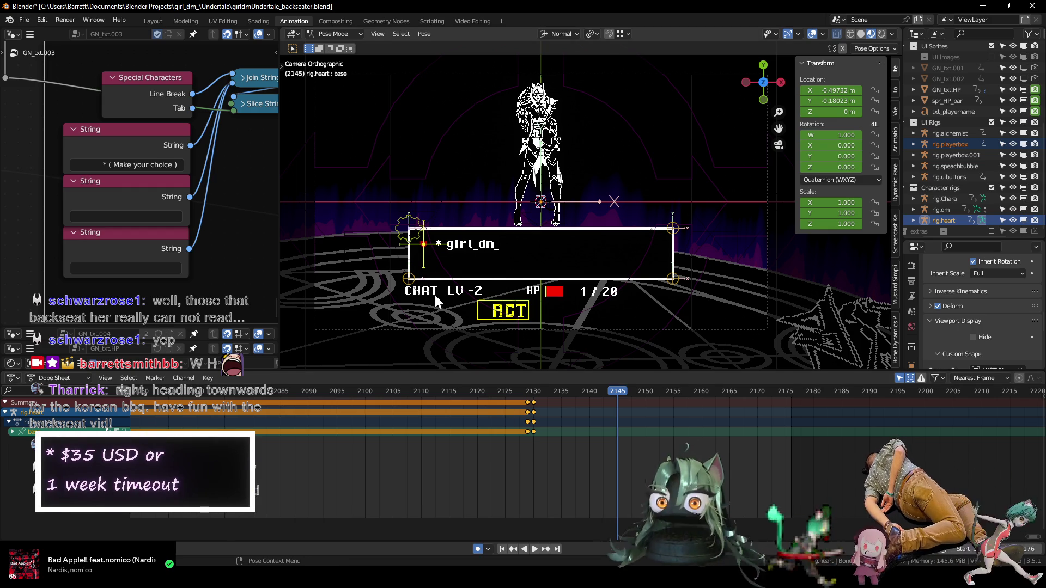
left_click(525, 390)
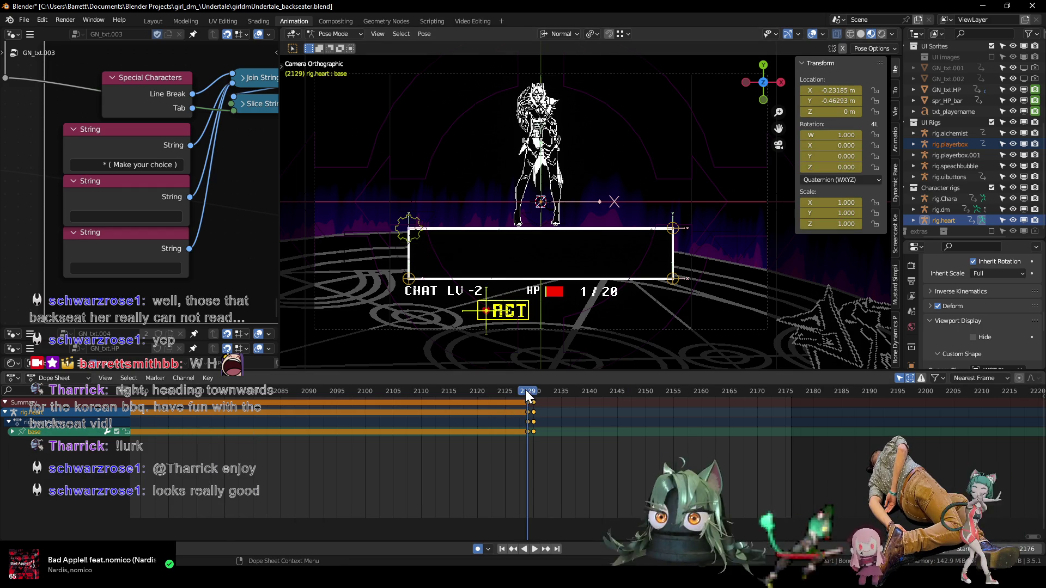
key("ctrl+Tab")
key("ctrl+Tab")
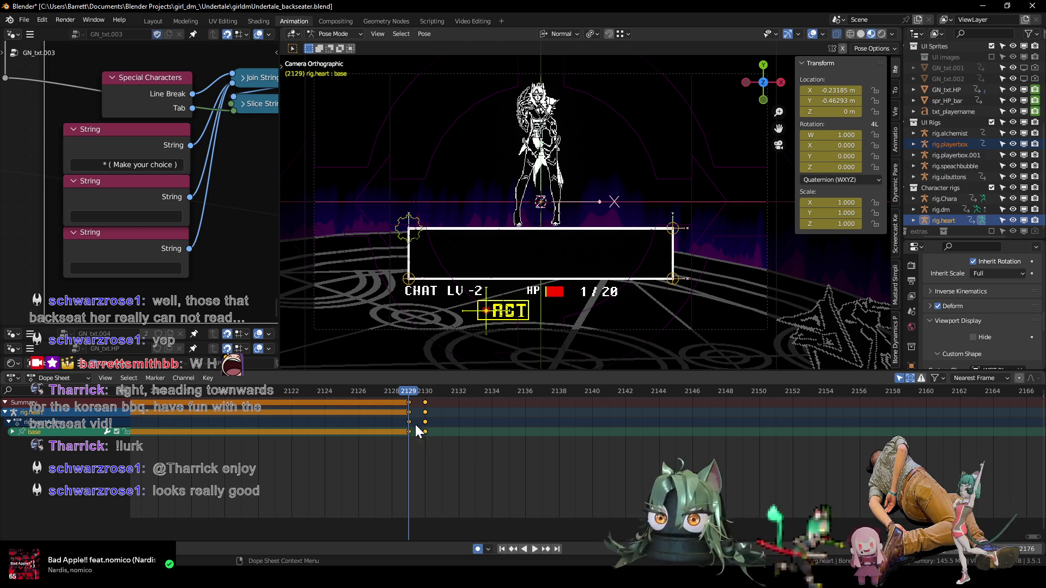
key("Left")
key("Left")
key("Left")
key("Left")
key("Right")
key("Right")
key("Right")
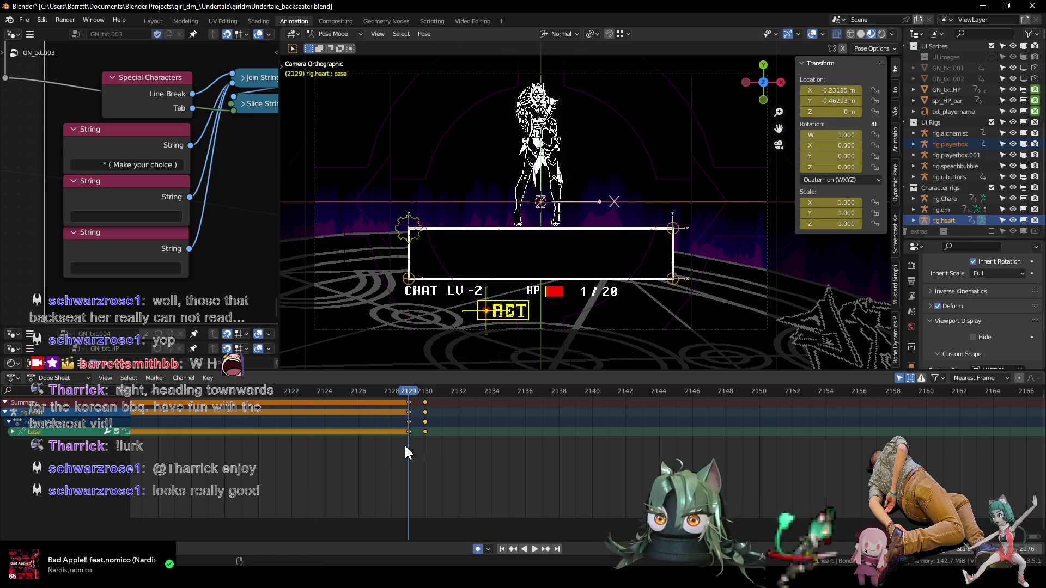
key("Right")
key("Right")
key("Right")
key("Right")
key("Right")
key("Right")
key("Left")
key("Left")
key("Left")
- Nudge the heart keys one frame later to about 2132, replay, and bring up the reference video
left_click_drag(425, 432, 456, 433)
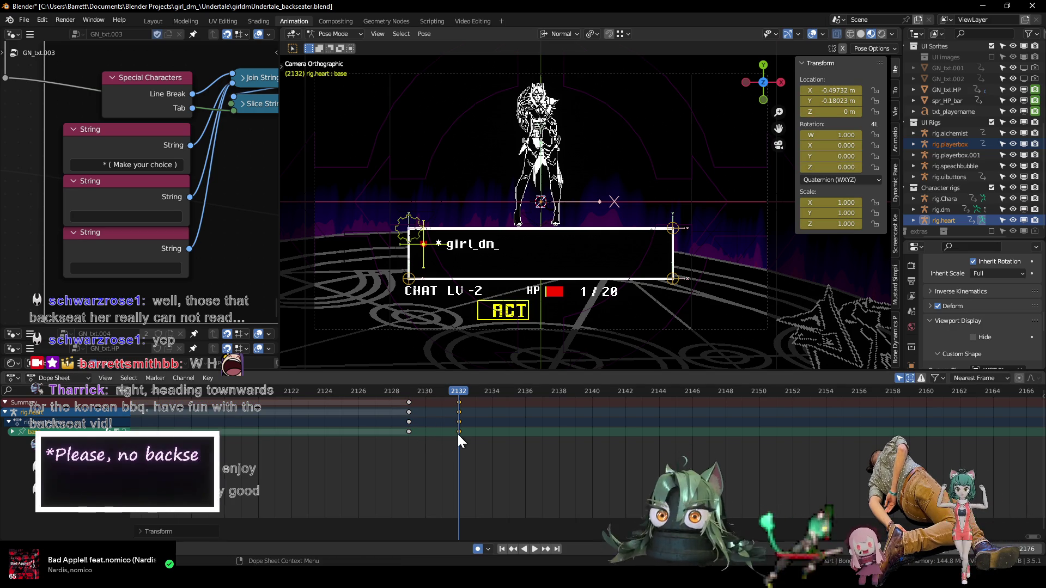
left_click(408, 389)
key("space")
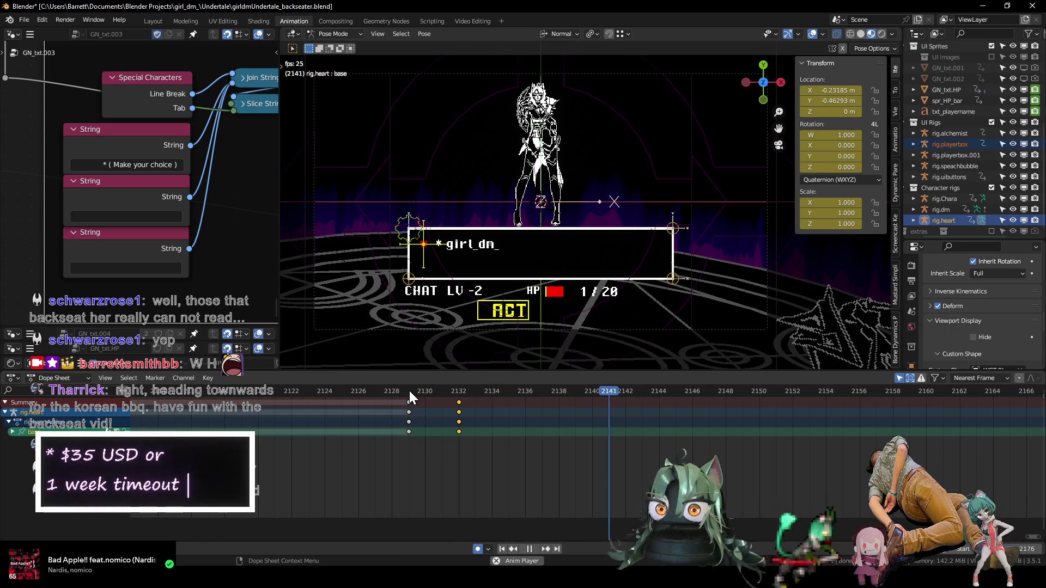
left_click(410, 391)
key("space")
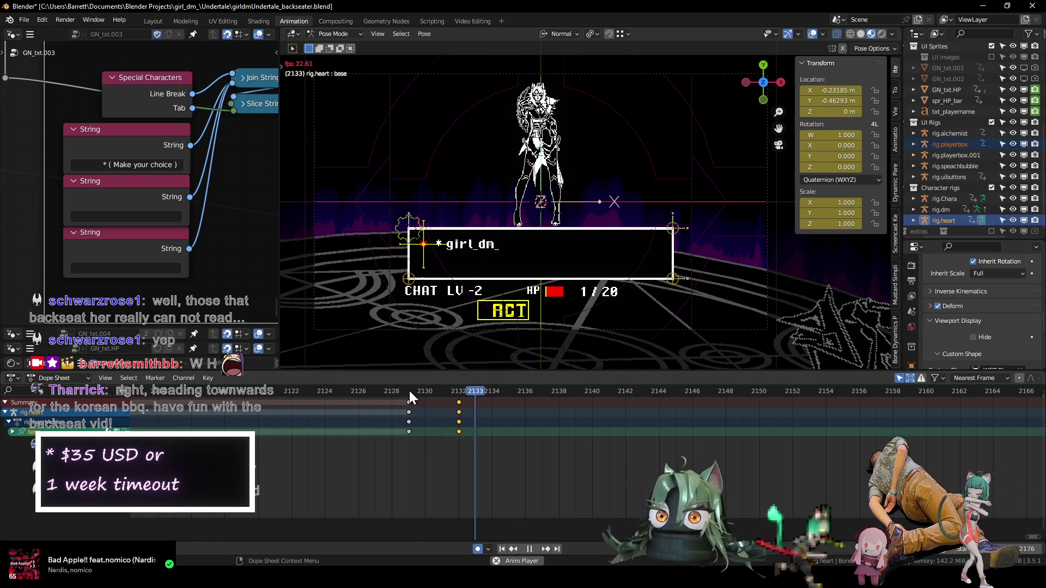
key("space")
left_click_drag(424, 441, 406, 430)
left_click_drag(354, 391, 211, 395)
key("space")
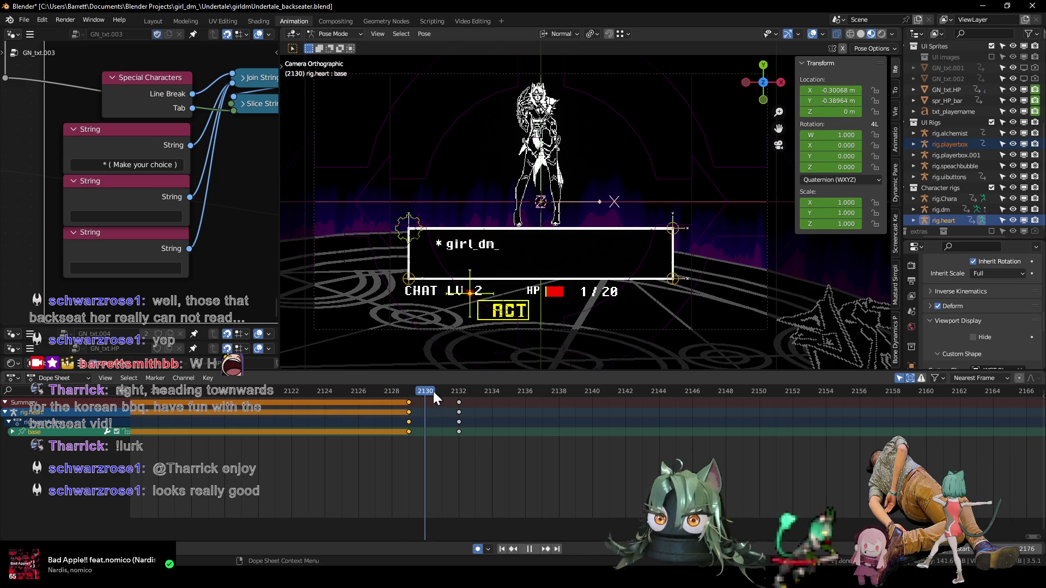
left_click_drag(412, 394, 459, 394)
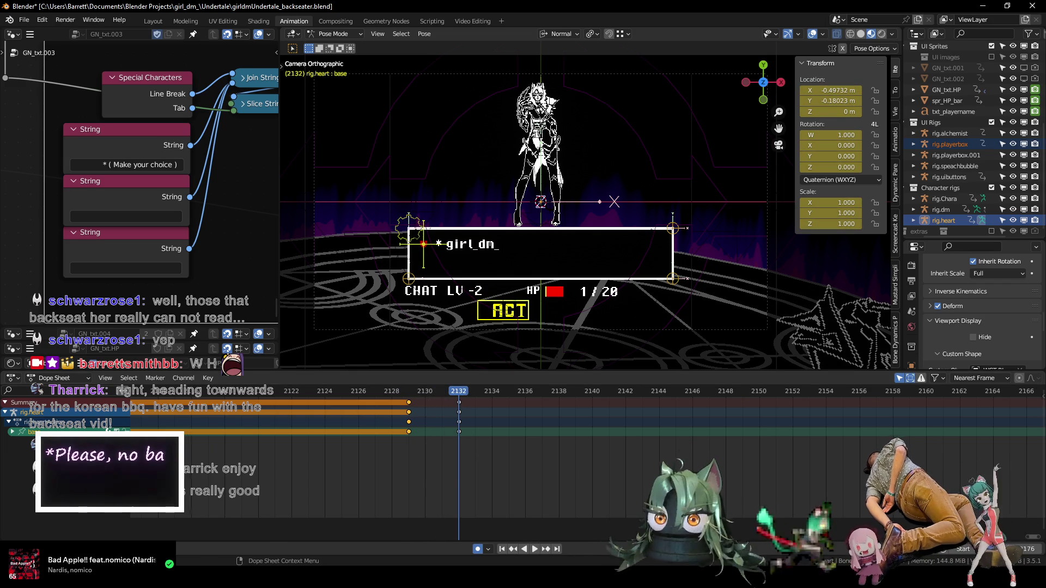
left_click(283, 545)
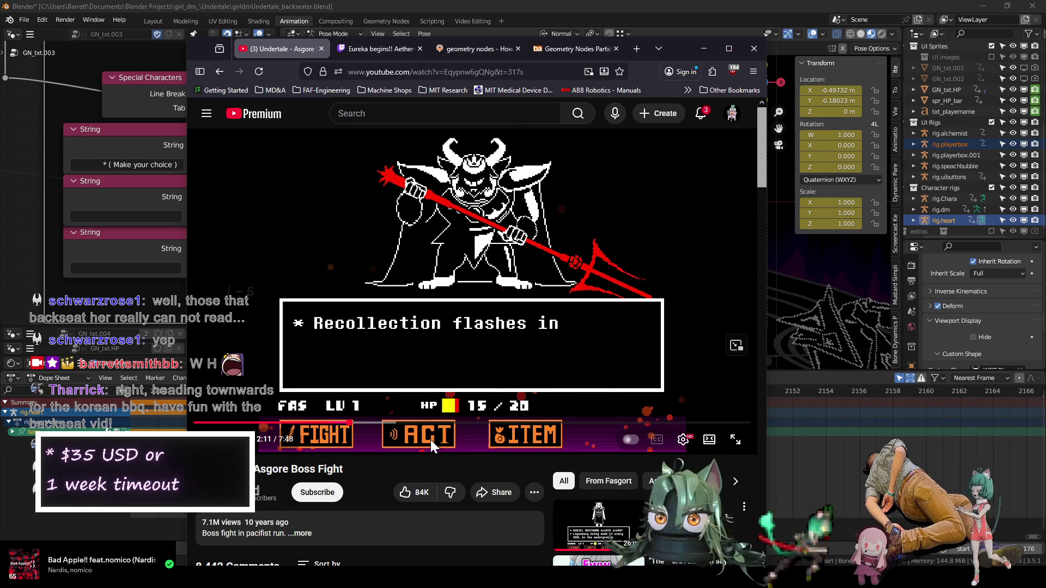
- Rewind and replay the Asgore fight around 2:10–2:13, pause on the Check/Talk menu, return to Blender
key("Left")
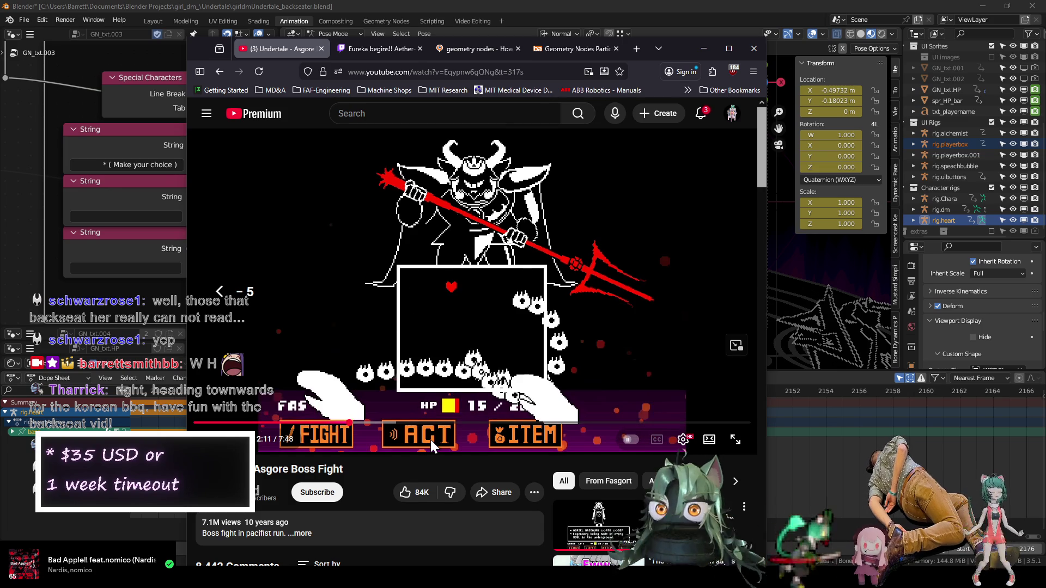
key("space")
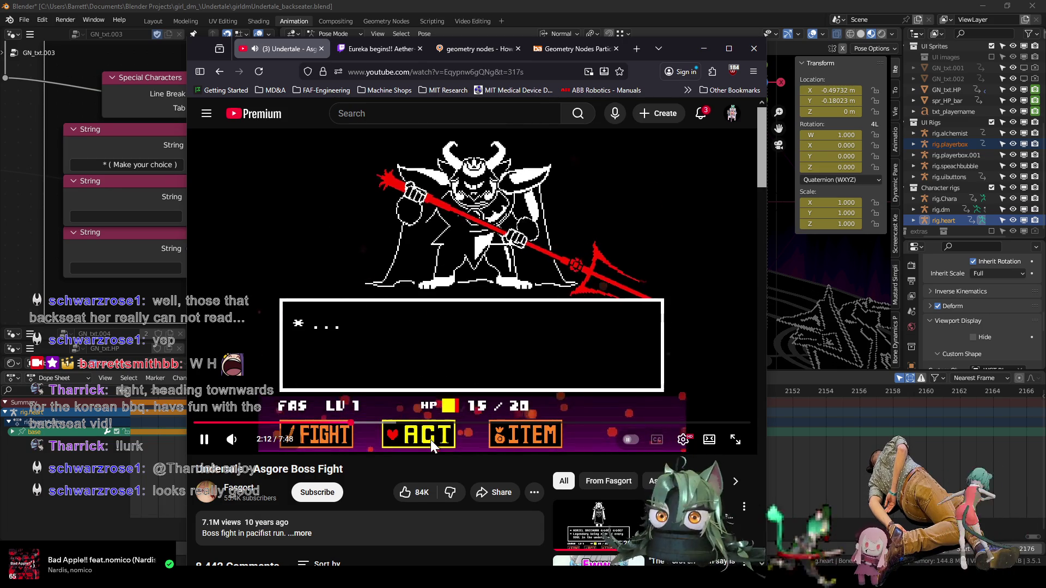
key("space")
key("Left")
key("space")
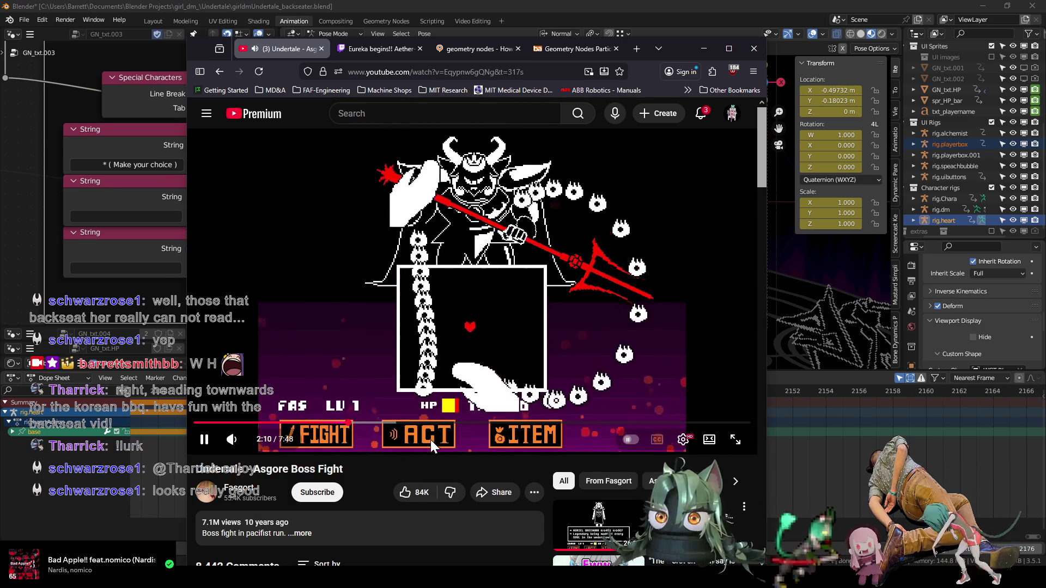
key("space")
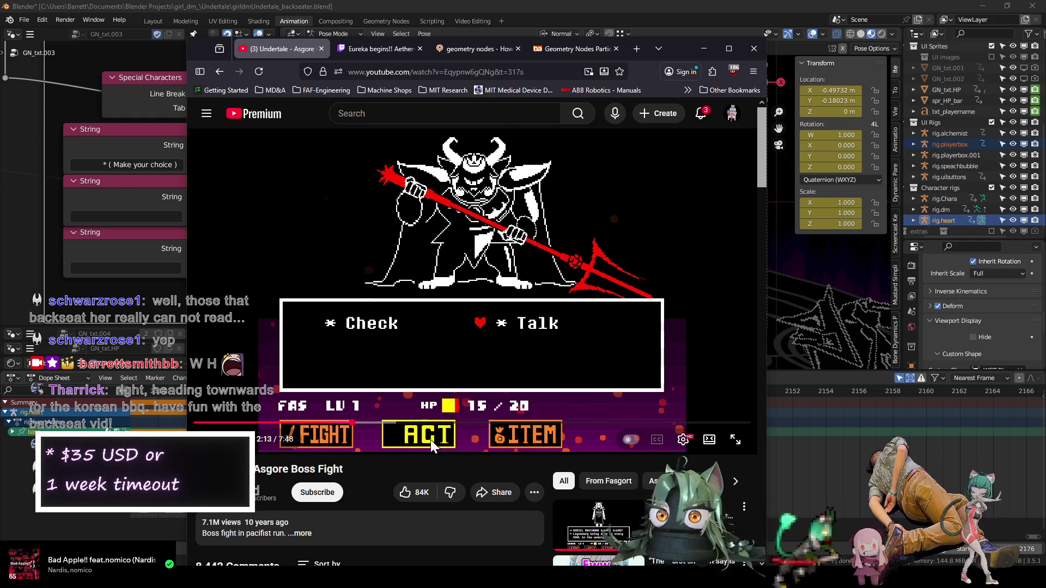
left_click(430, 440)
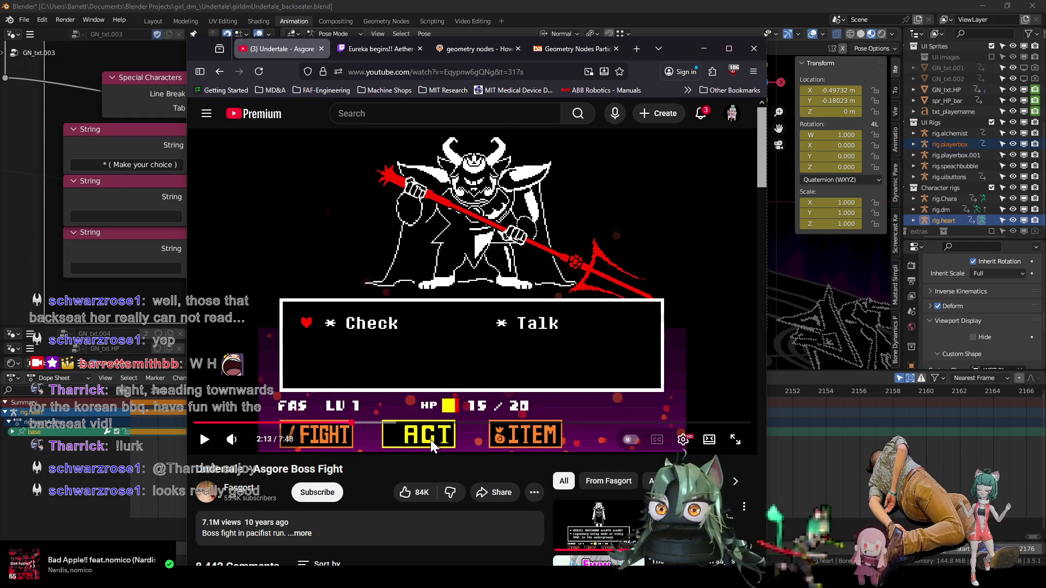
left_click(476, 1)
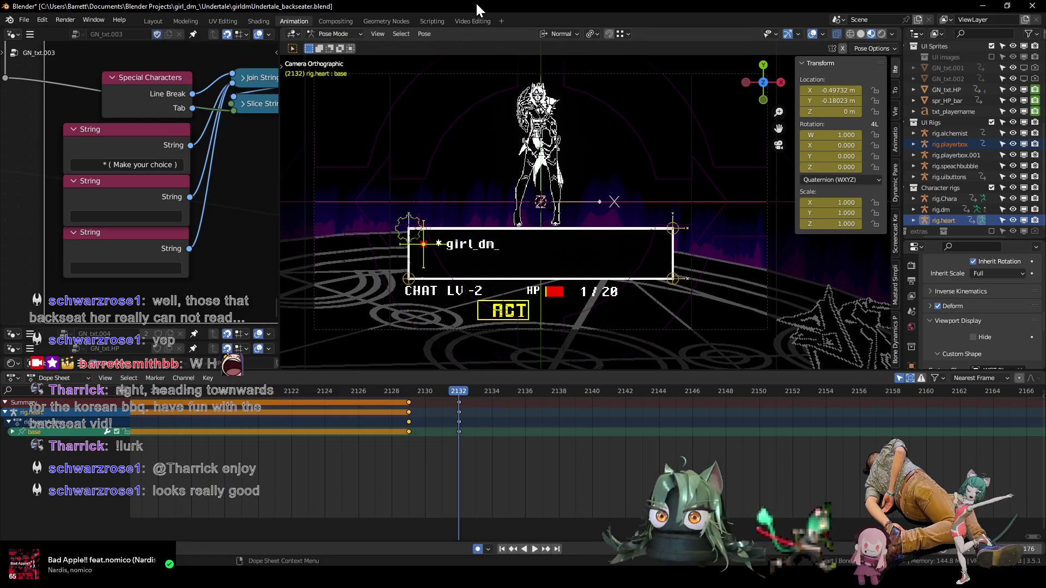
- Retime the heart keys around frame 2130 so they land one frame earlier
mouse_move(397, 384)
left_mouse_down()
mouse_move(457, 399)
mouse_move(450, 427)
mouse_move(402, 427)
mouse_move(448, 431)
left_mouse_up()
key("g")
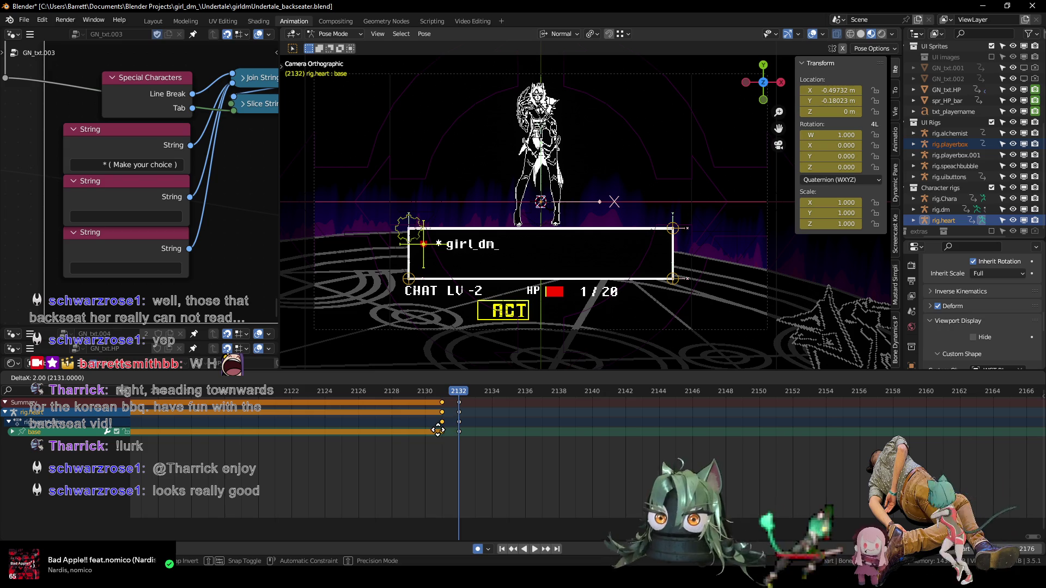
left_click(438, 429)
key("Left")
key("Left")
key("Left")
key("Left")
key("Right")
key("Right")
key("Right")
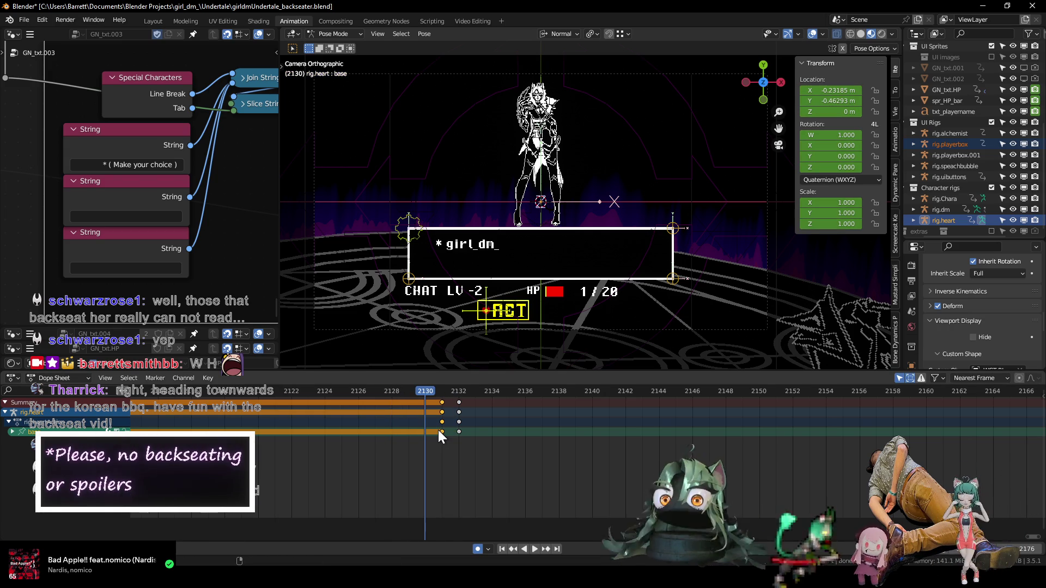
left_click_drag(448, 434, 412, 436)
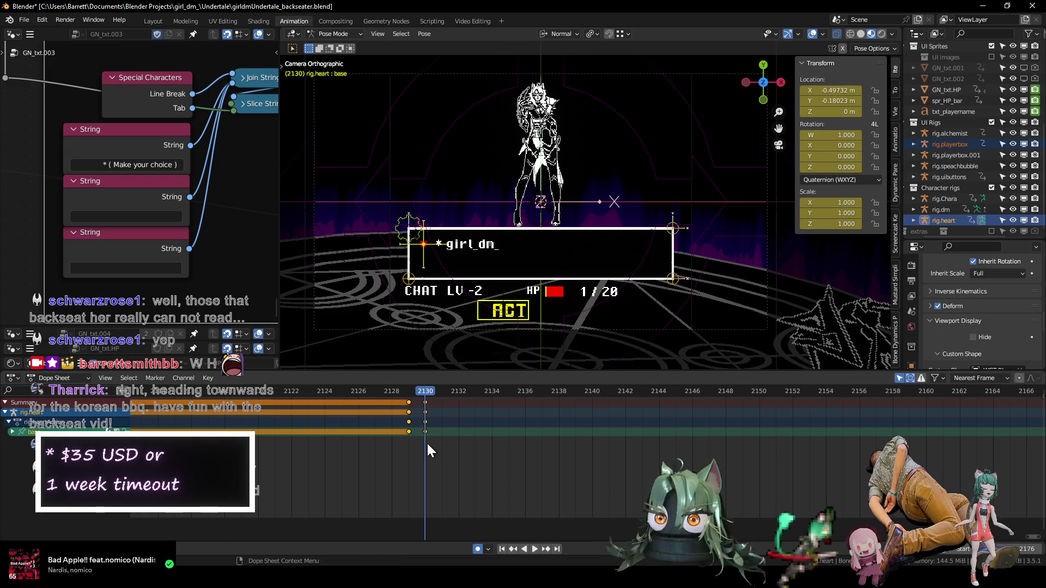
- Select the heart base, root and rig.playerbox corner1.L bones to list their keys
left_click(416, 238)
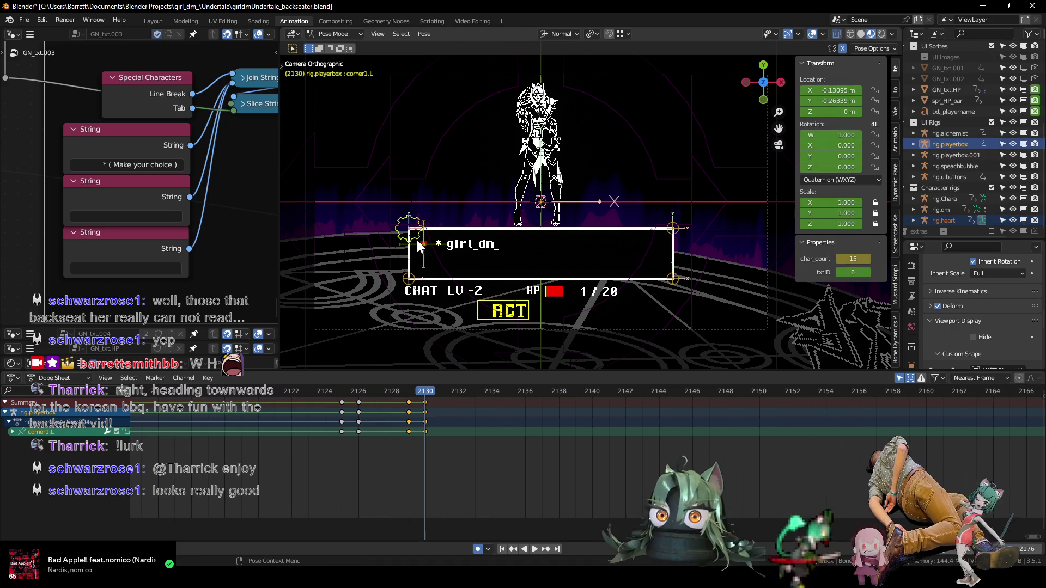
left_click(423, 248, "shift")
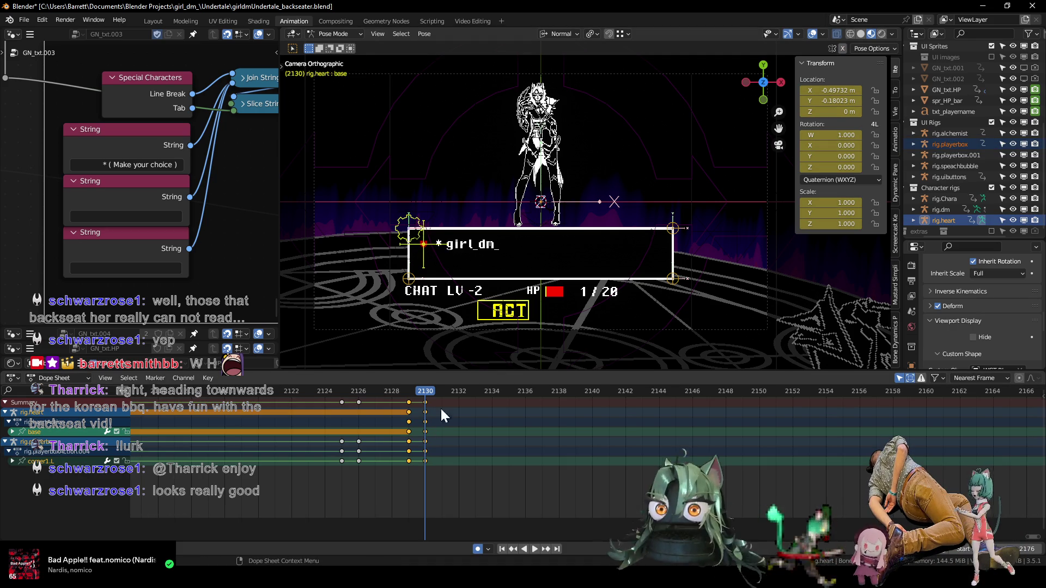
left_click(395, 227)
left_click(399, 235)
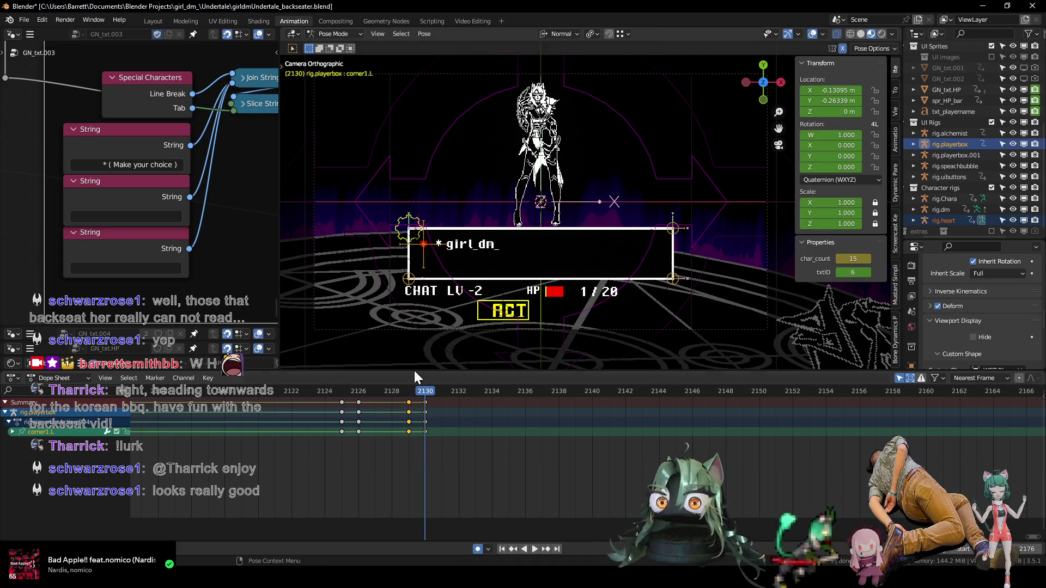
- In the Graph Editor, key char_count at frame 2136 and duplicate that key later in time
key("ctrl+Tab")
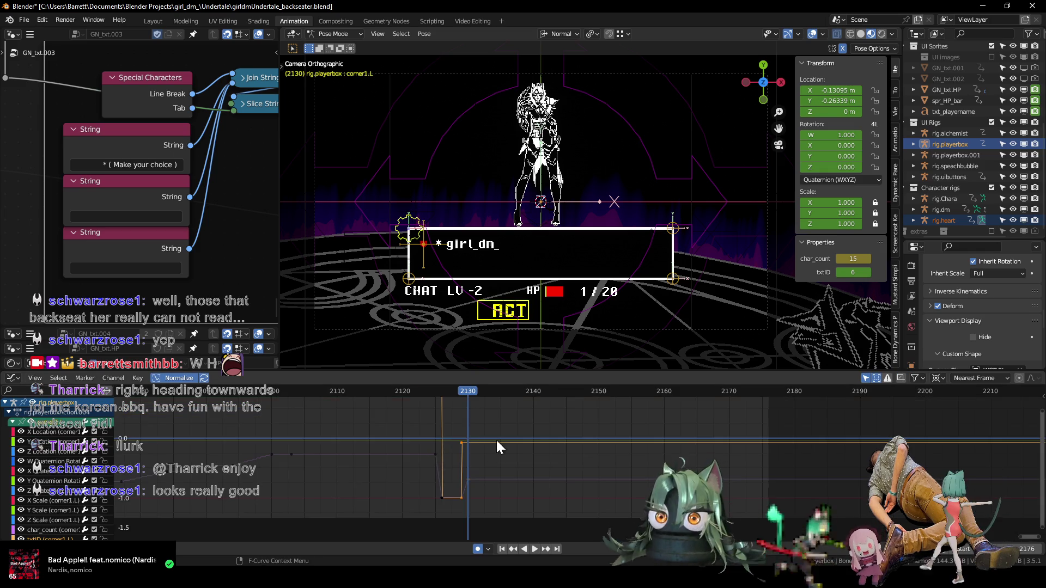
middle_click_drag(491, 442, 440, 434)
scroll(432, 463, "up", 2)
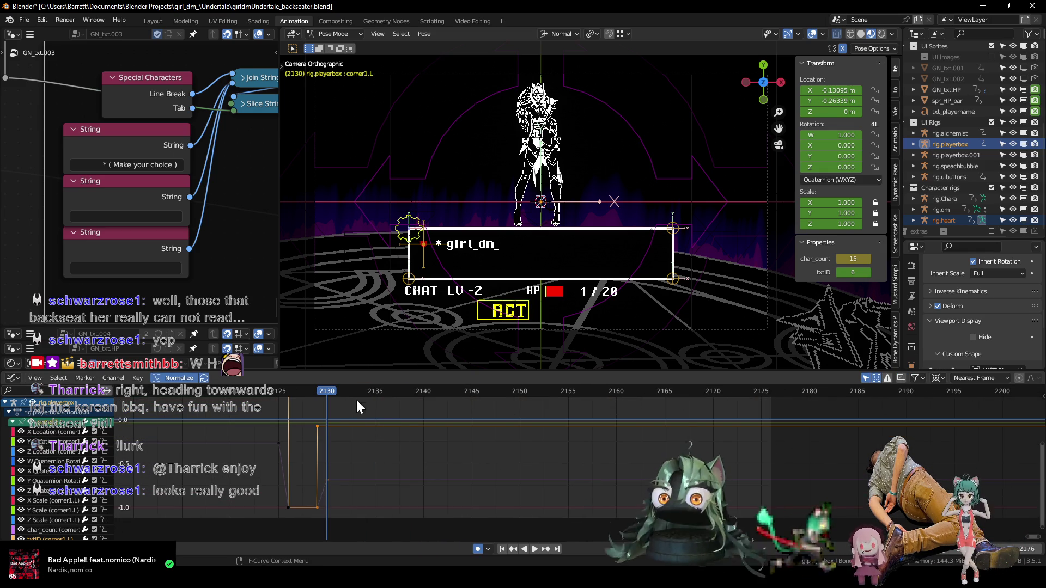
mouse_move(331, 392)
left_mouse_down()
mouse_move(389, 395)
mouse_move(355, 394)
mouse_move(379, 409)
left_mouse_up()
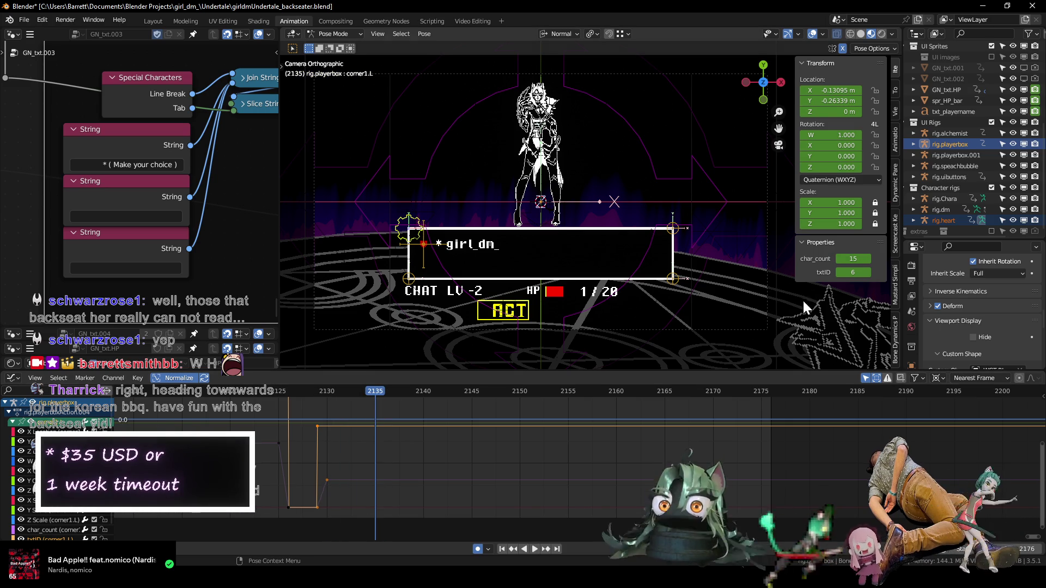
left_click_drag(853, 259, 839, 271)
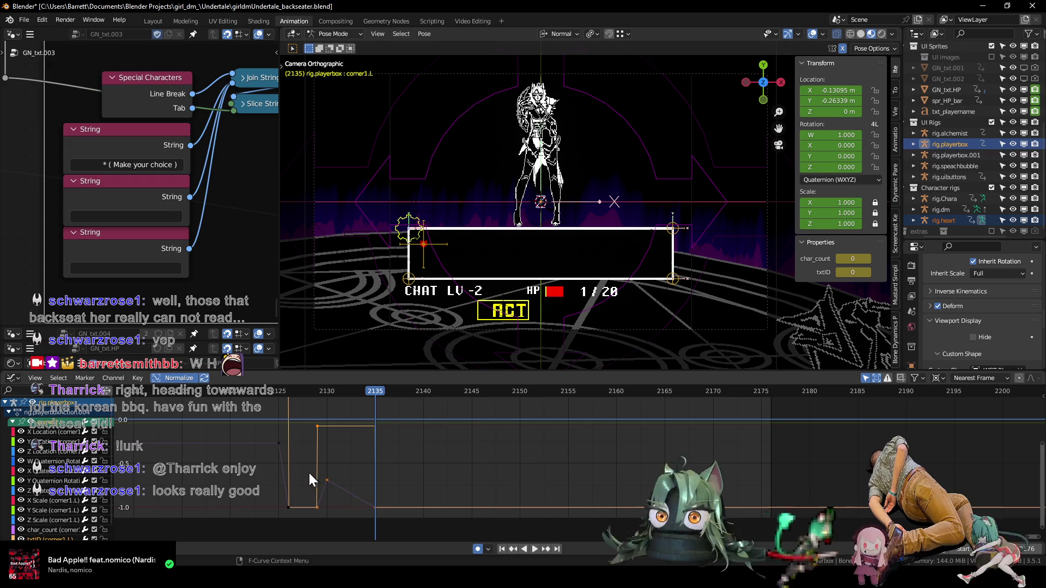
left_click_drag(310, 472, 350, 492)
key("shift+d")
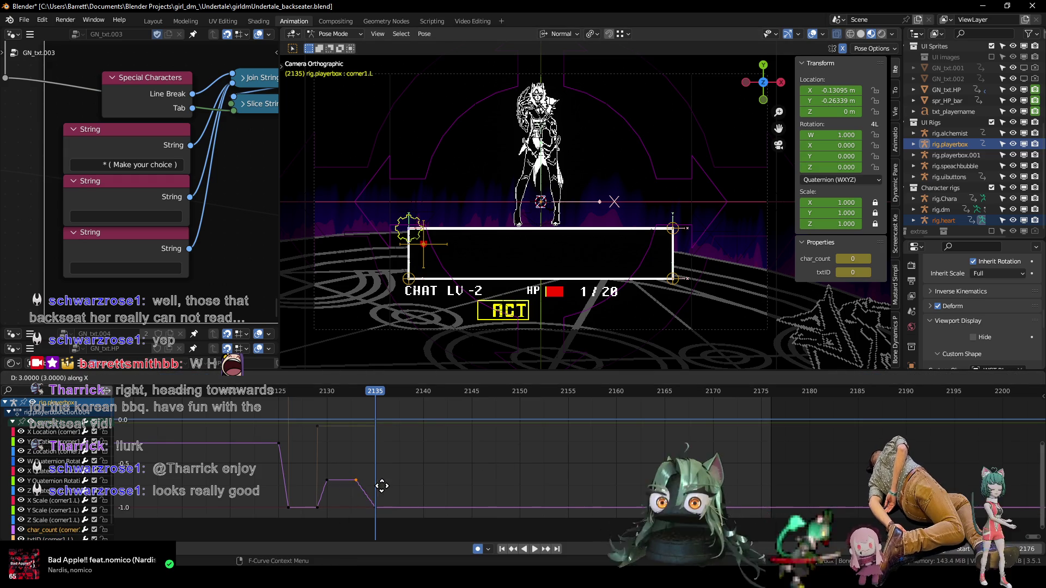
left_click(395, 485)
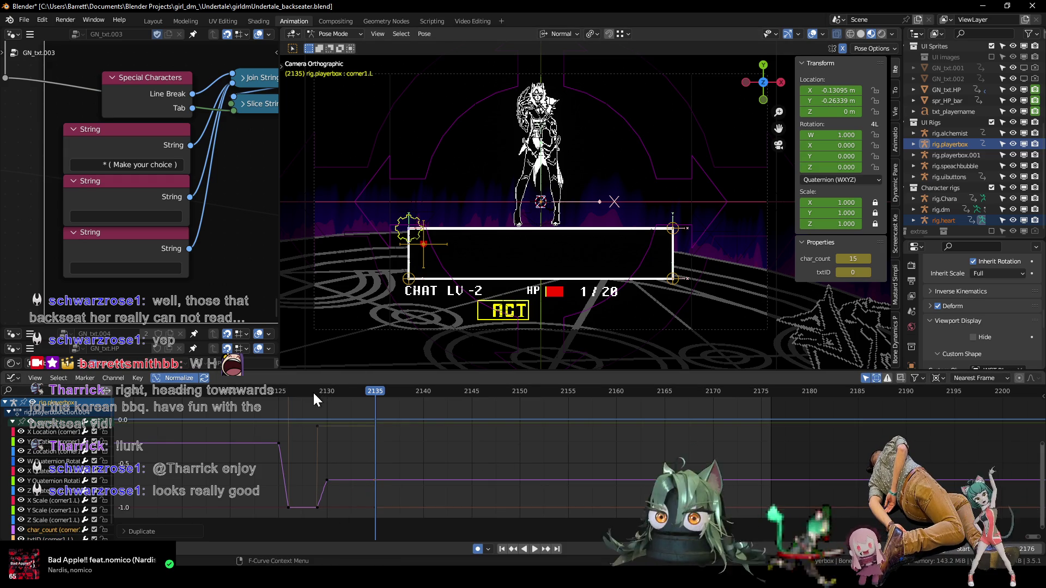
- Move the txtID key one frame earlier so the '* girl_dn_' line clears by 2136
left_click_drag(314, 394, 378, 397)
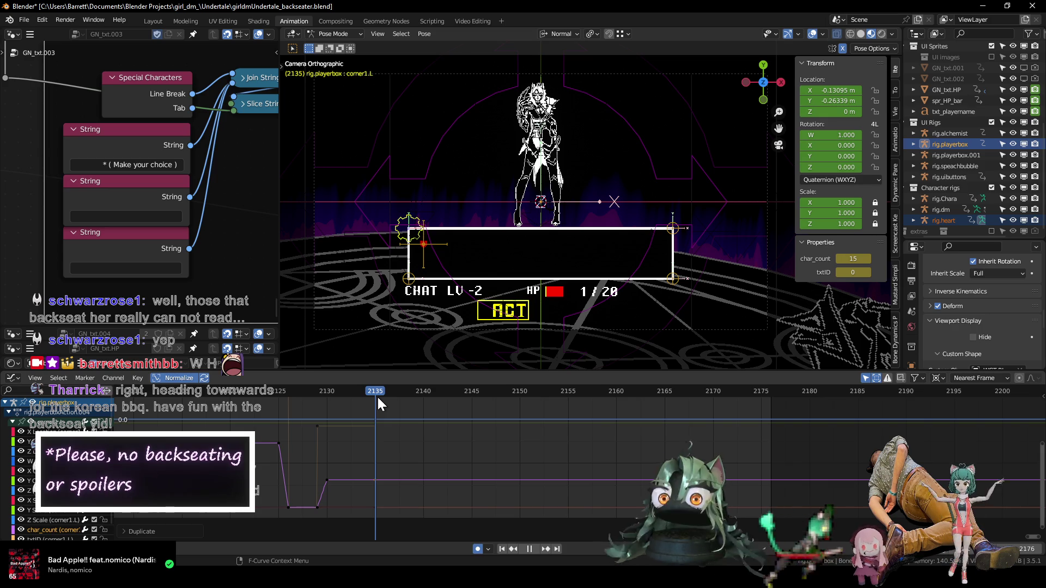
key("Right")
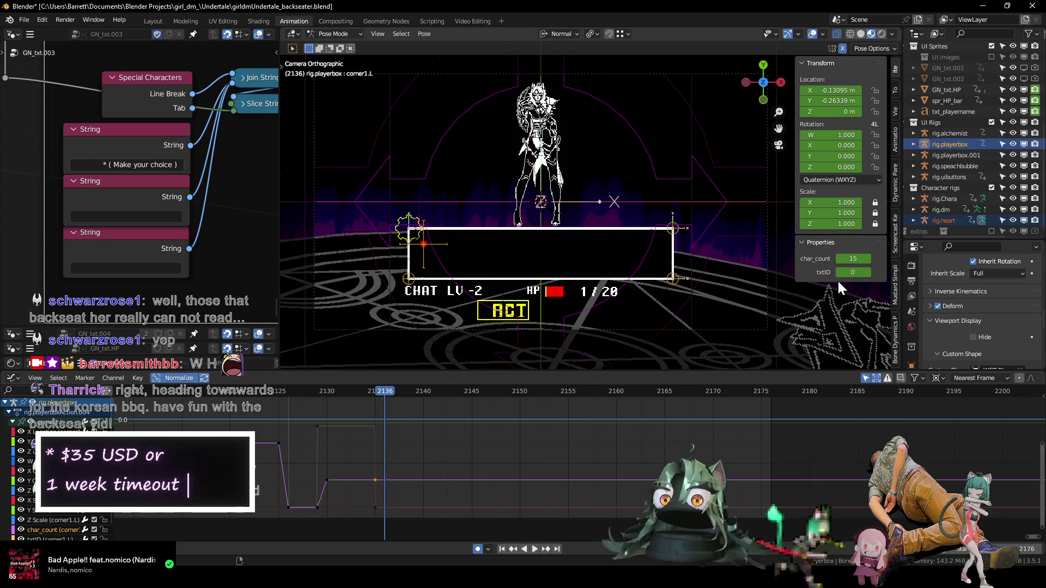
key("Right")
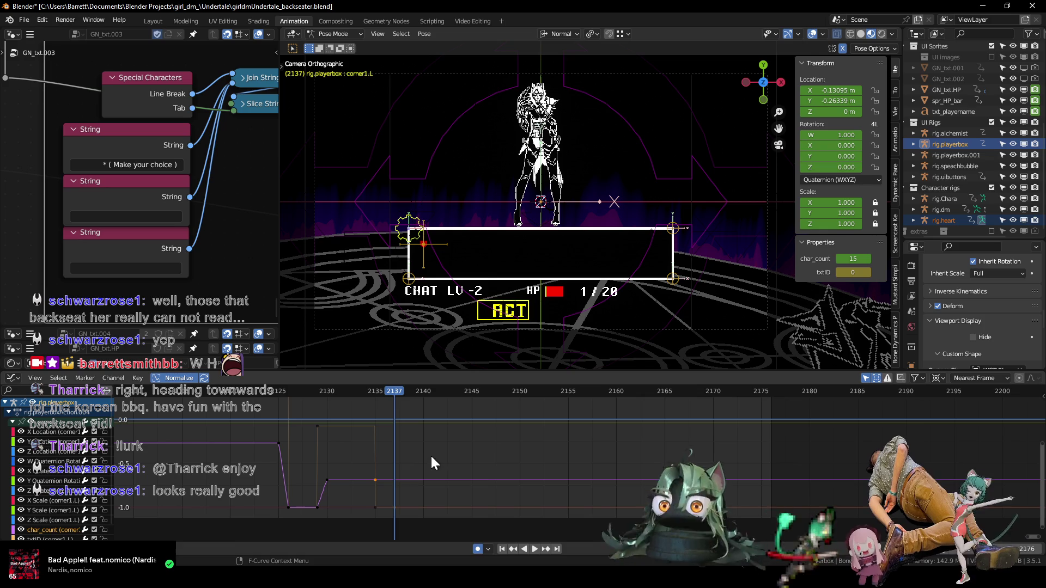
key("Left")
key("Left")
key("Left")
key("Right")
key("Right")
key("Right")
key("Right")
key("Right")
left_click(395, 508)
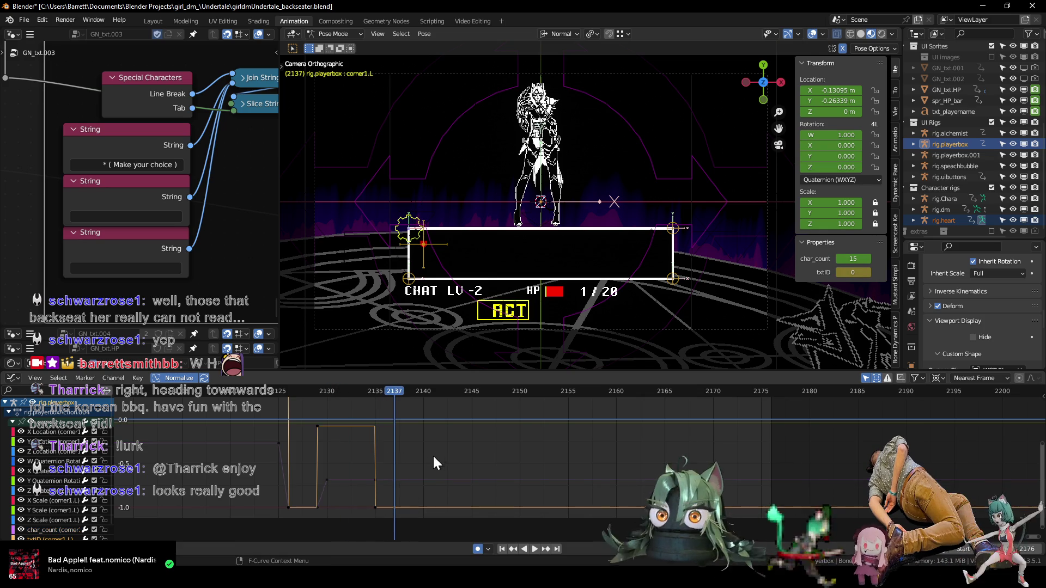
key("g")
key("x")
left_click(414, 446)
key("Left")
key("Left")
key("Left")
key("Left")
key("Left")
key("Right")
key("Right")
key("Right")
key("Right")
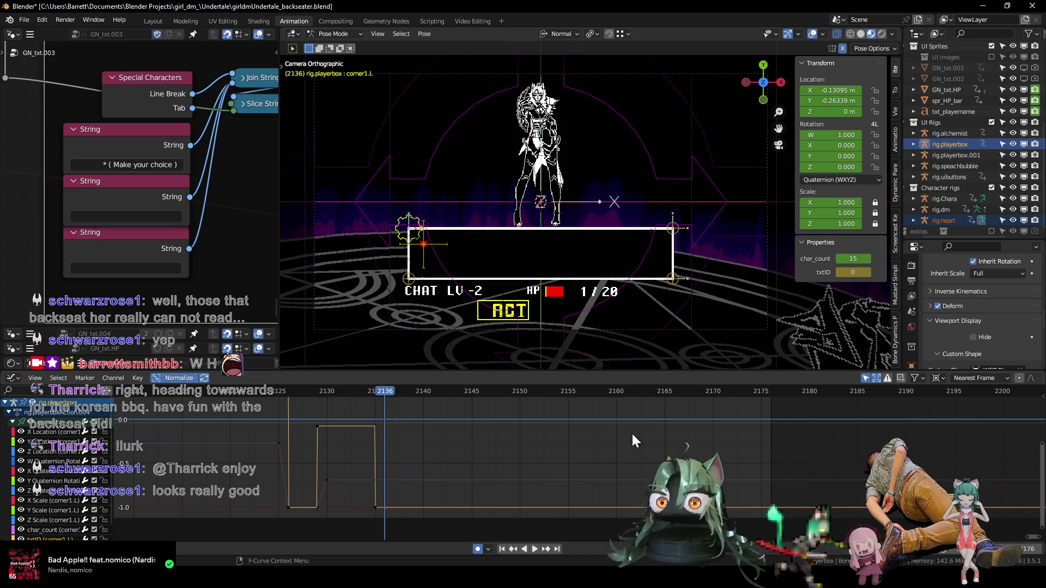
scroll(414, 327, "down", 3)
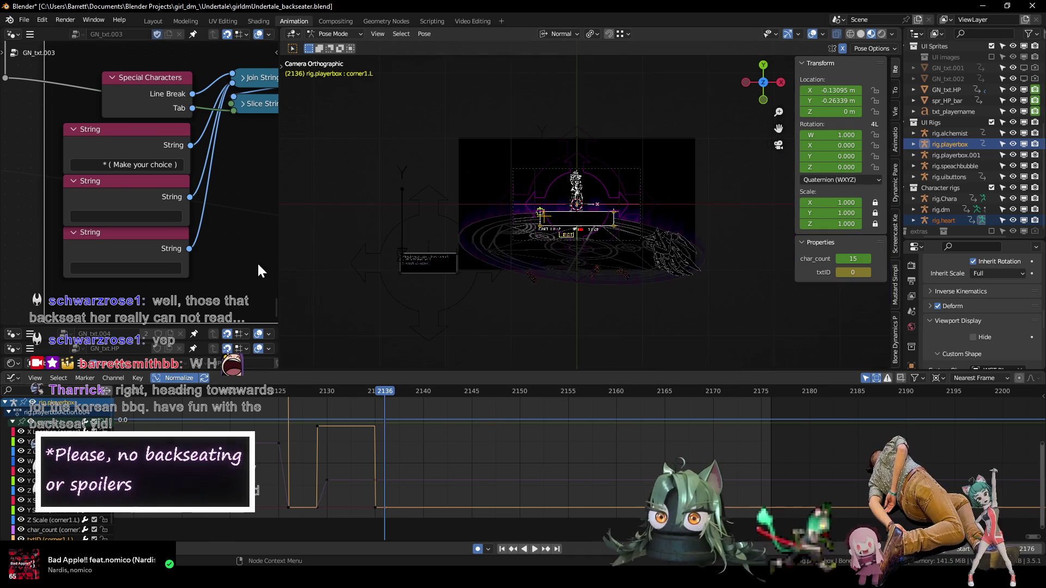
- Bring the Text 10 and Text 11 frames into view and box-select the whole Text 10 frame
scroll(229, 218, "down", 5)
middle_click_drag(197, 182, 156, 193)
scroll(157, 133, "up", 6)
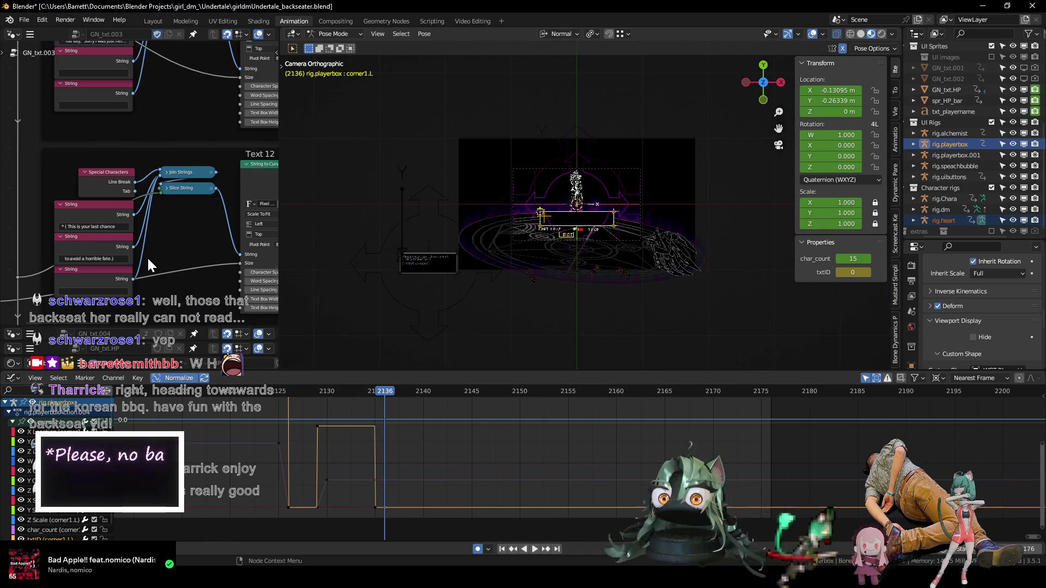
scroll(157, 133, "down", 3)
middle_click_drag(157, 133, 171, 116)
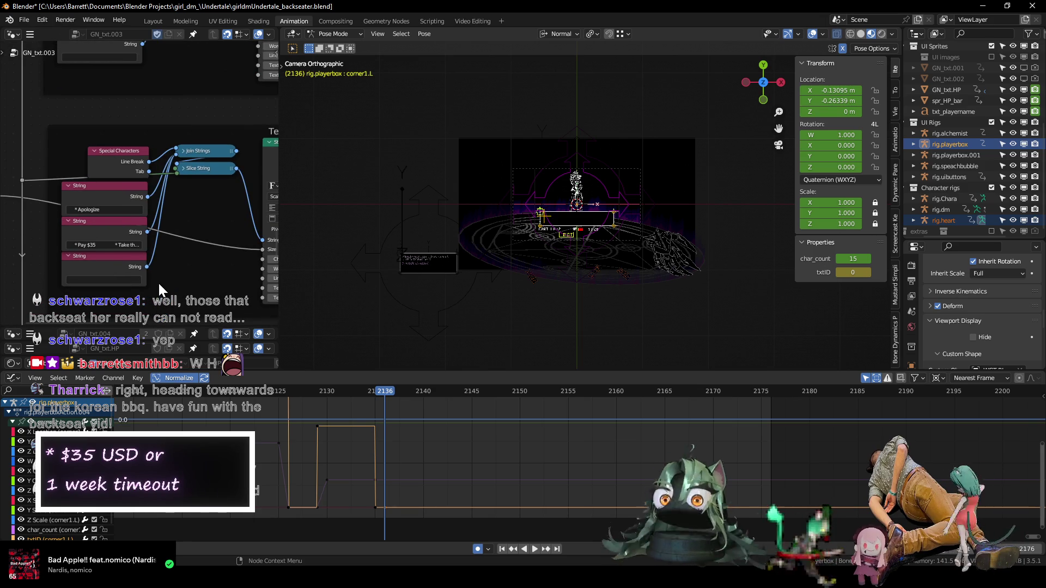
scroll(158, 282, "down", 4)
middle_click_drag(166, 270, 101, 186)
scroll(108, 180, "down", 1)
scroll(77, 122, "down", 1)
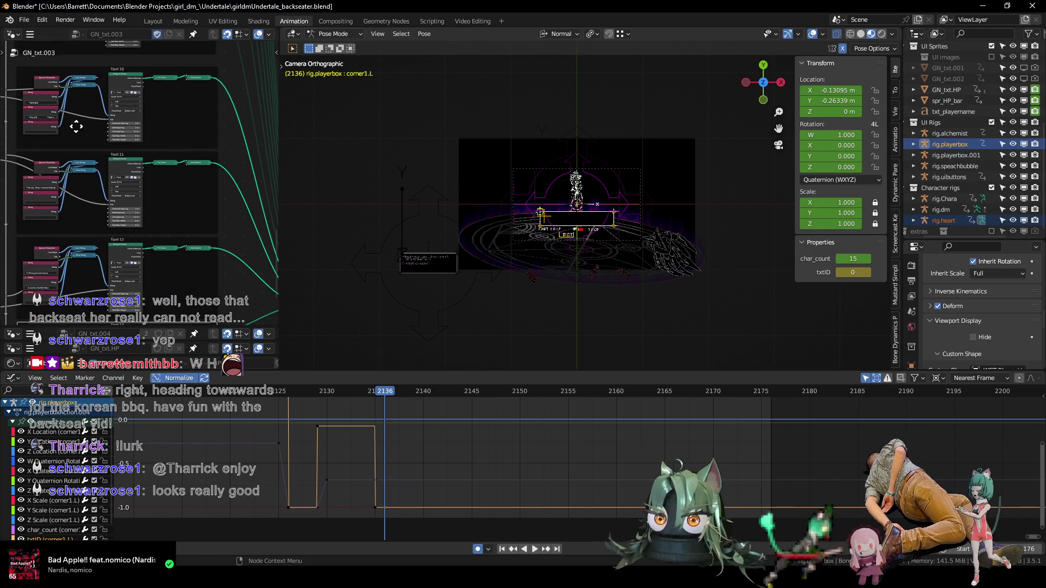
left_click_drag(224, 65, 16, 159)
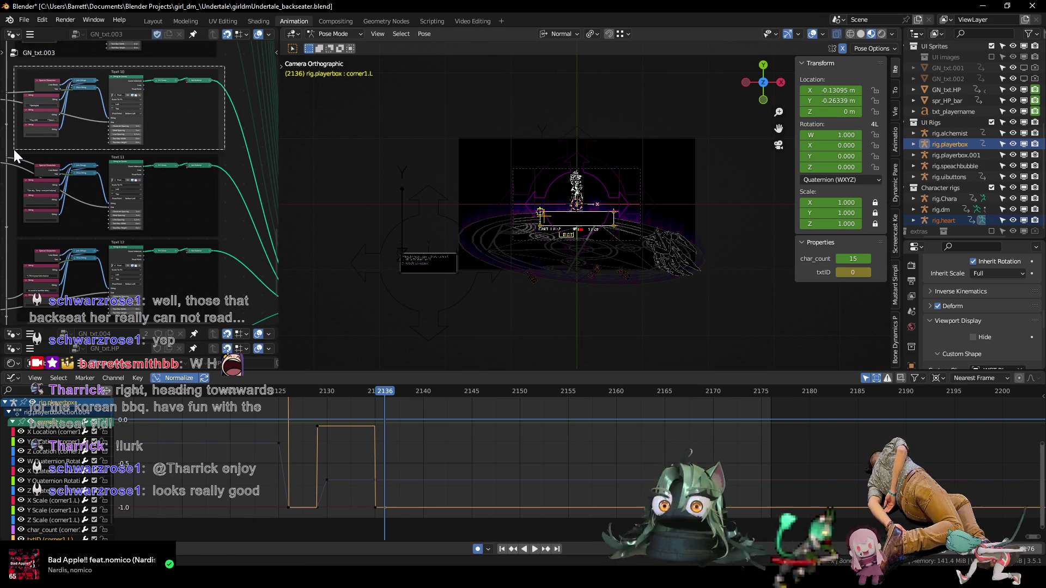
- Move the Text 10 frame straight down beneath the Text 13 frame, then deselect all
middle_click_drag(16, 159, 129, 77)
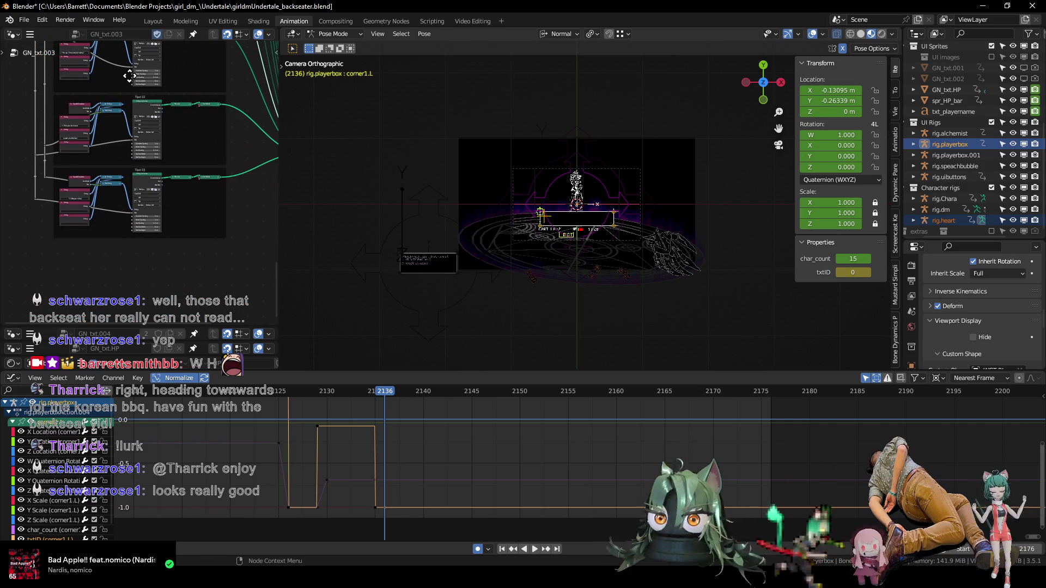
key("g")
key("y")
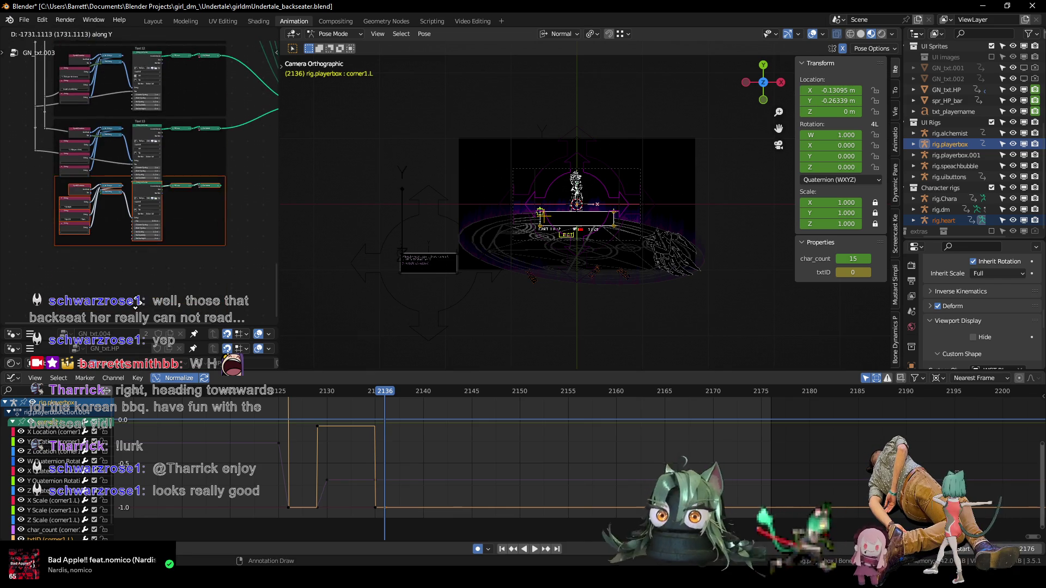
left_click(138, 274)
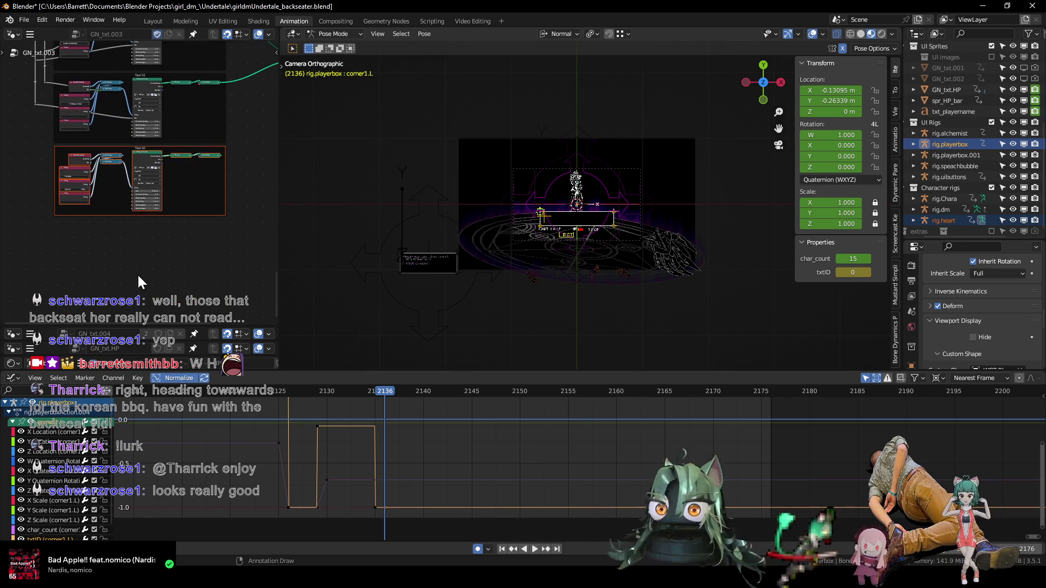
scroll(130, 173, "up", 3)
scroll(95, 206, "up", 2)
middle_click_drag(104, 216, 205, 282)
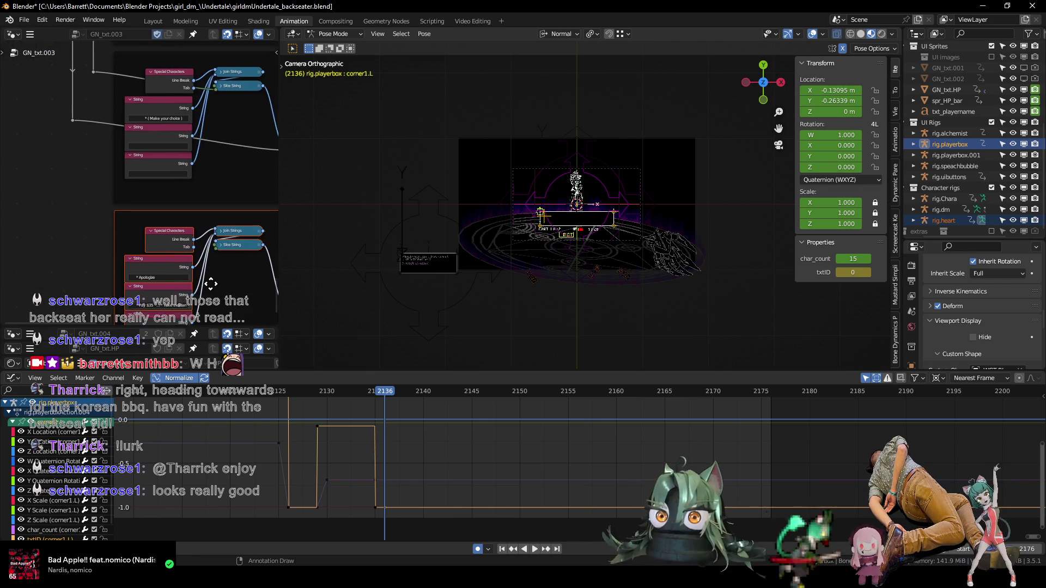
scroll(61, 155, "down", 2)
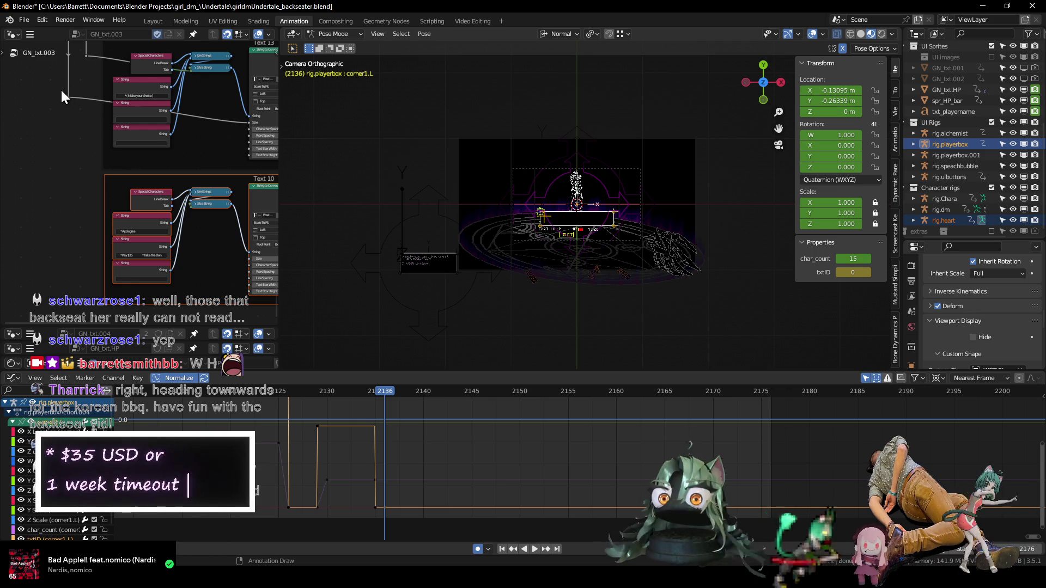
left_click(60, 52)
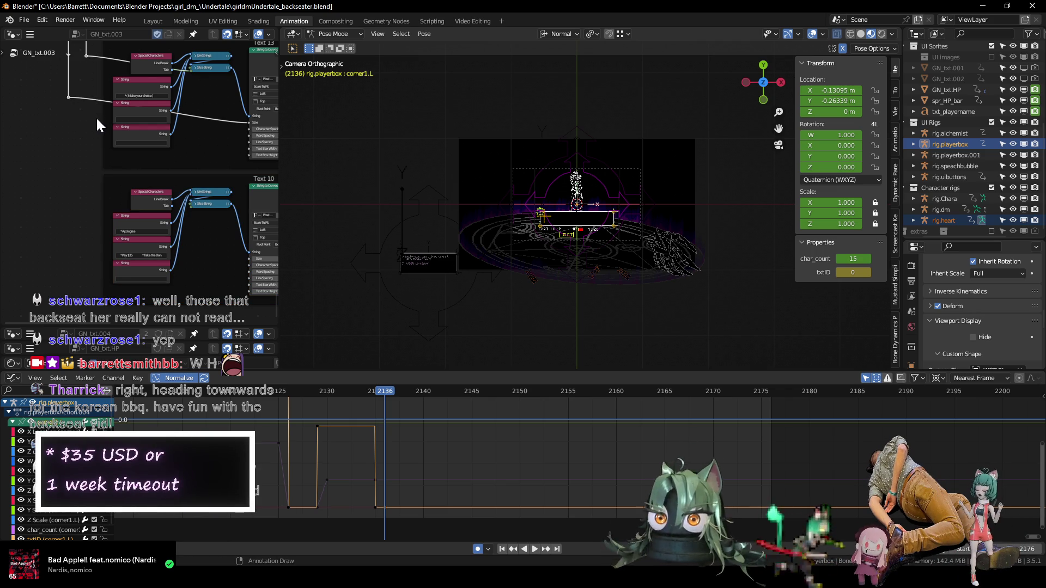
- Add reroute points below the existing ones and run their links down toward Text 10
left_click(86, 192)
left_click(68, 233)
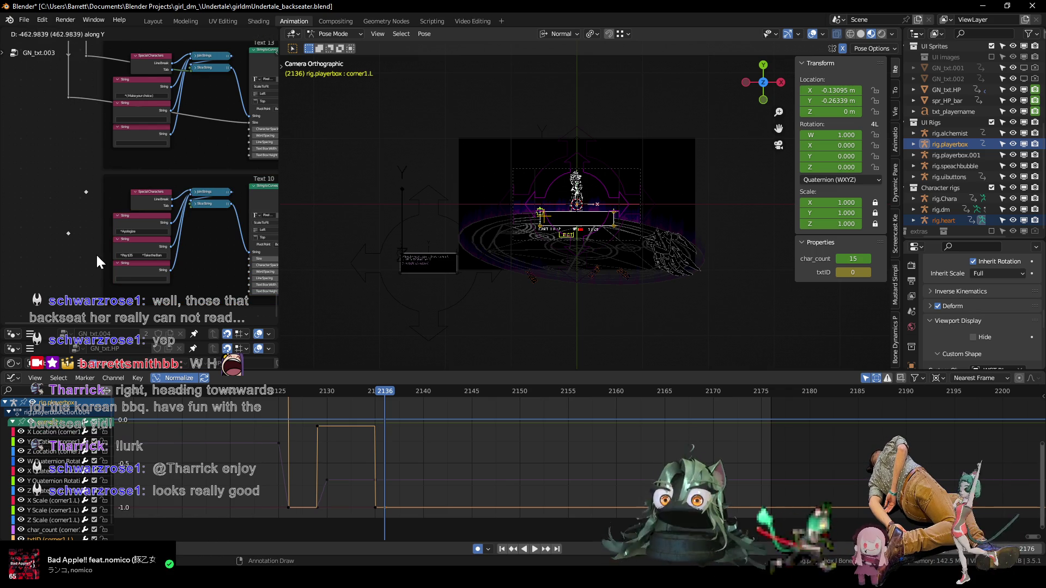
left_click_drag(69, 96, 68, 233)
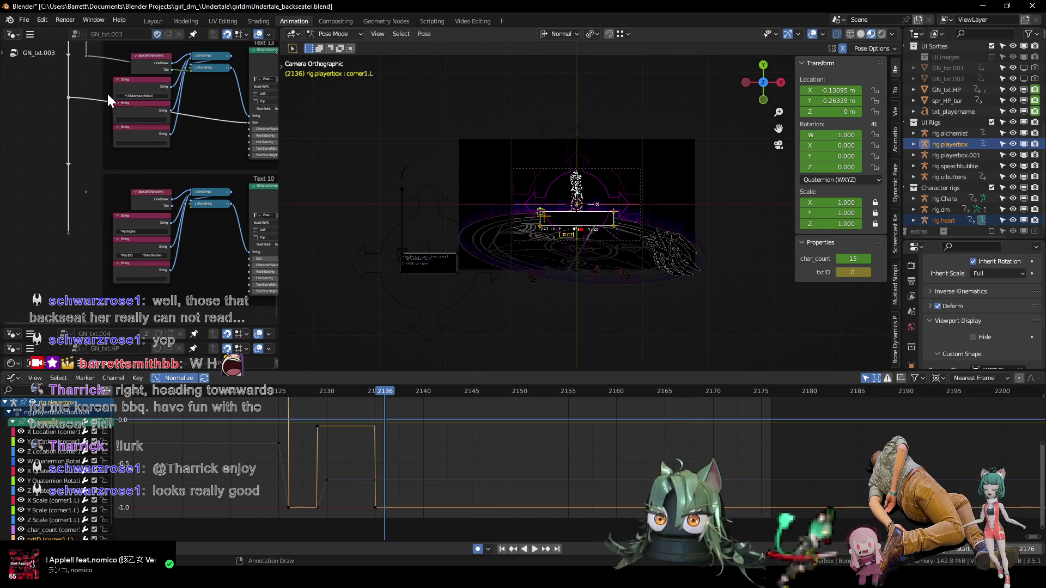
left_click_drag(86, 56, 86, 192)
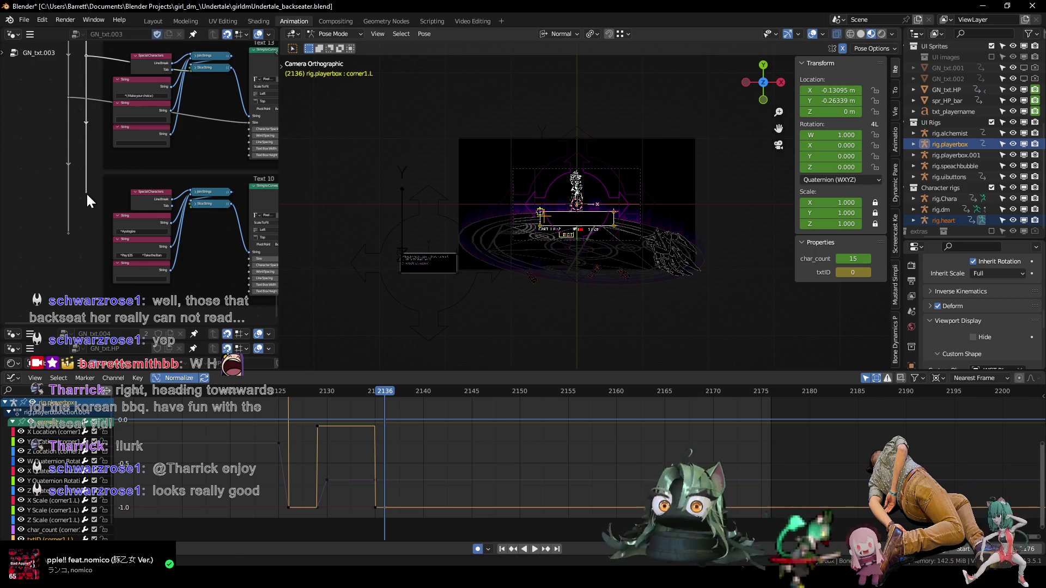
right_click_drag(87, 166, 90, 171, "shift")
scroll(104, 158, "up", 2)
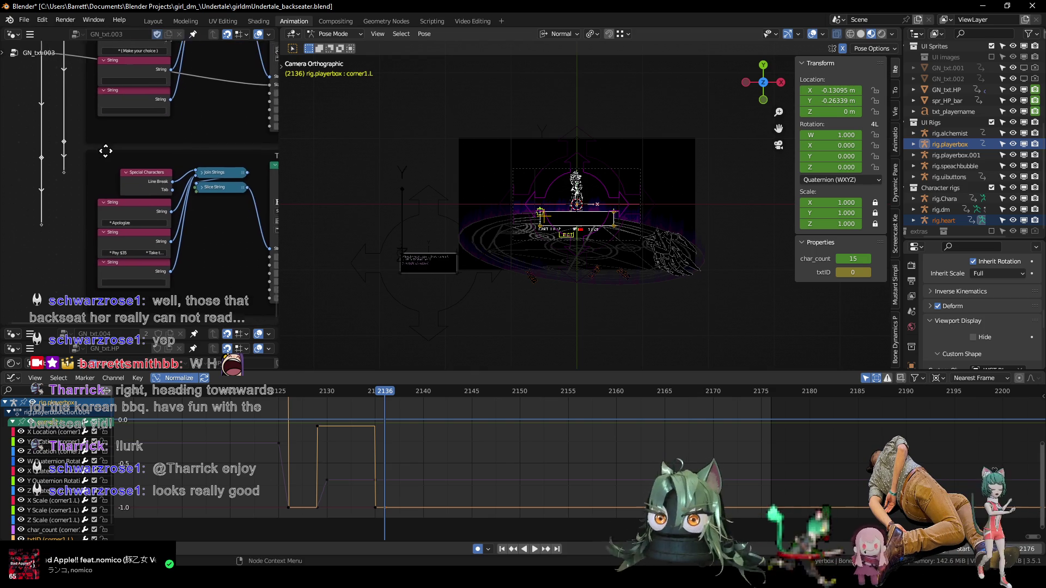
left_click_drag(60, 138, 215, 248)
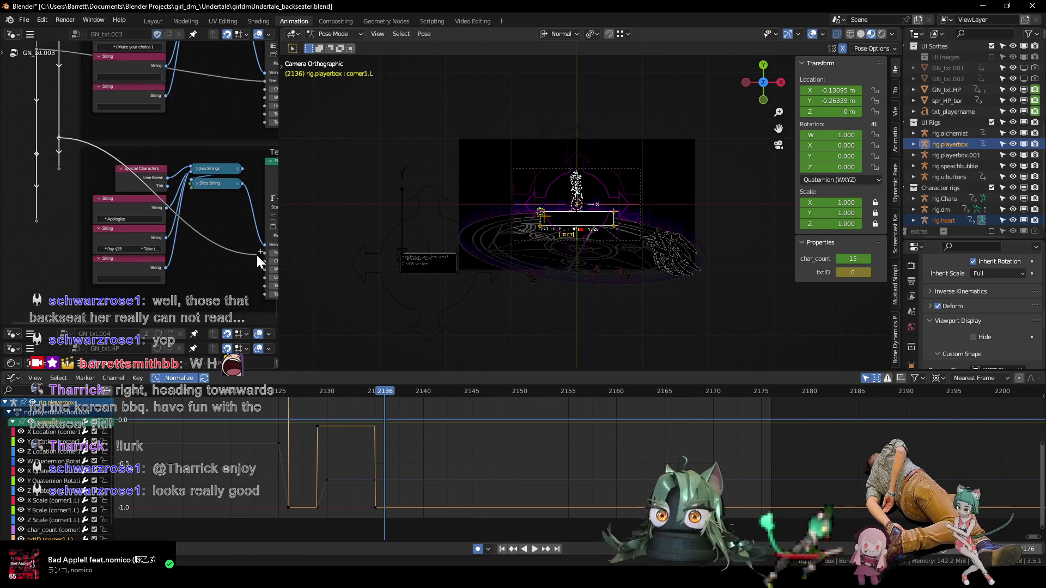
- Collapse the Slice String node and link the reroute into the Text 10 node's Size socket
middle_click_drag(219, 253, 277, 234)
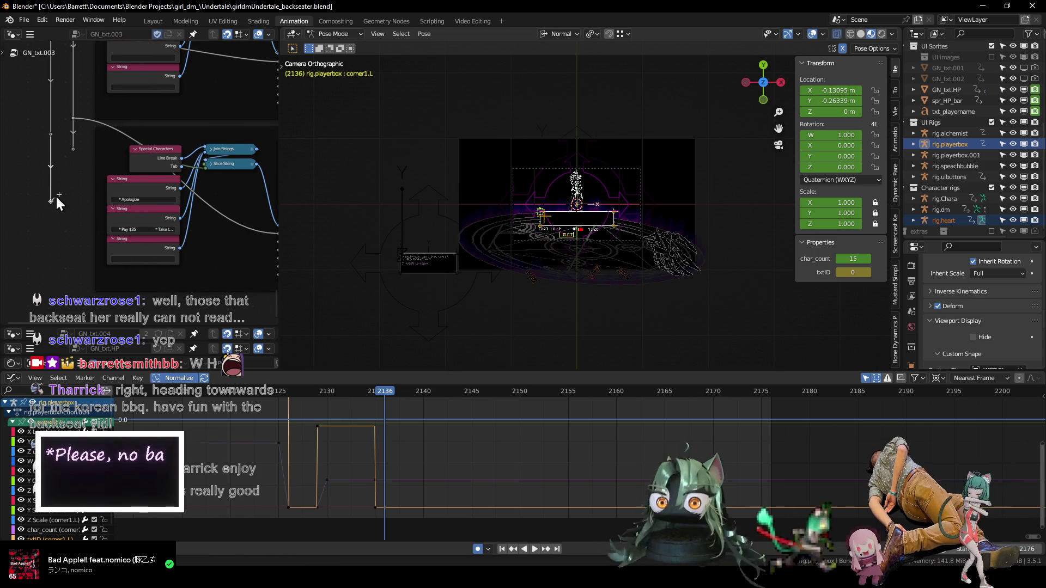
mouse_move(50, 134)
left_mouse_down()
mouse_move(206, 168)
mouse_move(93, 149)
left_mouse_up()
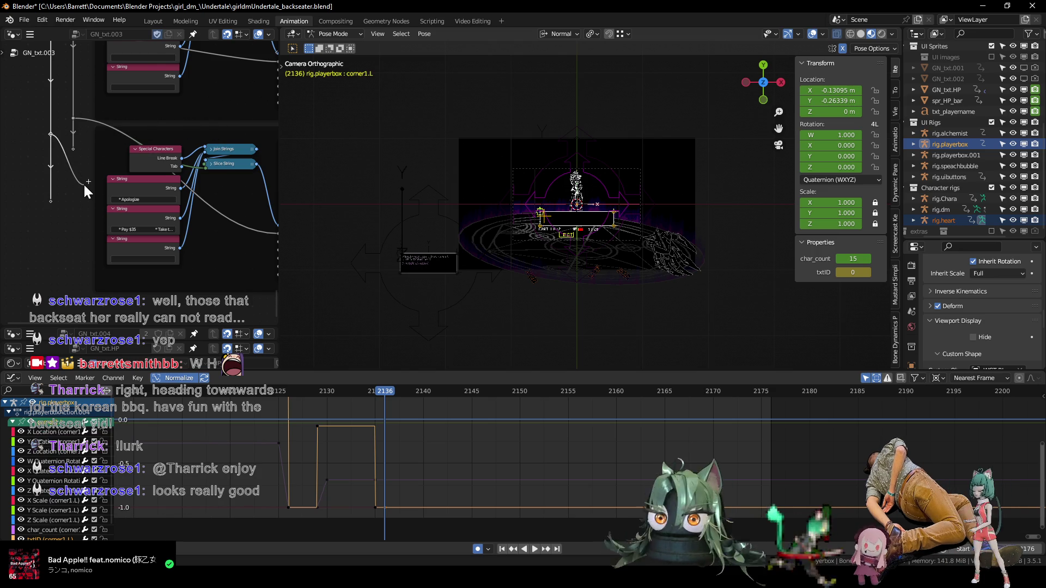
left_click_drag(85, 185, 84, 185)
left_click(210, 163)
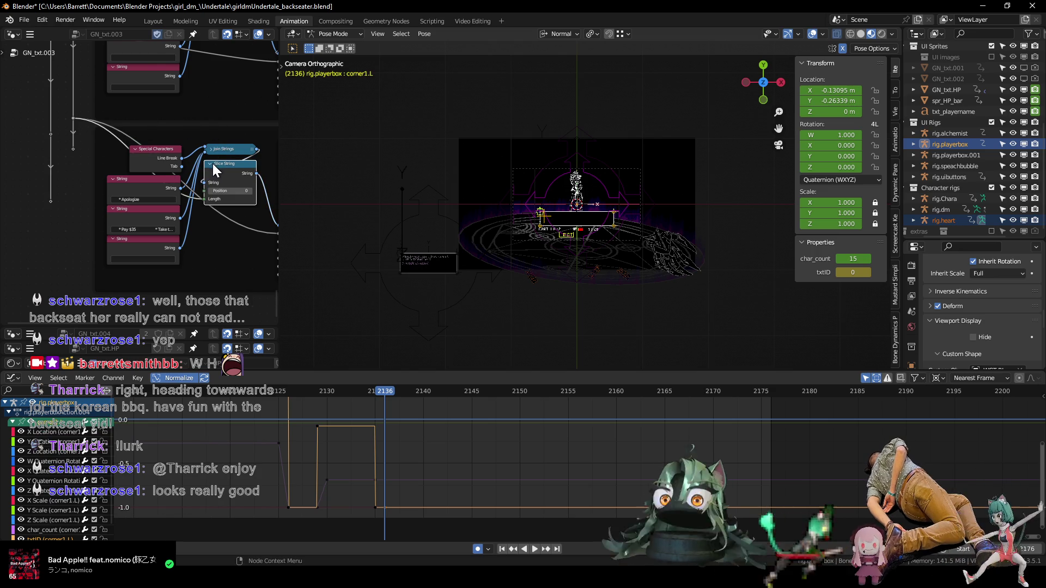
left_click(210, 164)
scroll(85, 163, "down", 1)
middle_click_drag(92, 156, 67, 133)
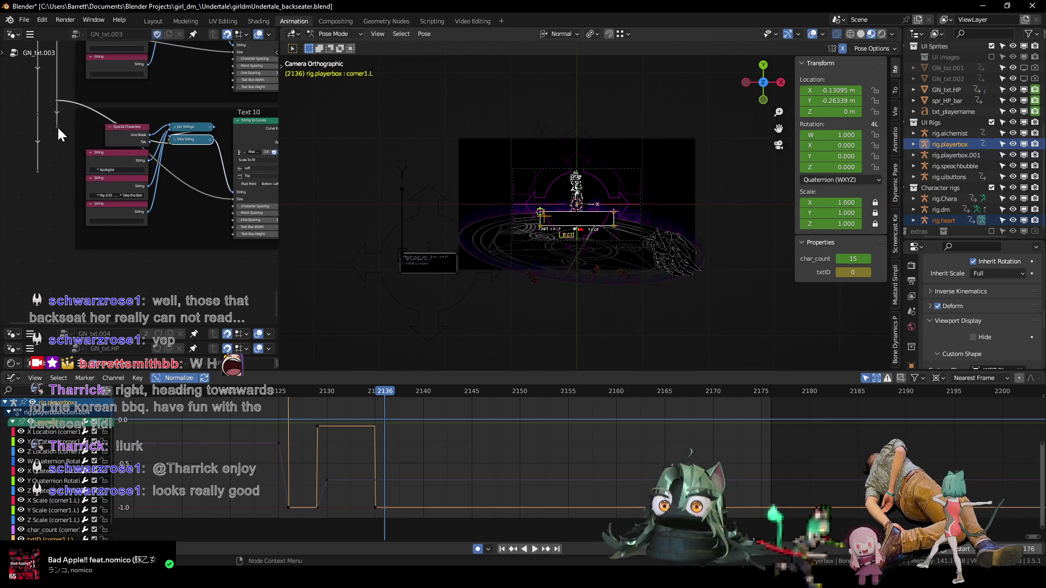
left_click_drag(38, 115, 232, 200)
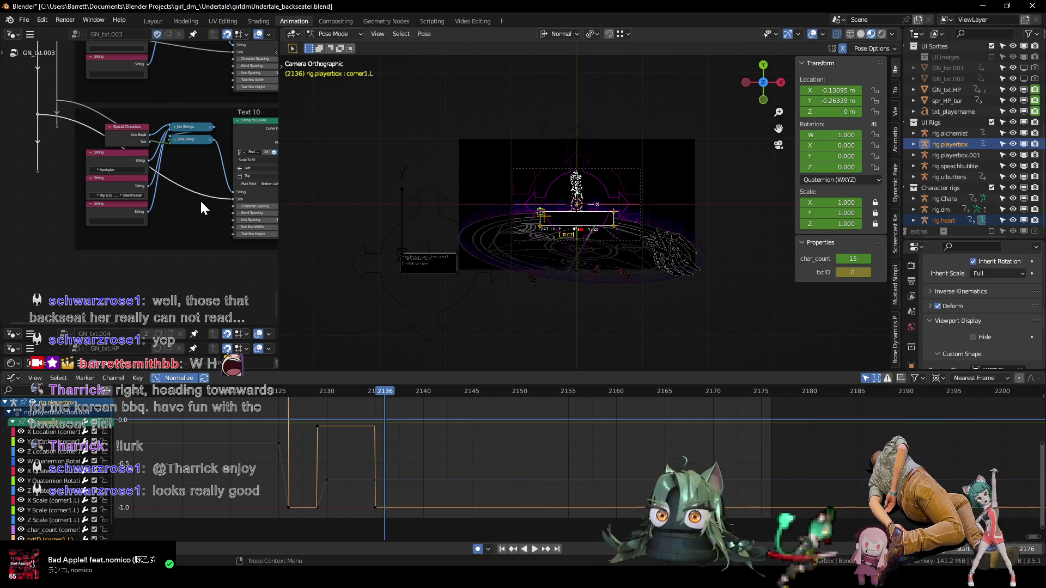
mouse_move(220, 178)
middle_mouse_down()
mouse_move(212, 199)
mouse_move(179, 145)
middle_mouse_up()
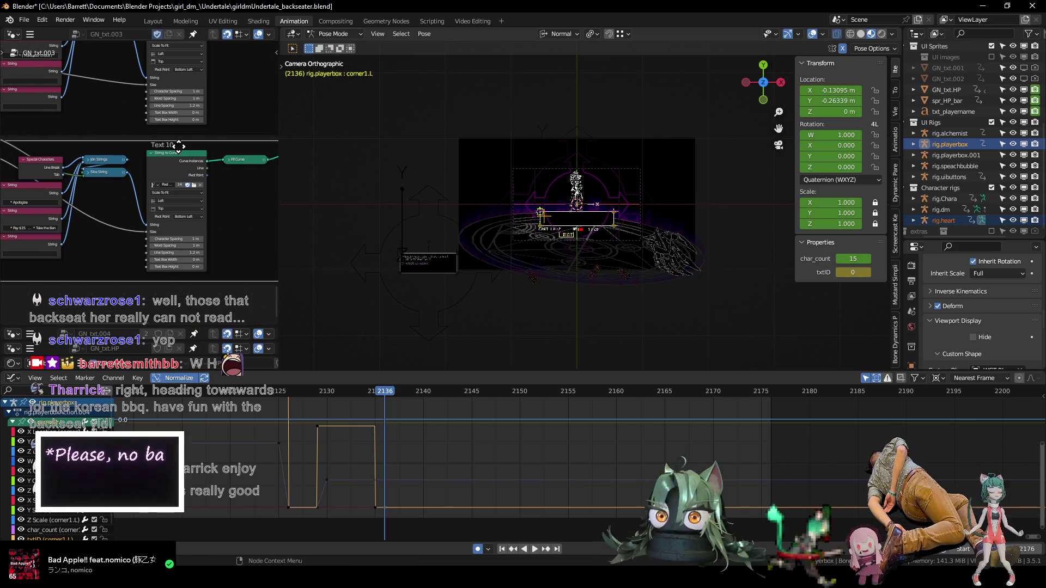
- Relabel the copied node from Text 10 to Text 14
key("F2")
key("BackSpace")
type("4")
key("Return")
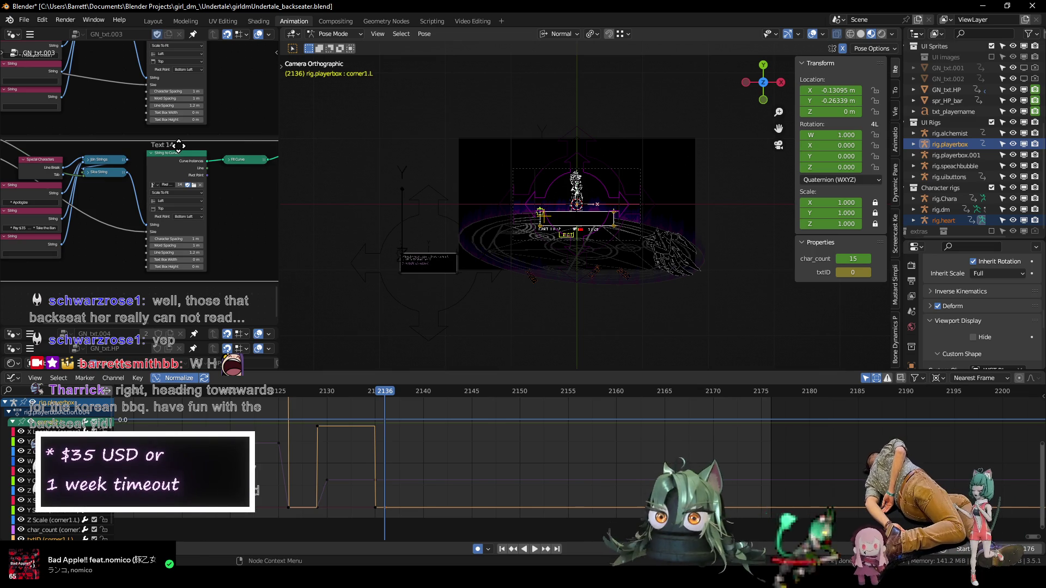
- Paste the '* Pay $35' / '* Take the Ban' text into the top String and clear the middle one
scroll(153, 202, "up", 3)
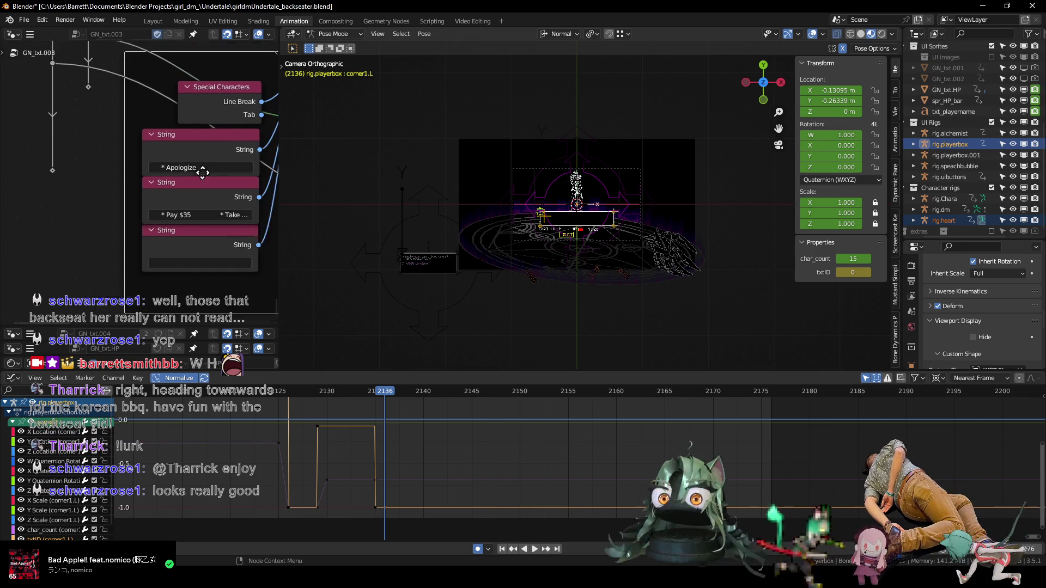
left_click(150, 218)
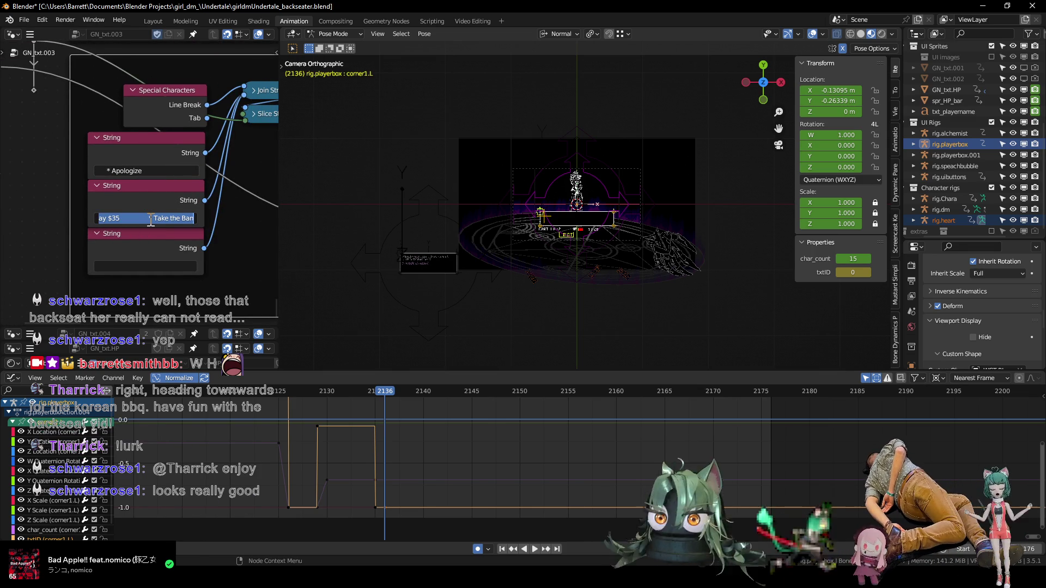
left_click(159, 171)
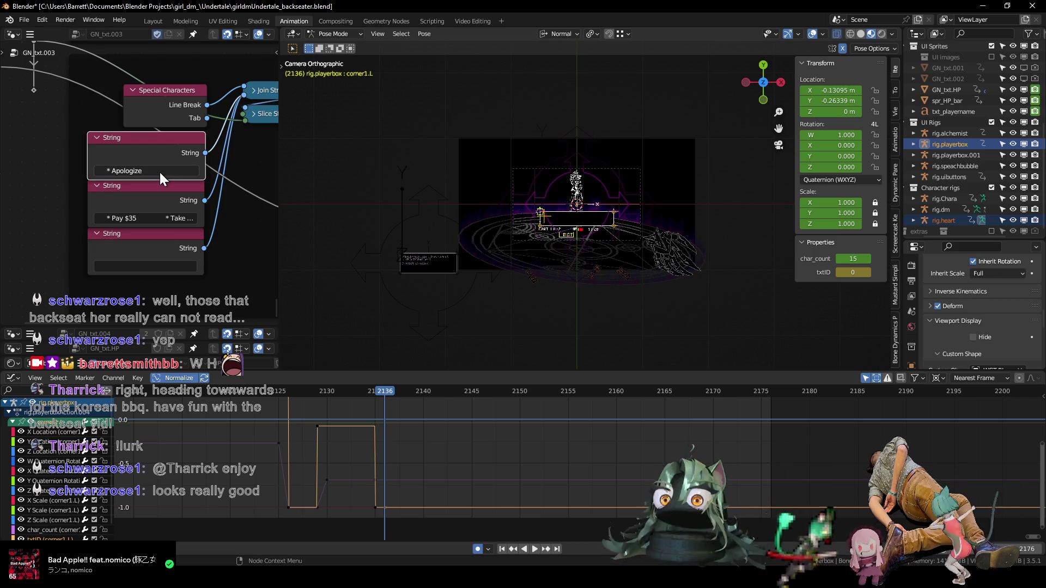
left_click(159, 171)
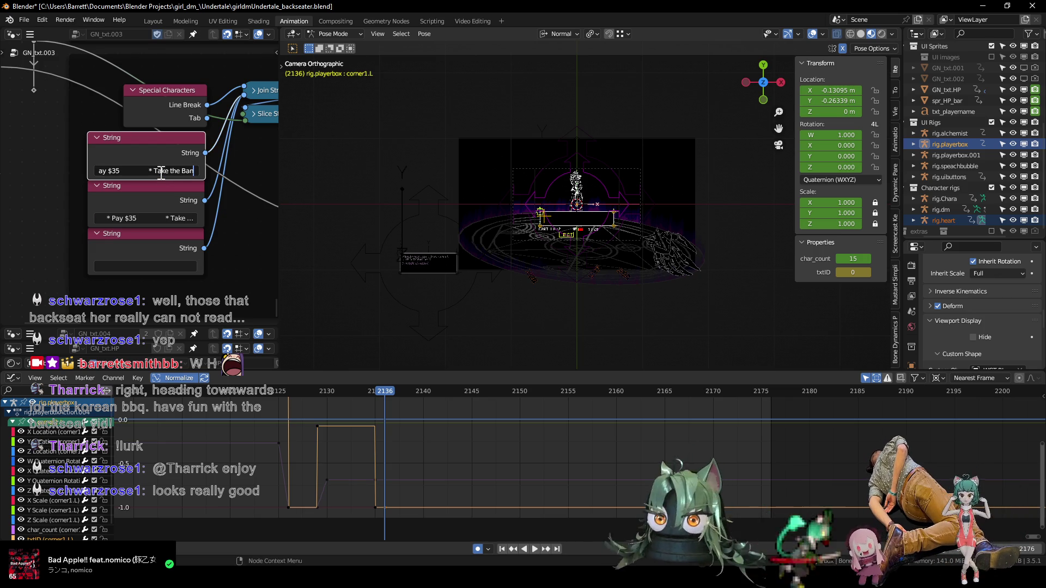
left_click(150, 217)
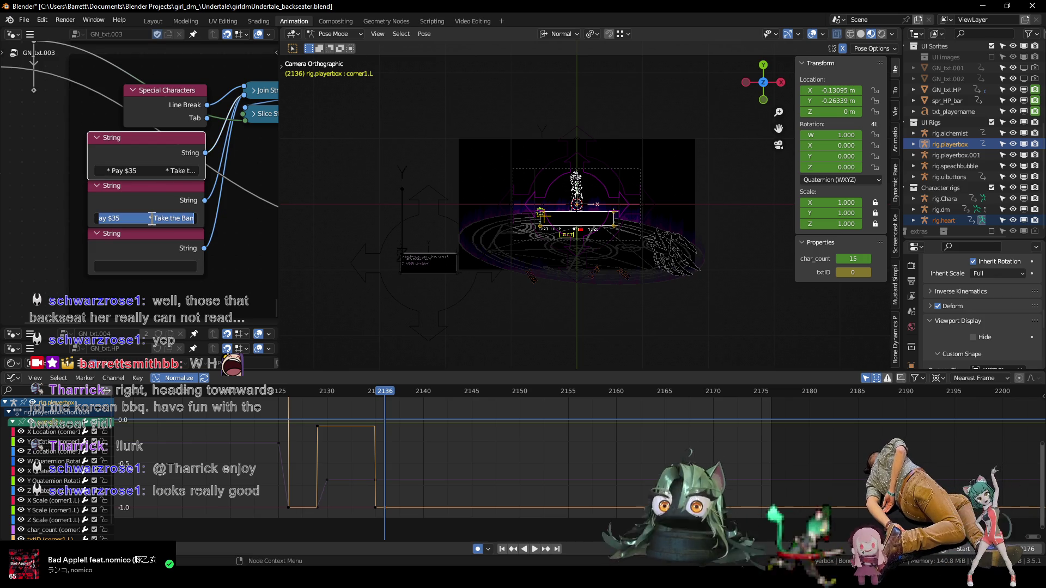
key("Return")
- Connect Text 14's output into the join node above it
scroll(149, 217, "down", 3)
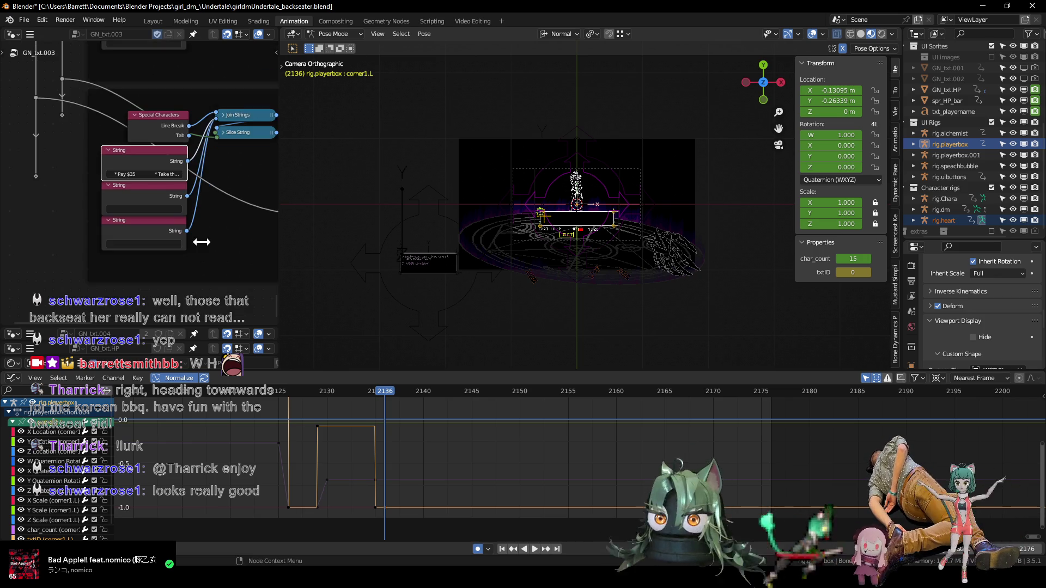
middle_click_drag(213, 216, 108, 173)
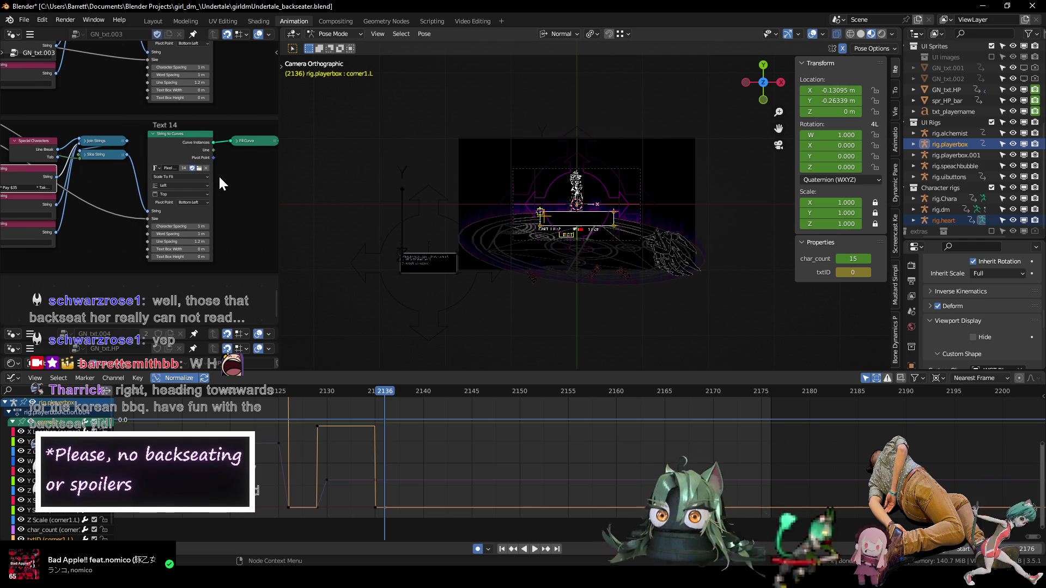
scroll(210, 192, "down", 4)
middle_click_drag(168, 160, 162, 204)
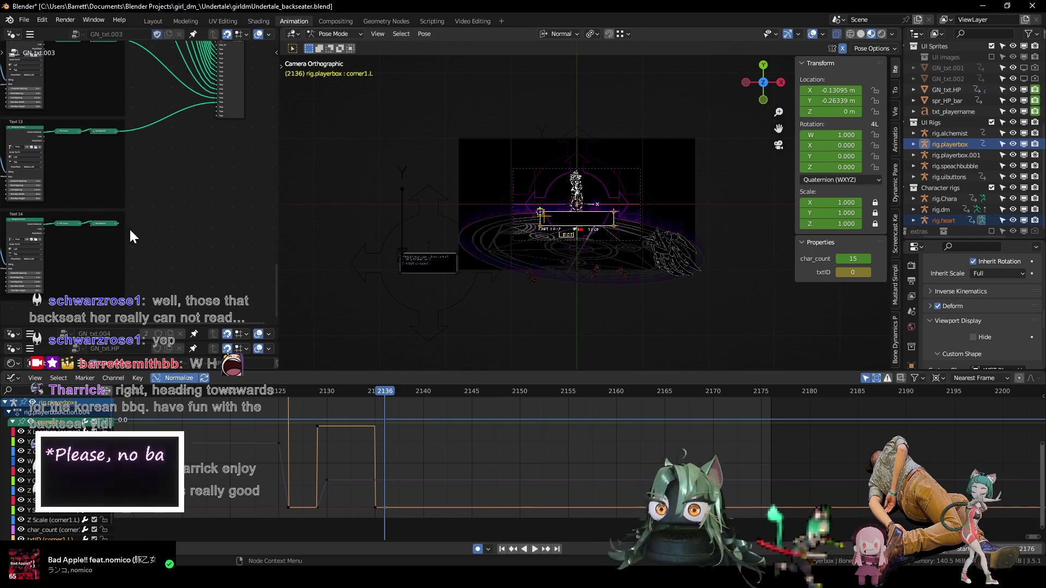
left_click_drag(119, 224, 216, 109)
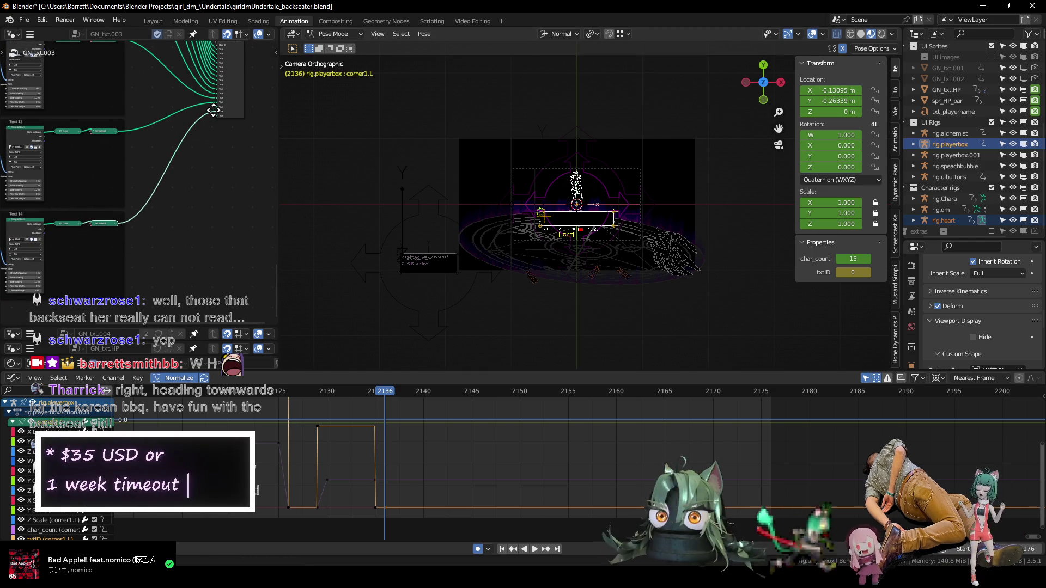
scroll(217, 120, "up", 3)
middle_click_drag(175, 196, 186, 217)
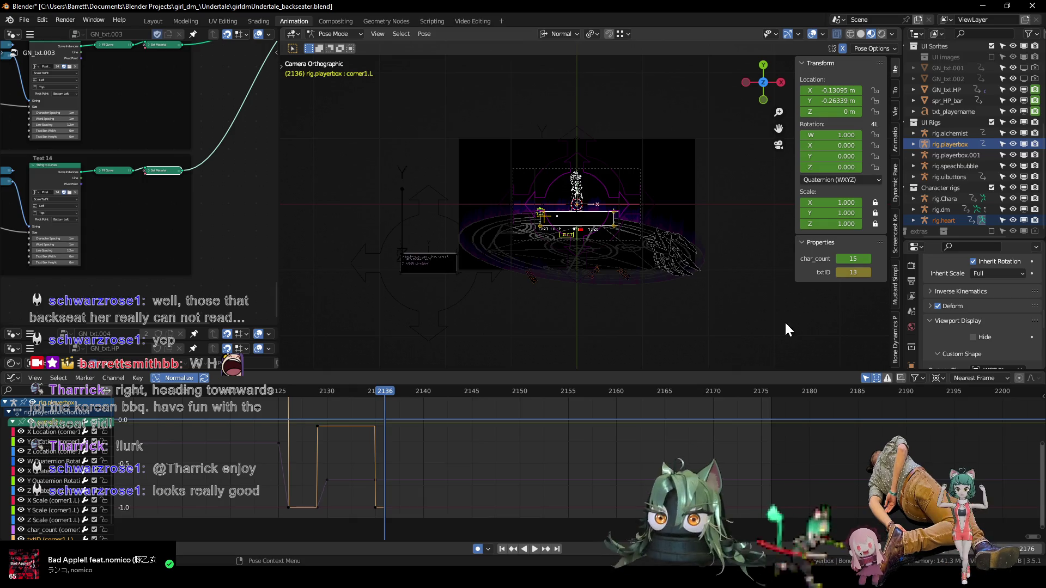
- At frame 2136, raise char_count and switch txtID to 14 to show the choices line
scroll(638, 278, "up", 3)
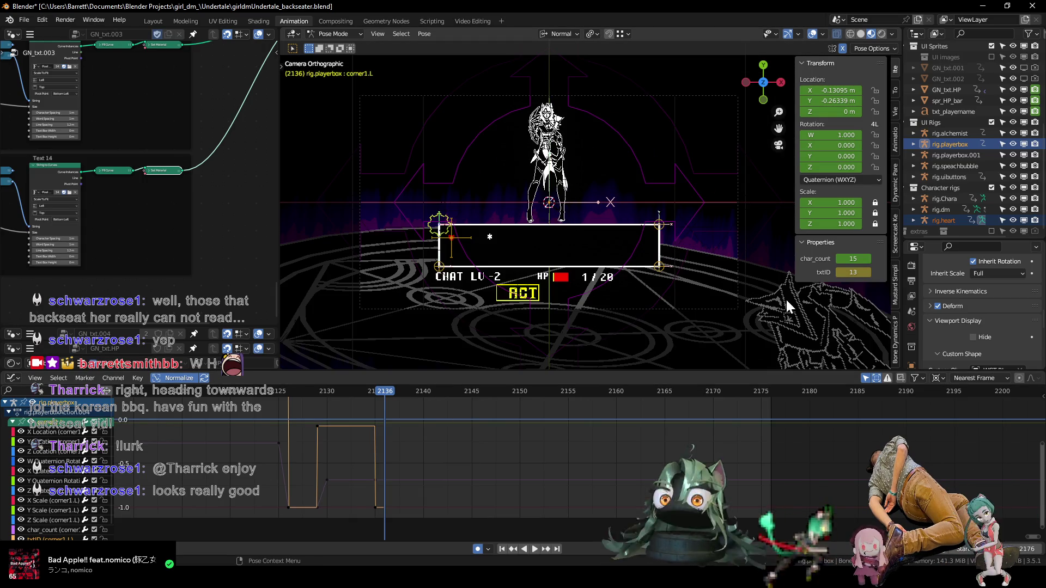
left_click_drag(844, 260, 869, 260)
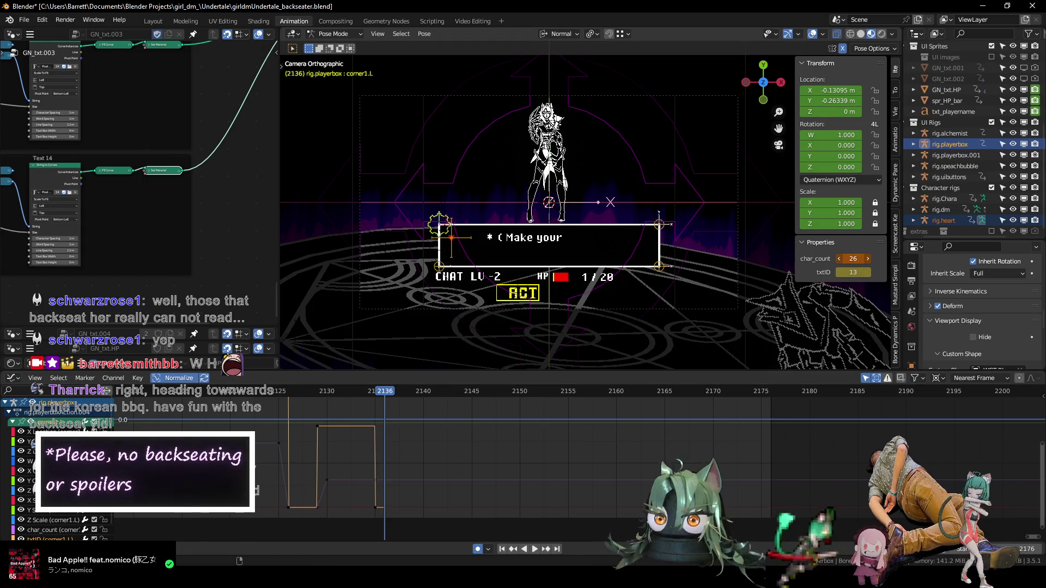
left_click_drag(853, 258, 869, 259)
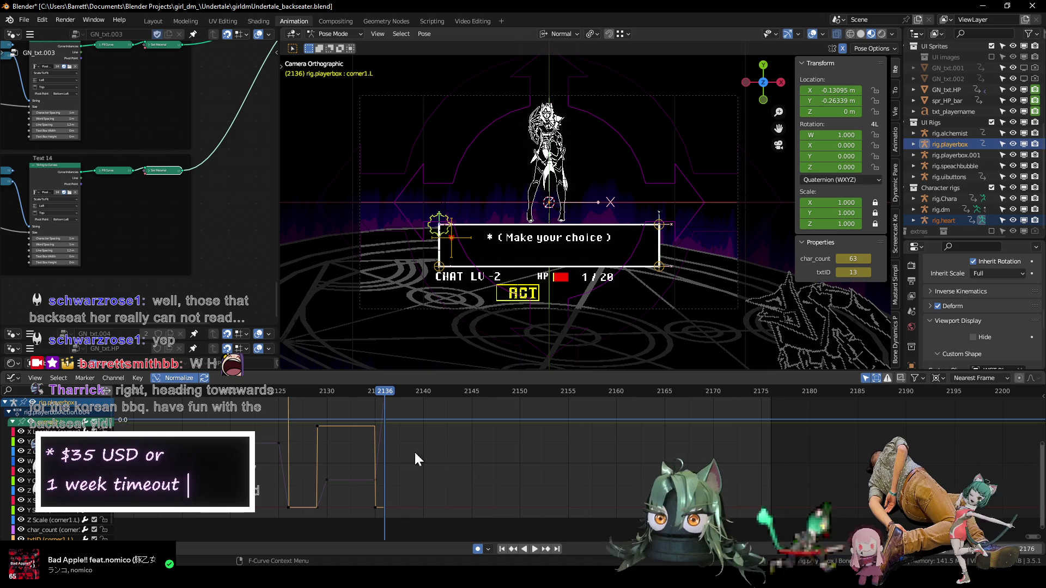
key("Left")
key("Right")
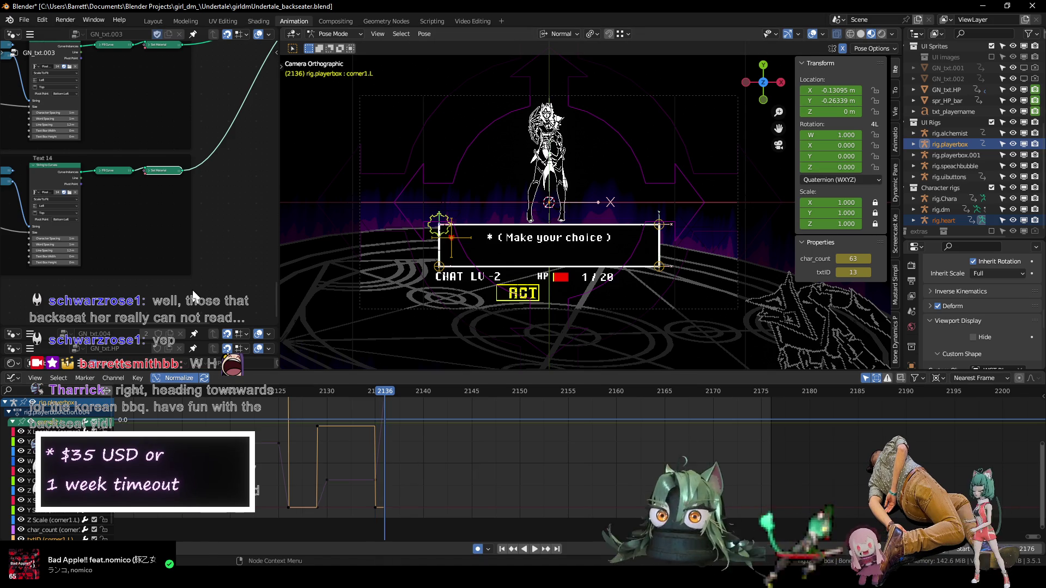
left_click(868, 274)
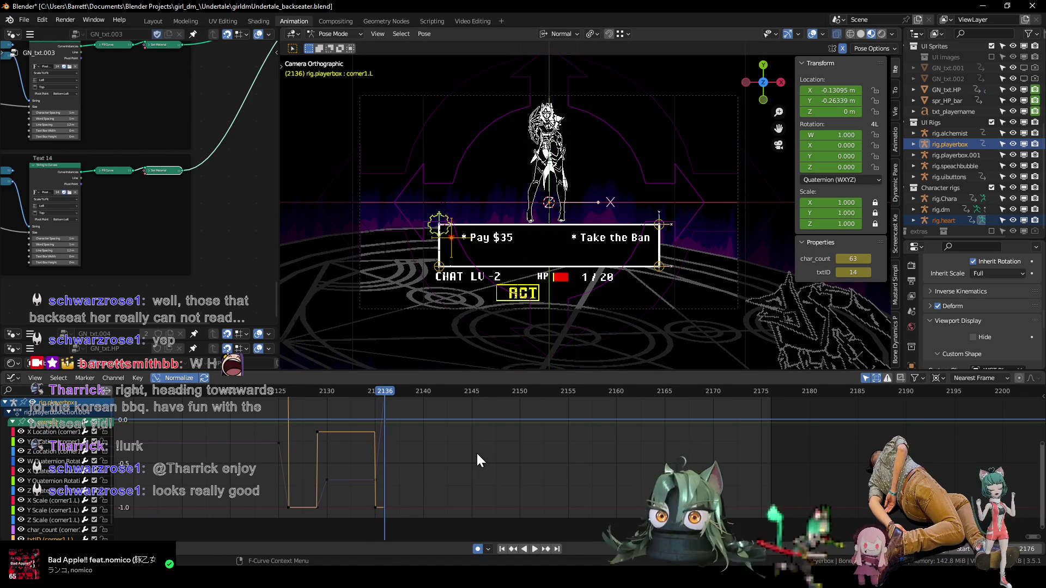
key("Left")
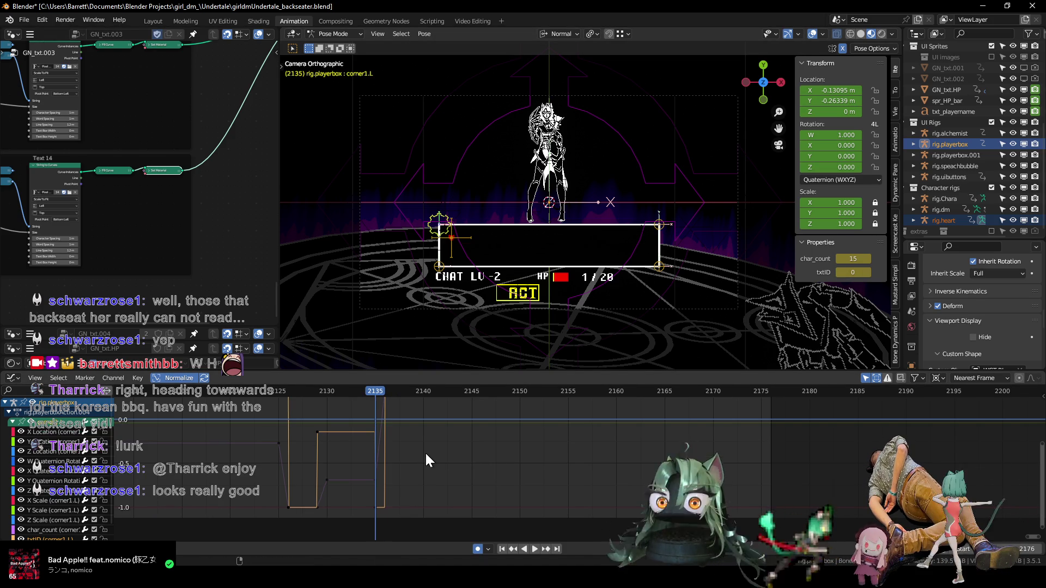
key("Left")
key("Left")
key("Left")
key("Right")
key("Right")
key("Right")
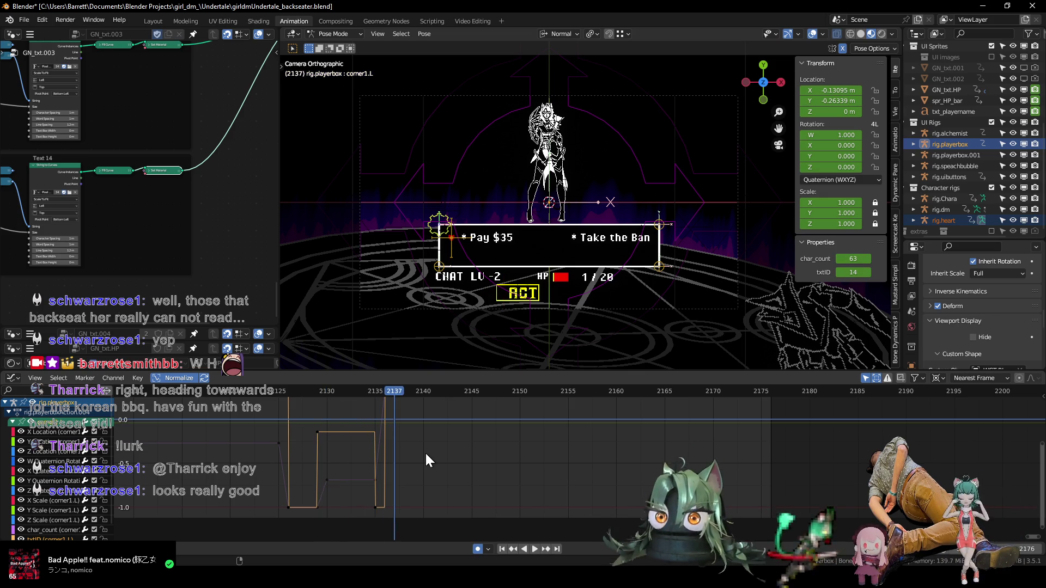
key("Left")
key("Left")
key("Left")
key("Left")
key("Left")
key("Left")
key("Right")
key("Right")
key("Right")
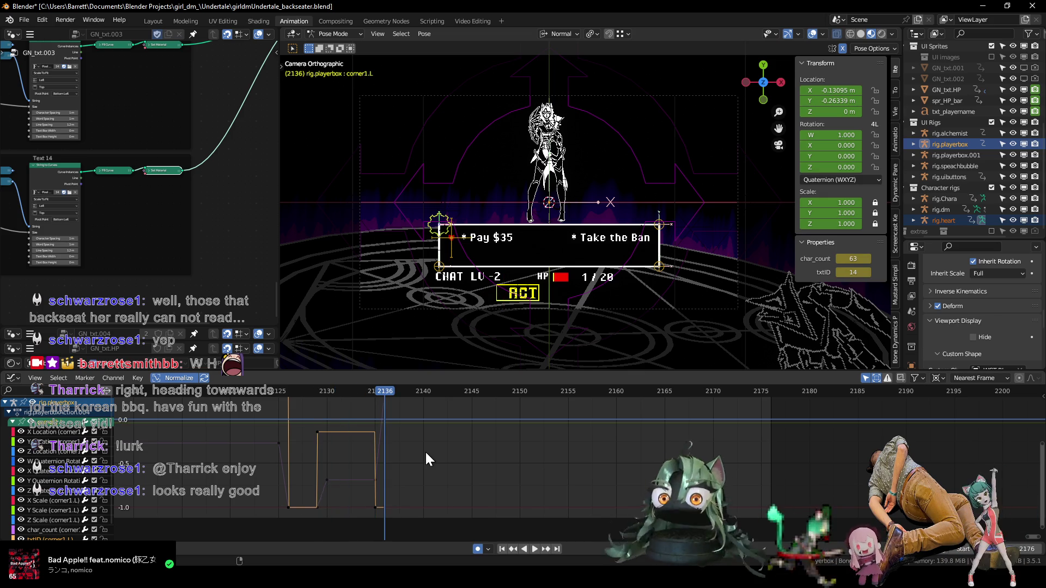
- Fine-tune char_count to 46 so 'Take the Ban' shows fully, then view the Dope Sheet
scroll(474, 430, "down", 1)
scroll(478, 457, "down", 1)
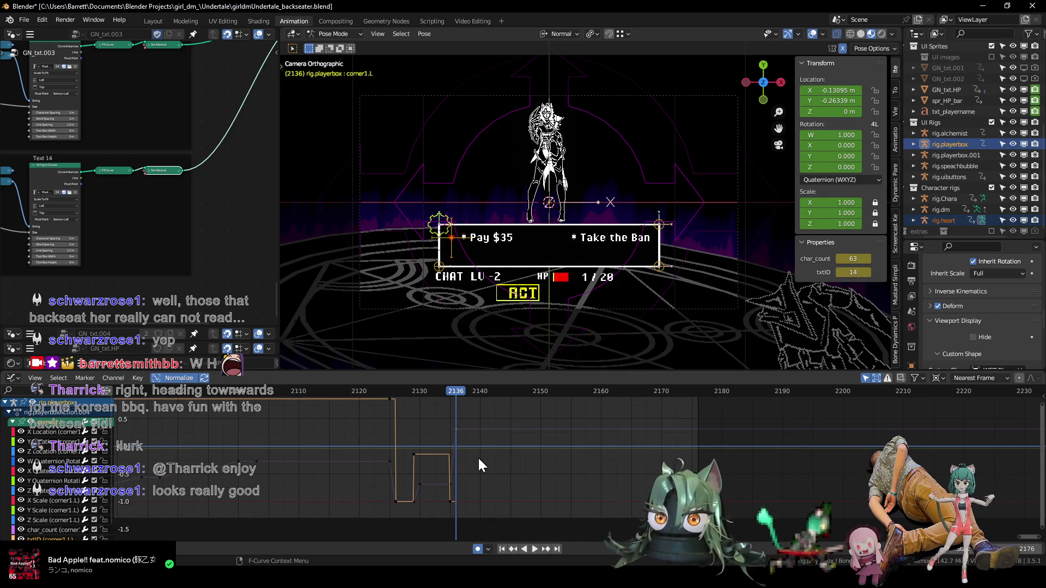
scroll(478, 453, "up", 1)
scroll(458, 455, "up", 1)
key("Left")
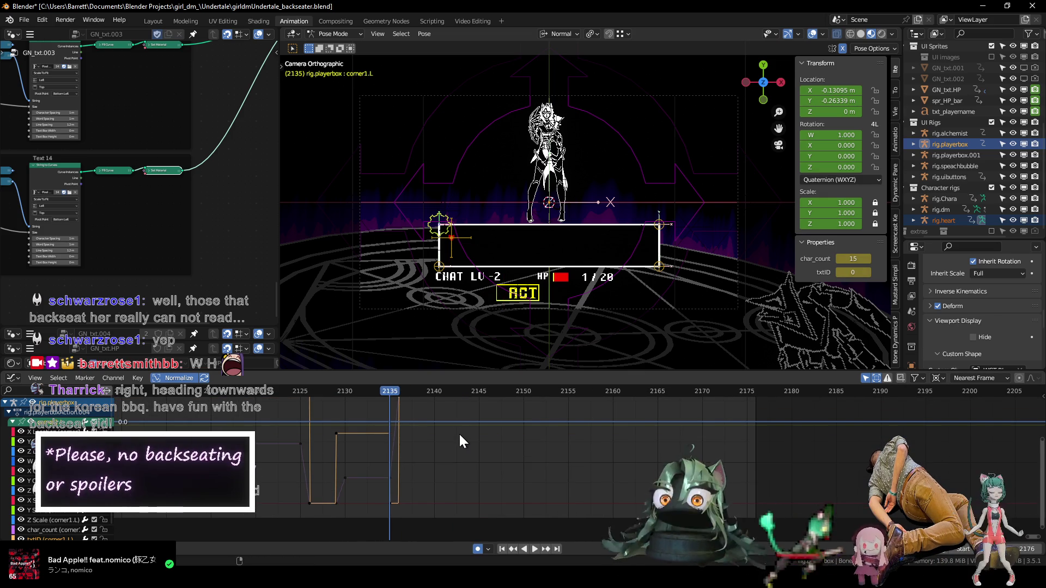
key("Right")
middle_click_drag(479, 423, 464, 425)
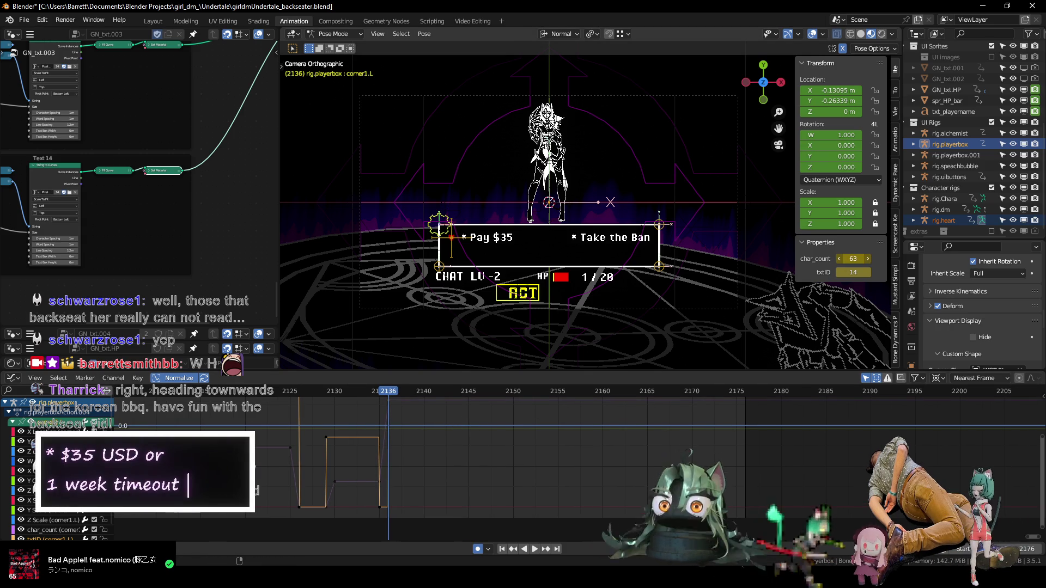
mouse_move(853, 258)
left_mouse_down()
mouse_move(841, 259)
mouse_move(856, 259)
left_mouse_up()
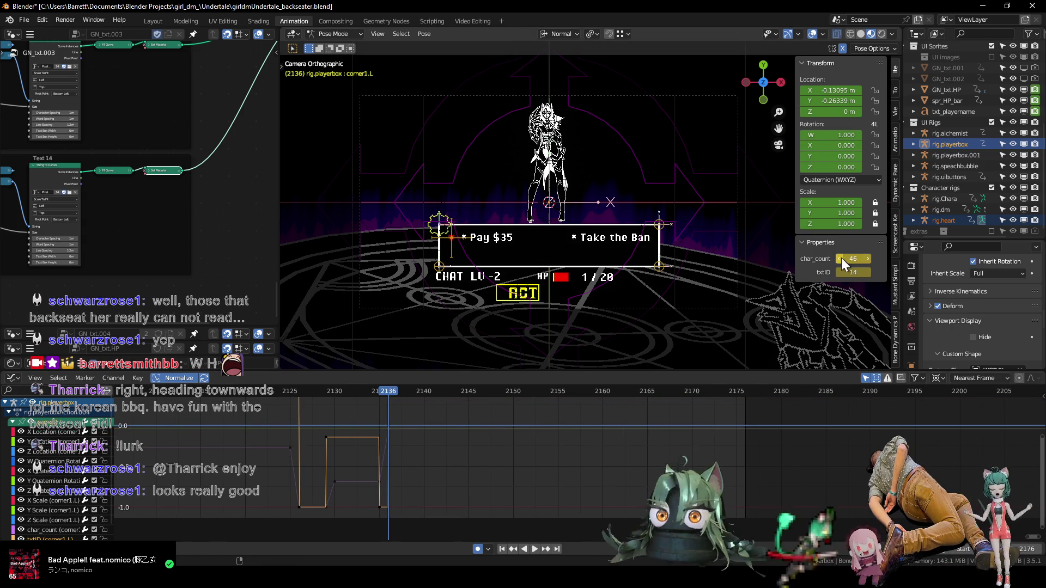
left_click(868, 258)
middle_click_drag(469, 454, 481, 456, "ctrl")
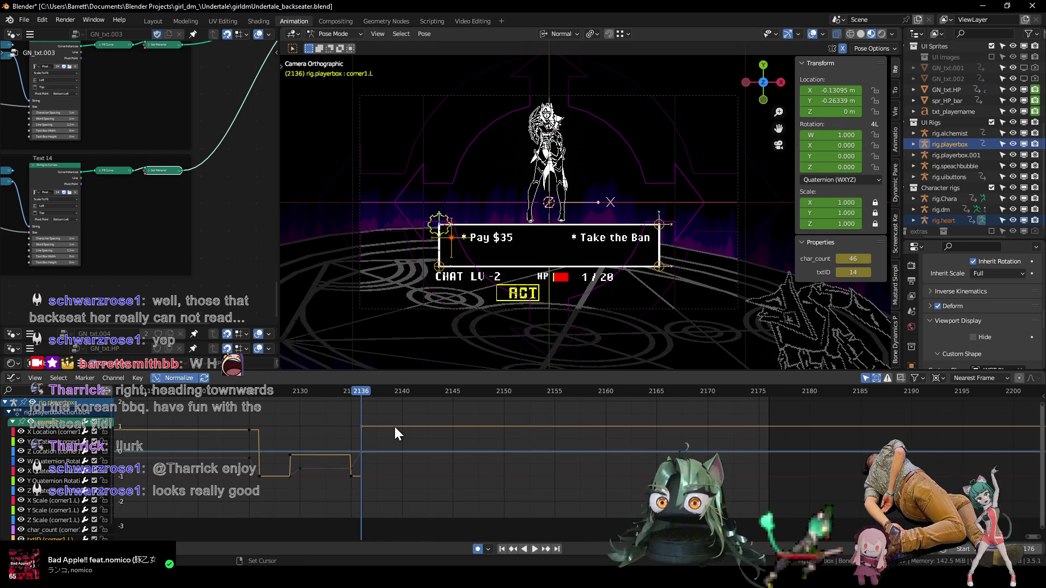
middle_click_drag(394, 425, 427, 433)
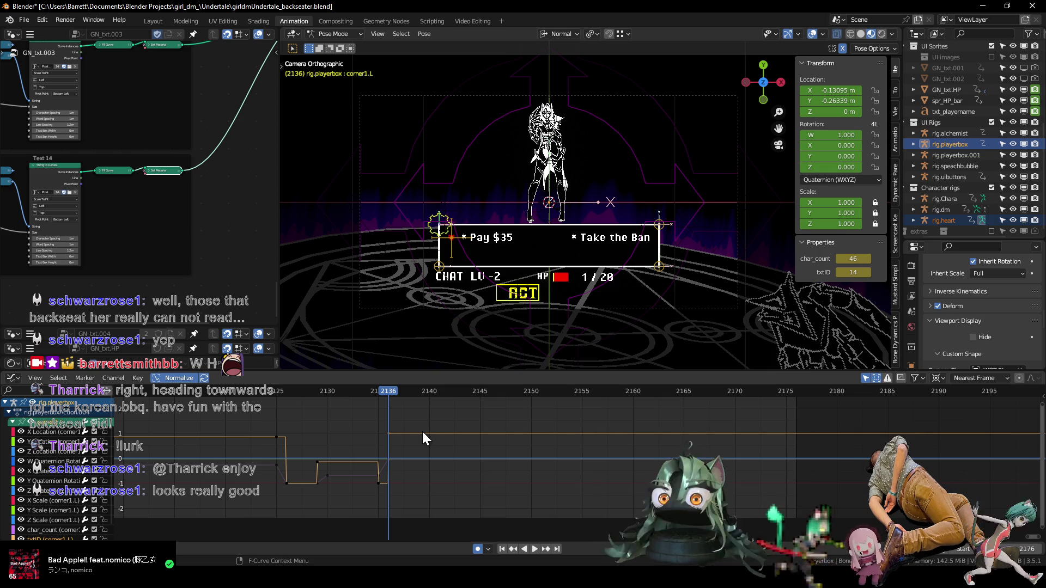
key("ctrl+Tab")
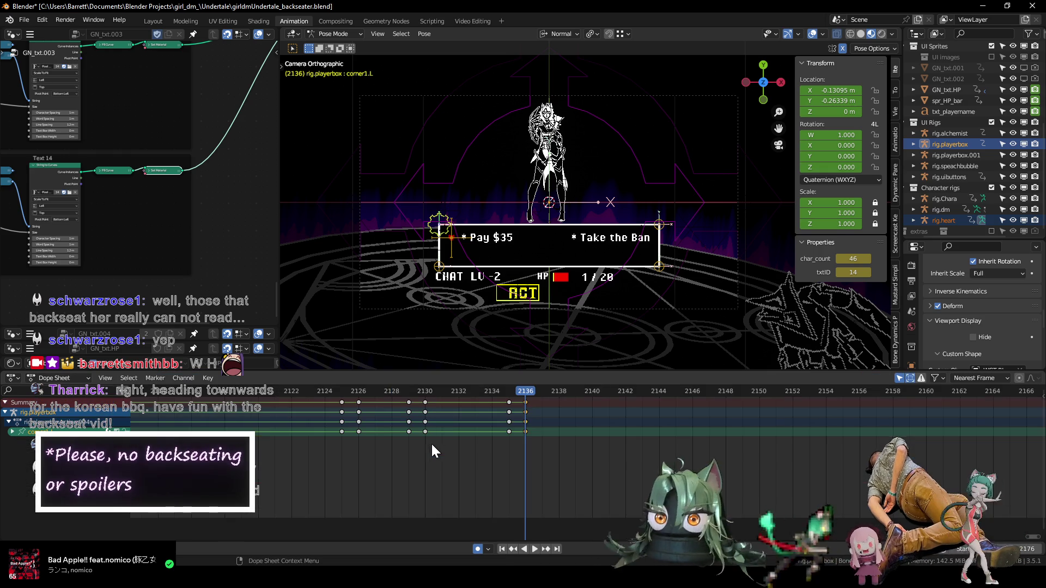
- Duplicate the heart bone's frame-2131 keys to frame 2136 and play back to check timing
middle_click_drag(447, 437, 457, 450)
left_click(450, 238)
scroll(363, 445, "down", 3)
scroll(504, 452, "up", 2)
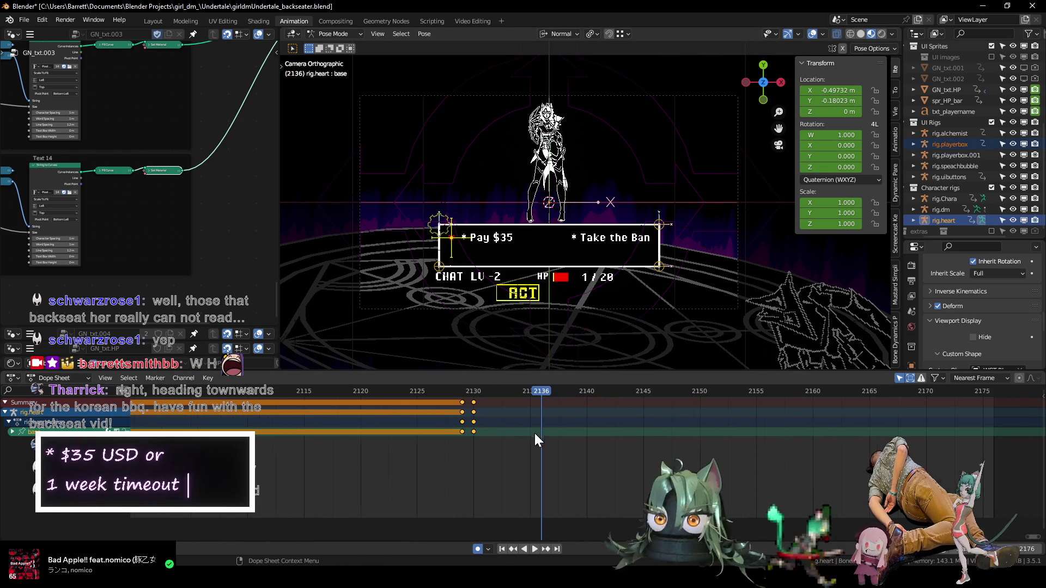
left_click_drag(470, 431, 469, 429)
key("shift+d")
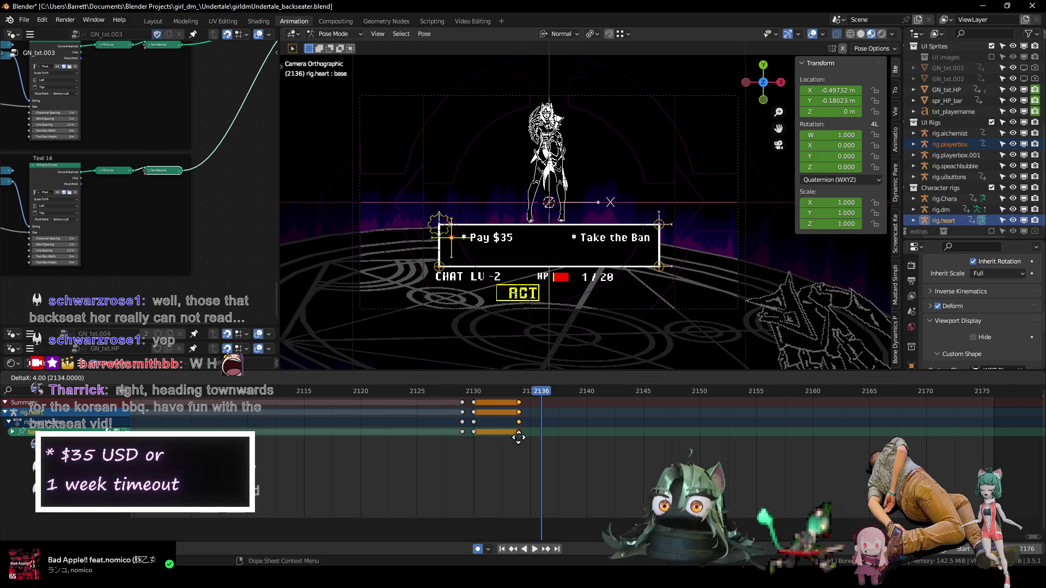
left_click(538, 439)
scroll(436, 474, "down", 4)
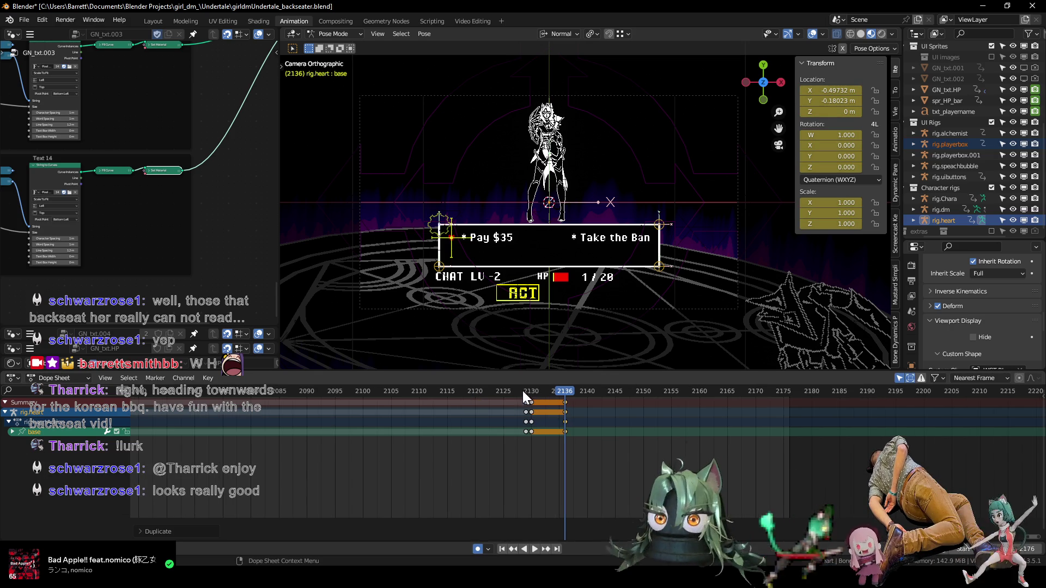
left_click(531, 393)
key("space")
left_click_drag(557, 395, 574, 395)
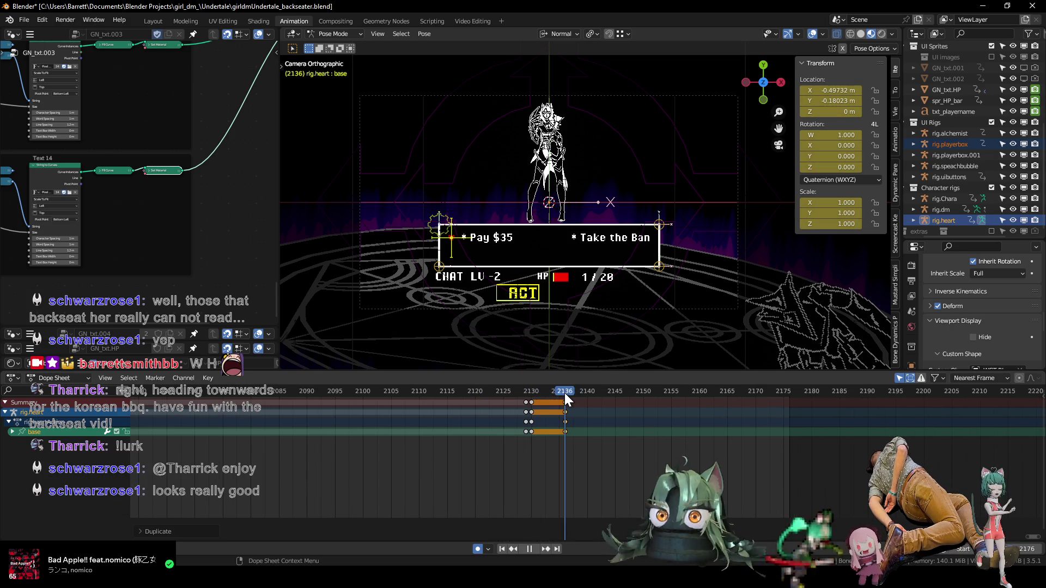
- Duplicate the heart keys again to frame 2138
key("shift+d")
left_click(571, 433)
mouse_move(320, 440)
middle_mouse_down("ctrl")
mouse_move(286, 448)
mouse_move(760, 481)
middle_mouse_up("ctrl")
left_click_drag(404, 393, 297, 392)
scroll(311, 409, "down", 2)
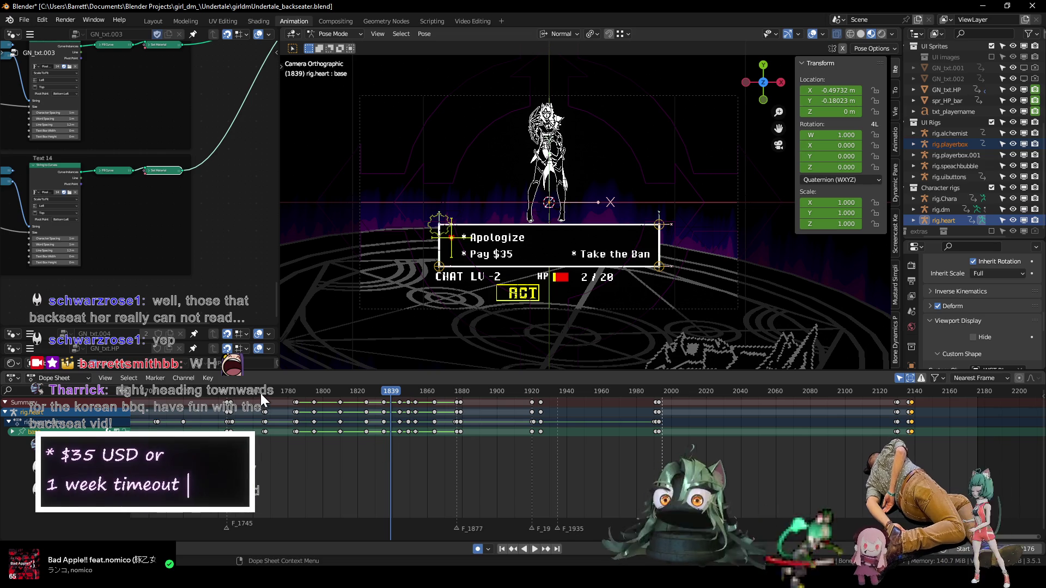
- Play back the earlier ACT choices section and zoom the timeline around frame 1419
key("space")
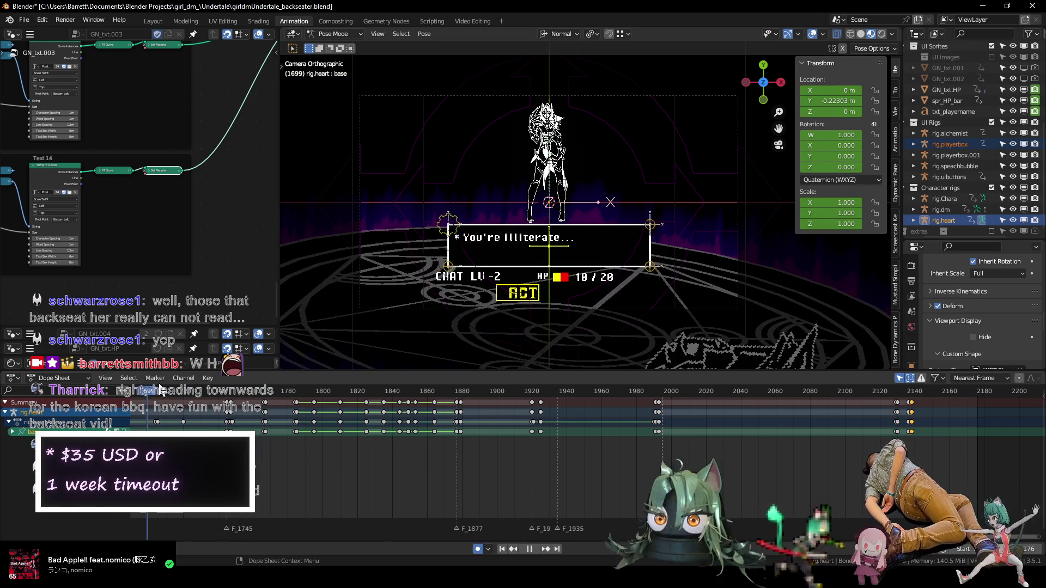
key("space")
scroll(269, 403, "down", 2)
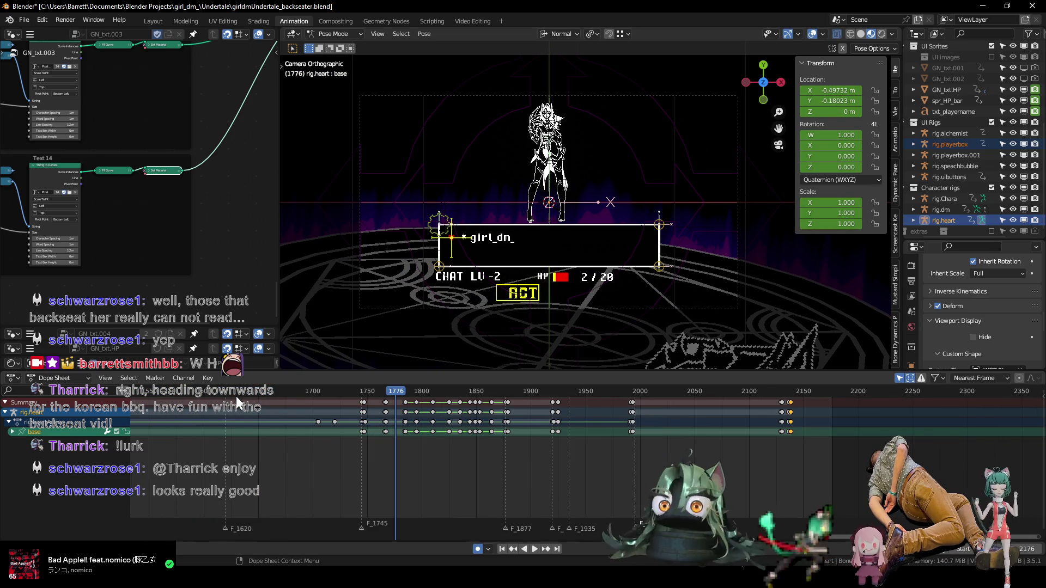
scroll(240, 404, "down", 2)
left_click(254, 392)
key("space")
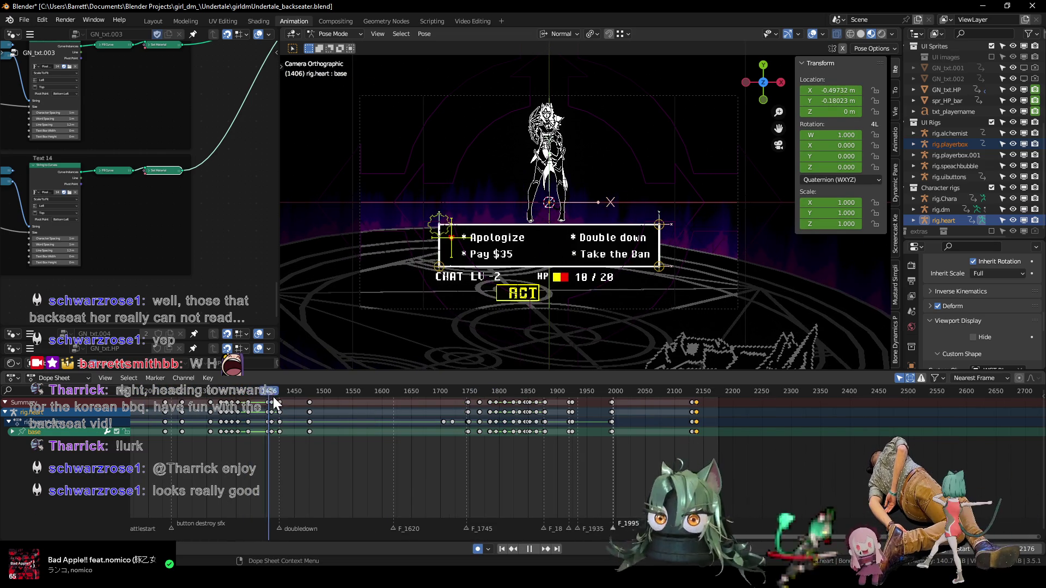
key("space")
mouse_move(276, 448)
middle_mouse_down("ctrl")
mouse_move(596, 474)
mouse_move(449, 455)
middle_mouse_up("ctrl")
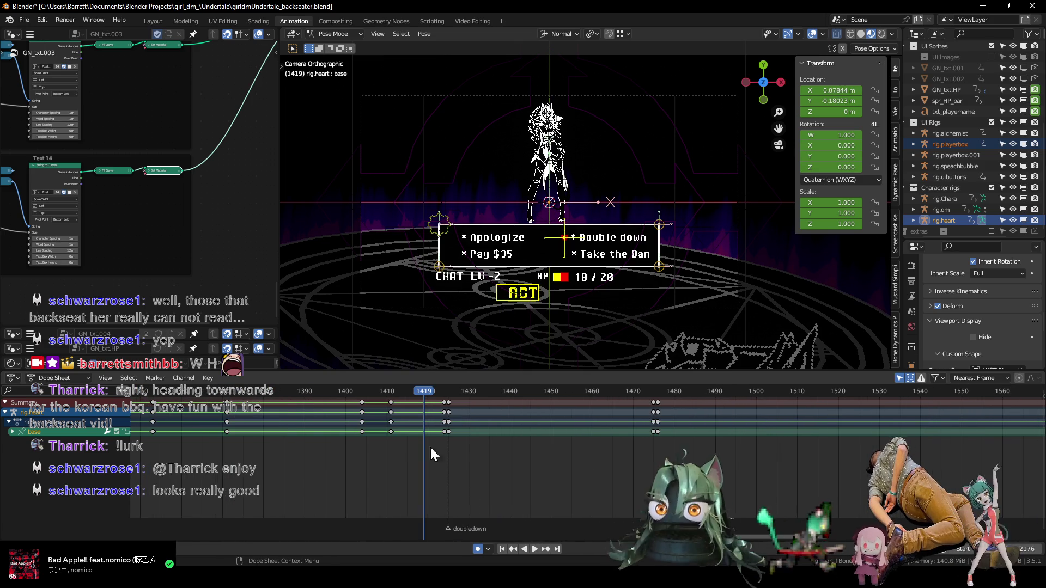
- Copy the heart keys from near frame 1412 forward to around frame 2150
left_click(390, 431)
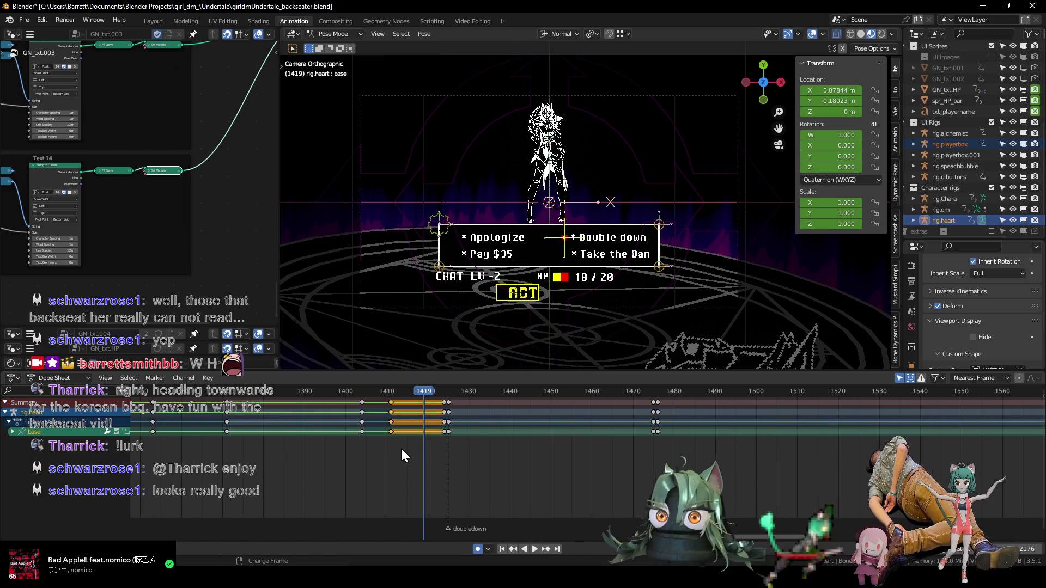
key("g")
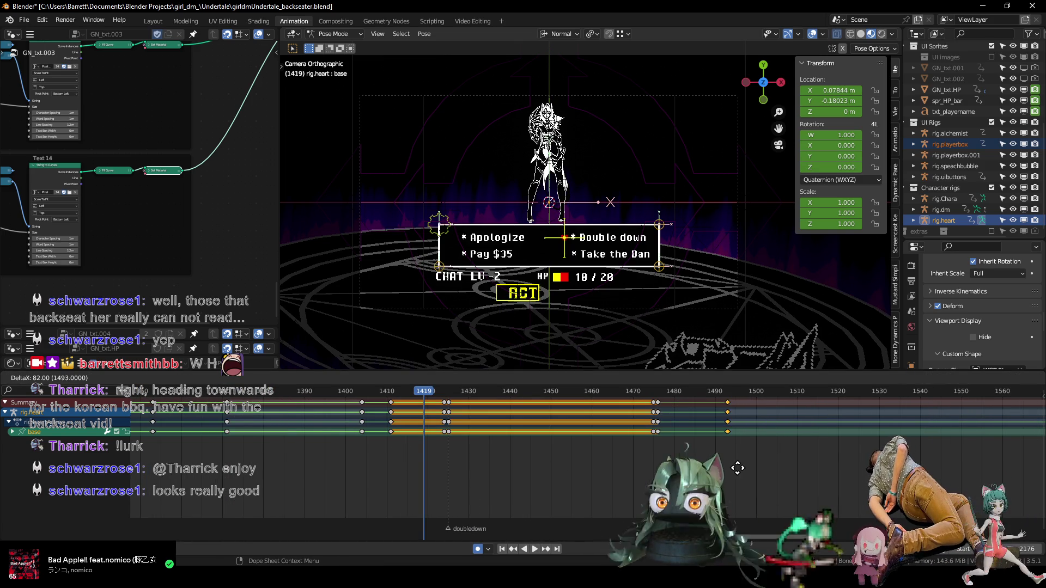
mouse_move(735, 447)
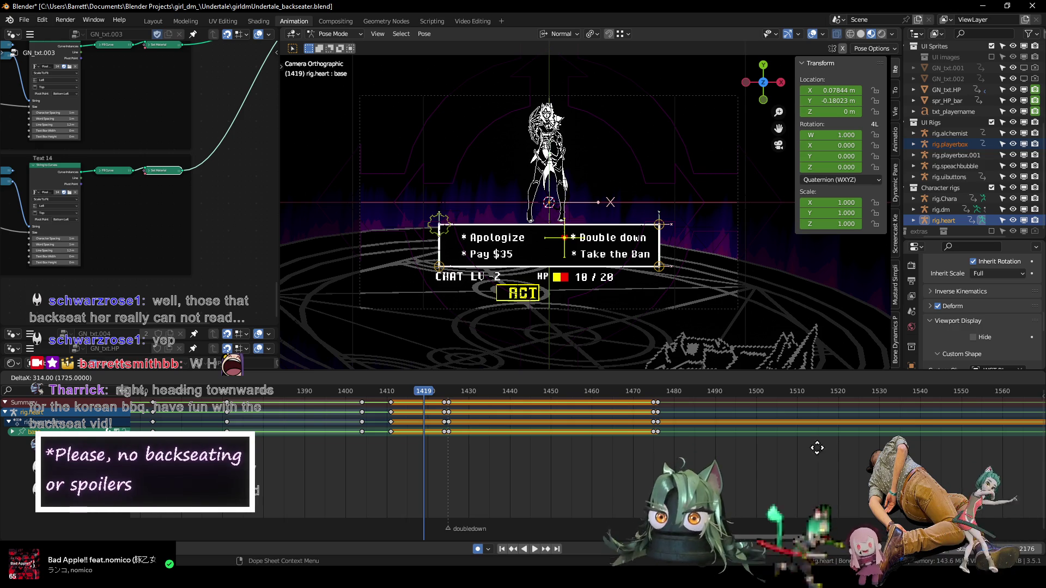
left_click(698, 447)
scroll(753, 449, "down", 10)
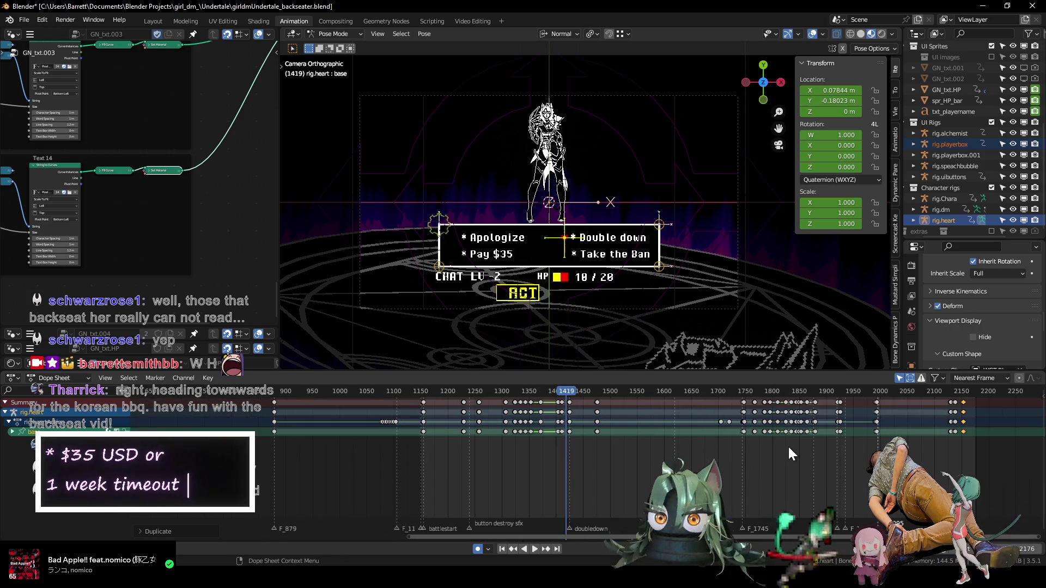
scroll(649, 436, "up", 10)
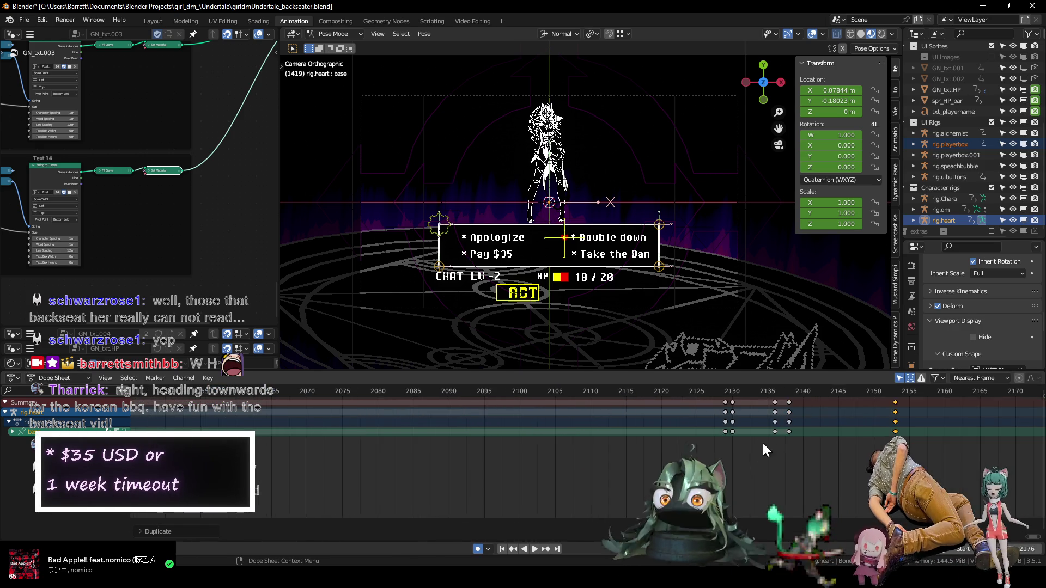
- Play back the ending section to review the heart cursor's choice frames near 2150
middle_click_drag(751, 445, 333, 441)
key("space")
left_click_drag(353, 393, 485, 403)
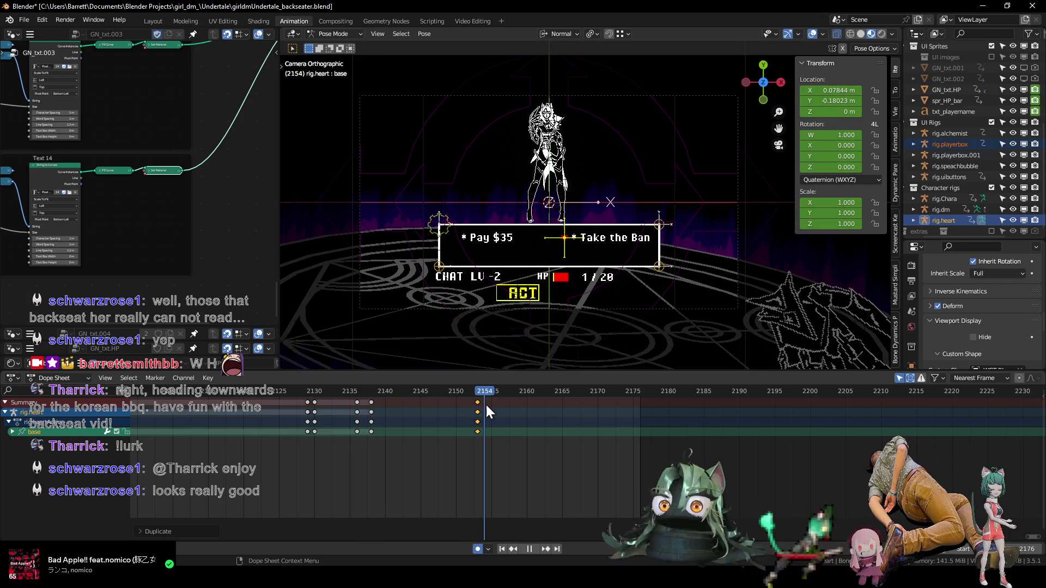
key("space")
- Move the Take the Ban heart keys to frame 2141 and change their interpolation
left_click(478, 443)
scroll(478, 443, "up", 1)
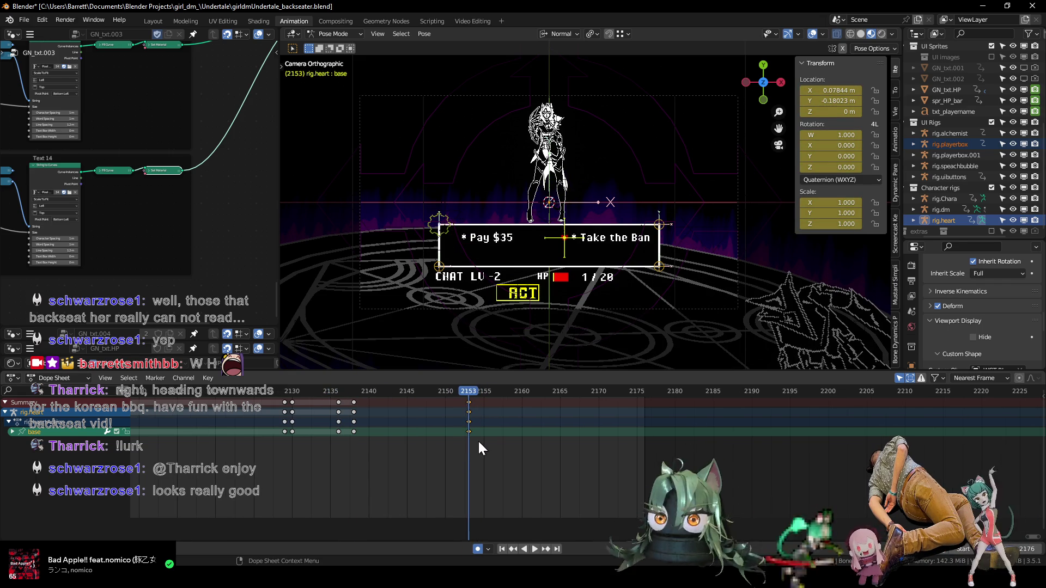
key("g")
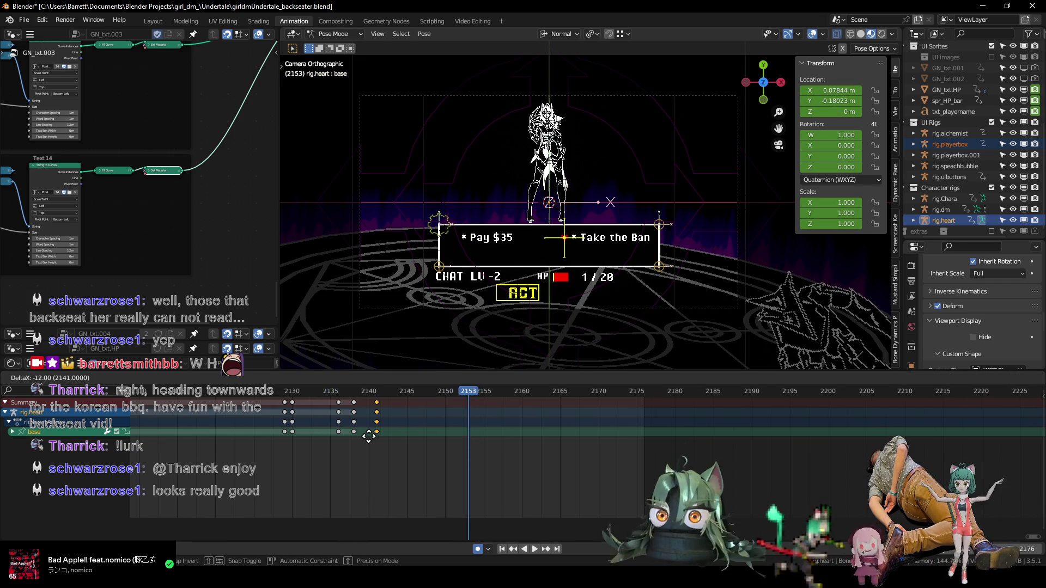
left_click(368, 436)
left_click(347, 431)
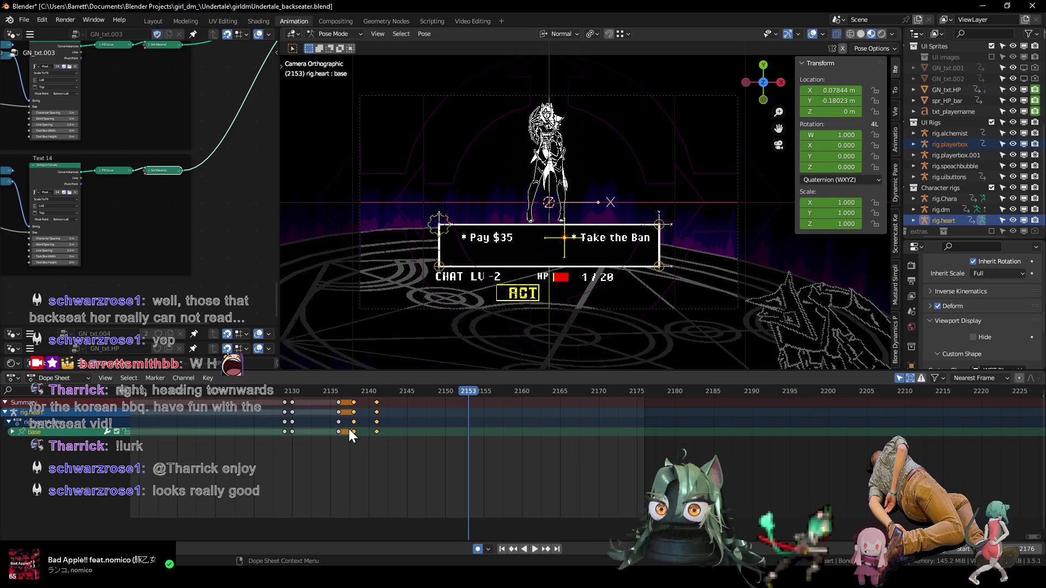
key("t")
left_click(348, 420)
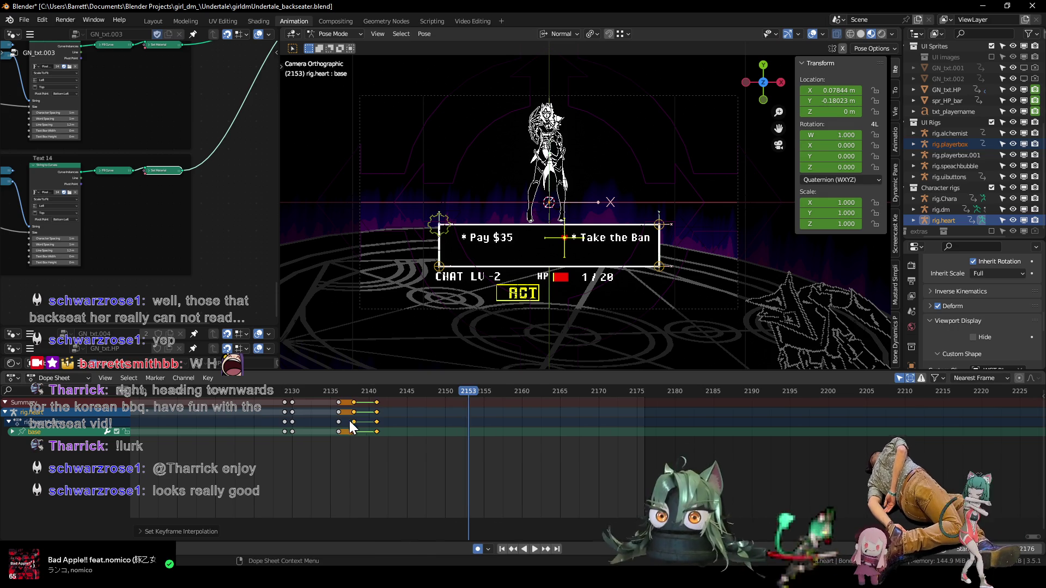
- Play from frame 2138 to check the heart sliding to Take the Ban
left_click(347, 391)
key("space")
left_click_drag(355, 393, 382, 394)
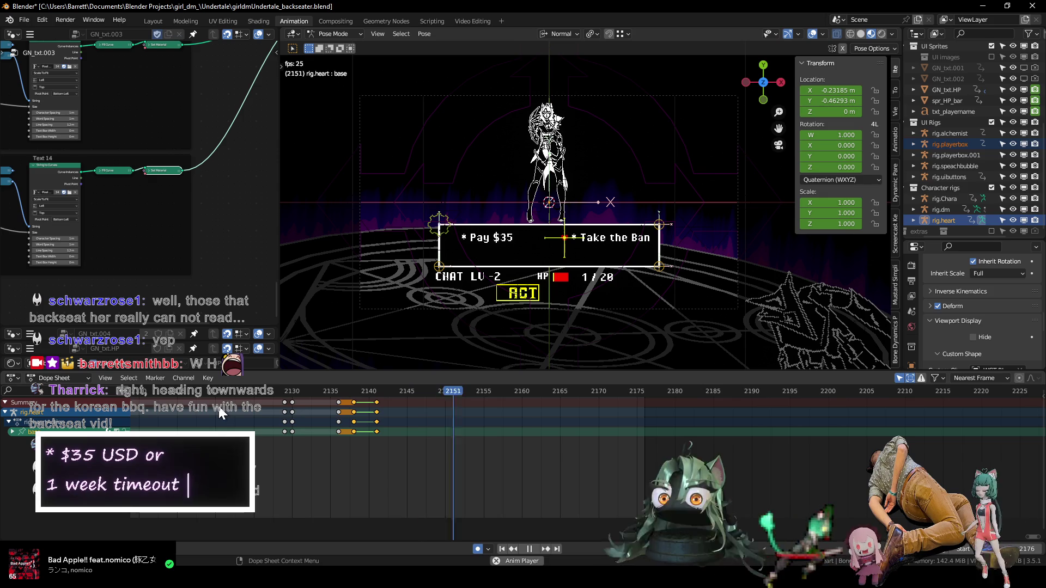
key("space")
- Shift the last heart keys to frame 2145 and set interpolation on the 2139–2145 keys
scroll(378, 467, "up", 1)
left_click_drag(338, 431, 338, 430)
key("g")
left_click(392, 439)
left_click_drag(324, 432, 315, 430)
key("t")
left_click(314, 429)
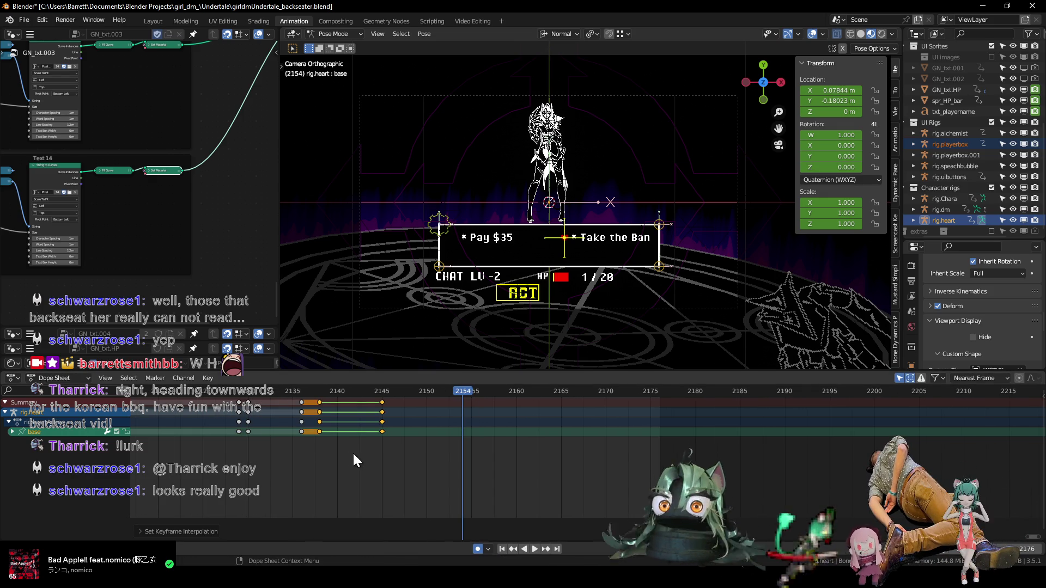
- Duplicate the Pay $35 heart key from frame 2139 to frame 2152 and preview
left_click(318, 392)
left_click(319, 430)
key("shift+d")
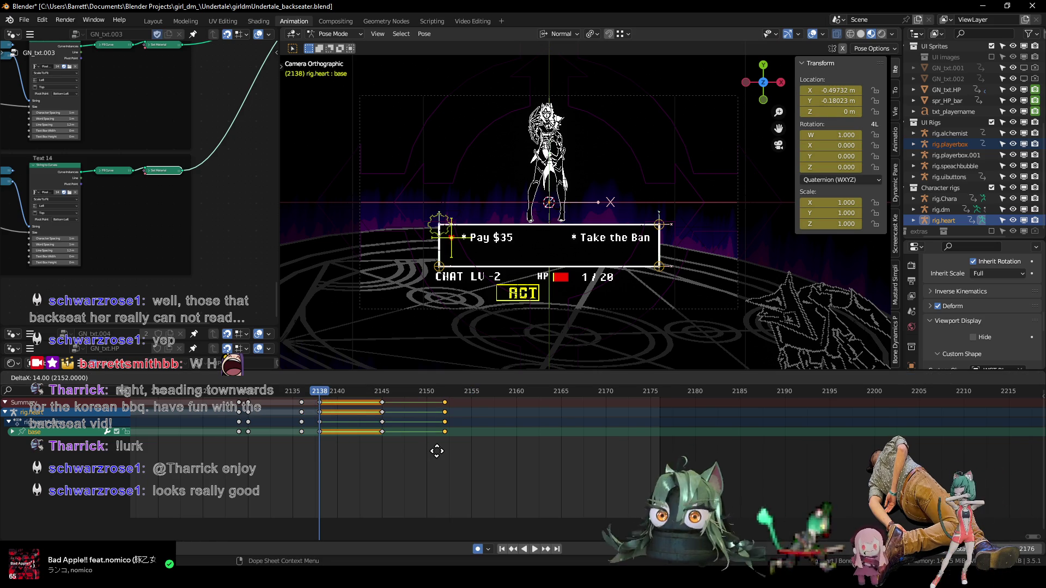
left_click(437, 451)
key("space")
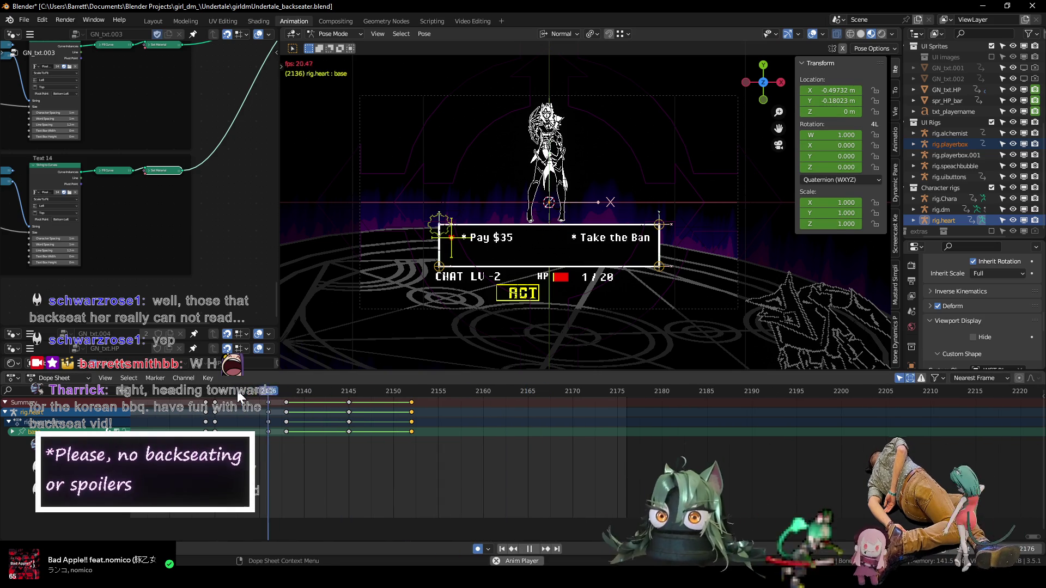
key("space")
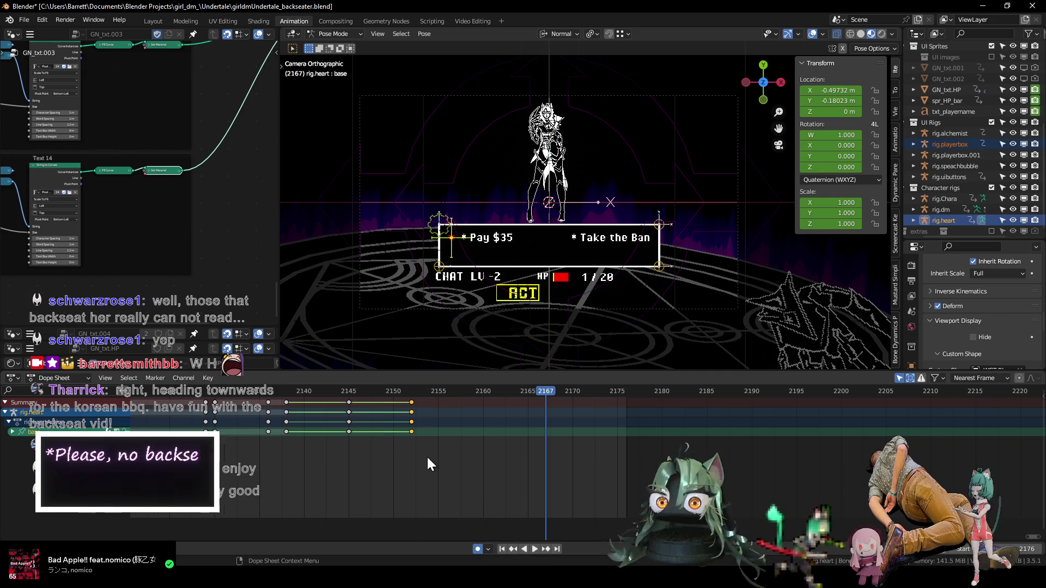
- Duplicate the Take the Ban keys from 2145 to about frame 2159 and replay the animation
left_click(344, 430, "alt")
key("shift+d")
left_click(462, 453)
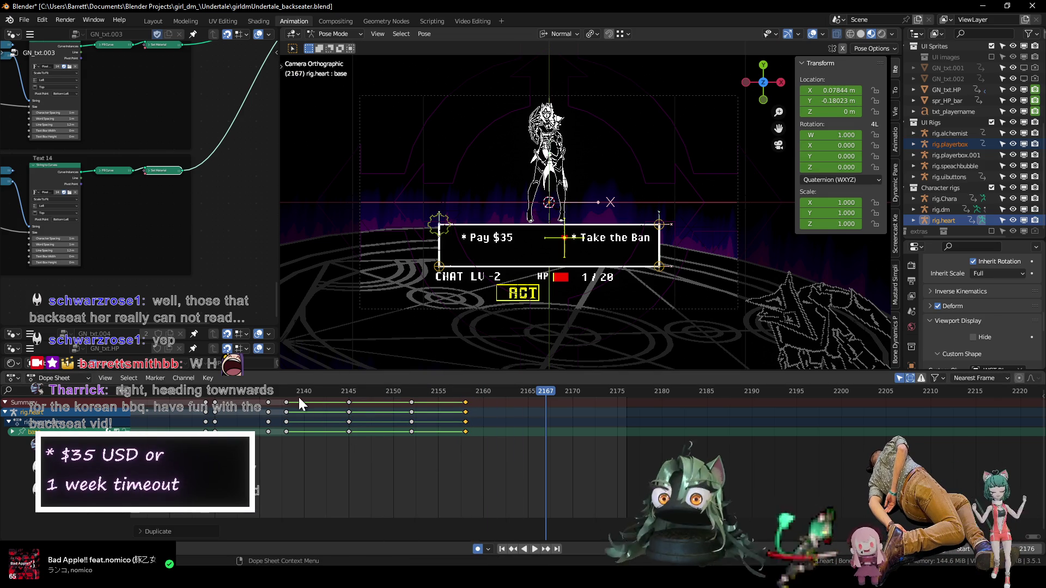
key("space")
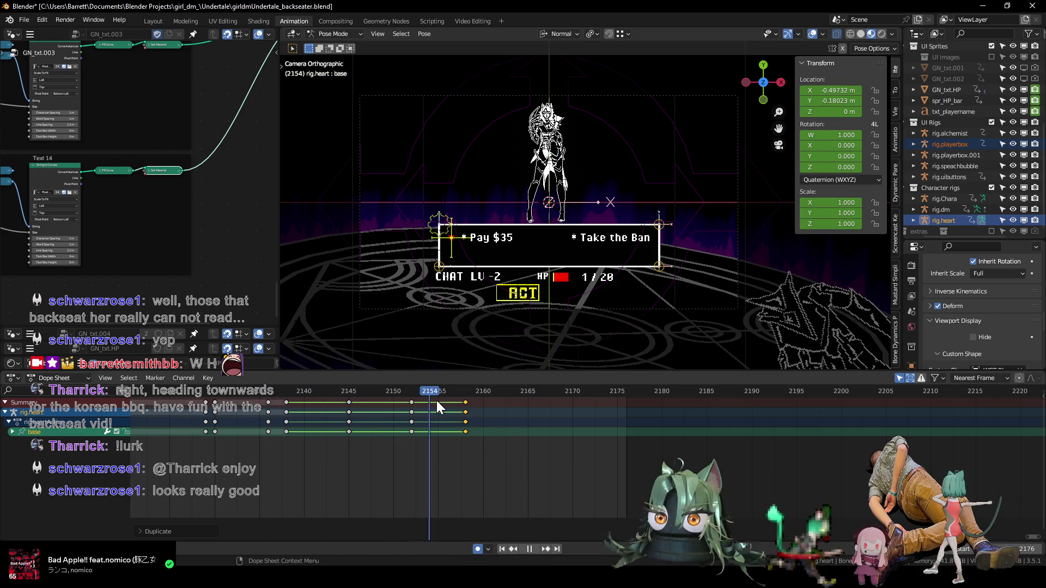
key("space")
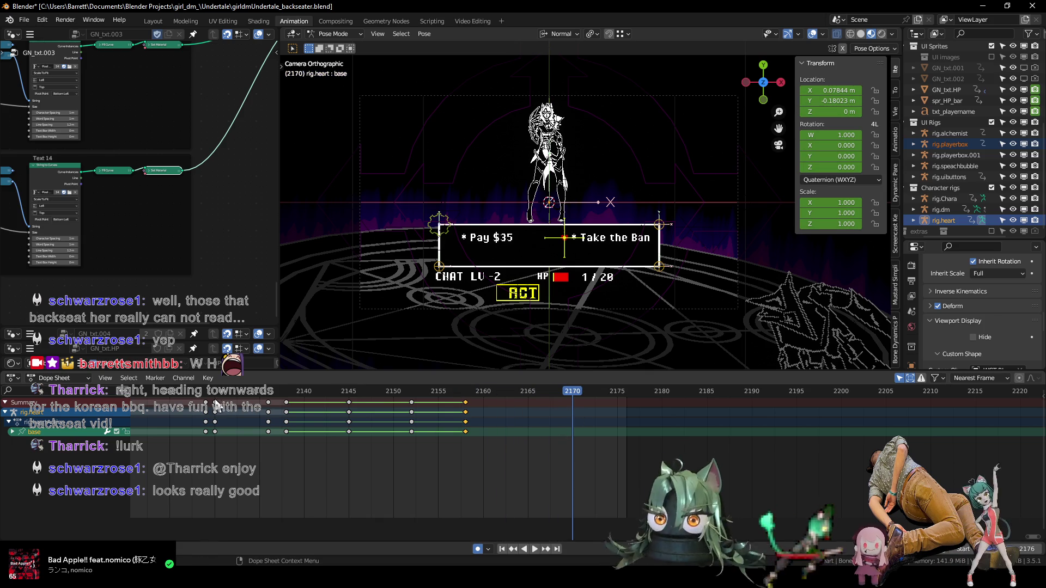
scroll(208, 413, "down", 5)
key("space")
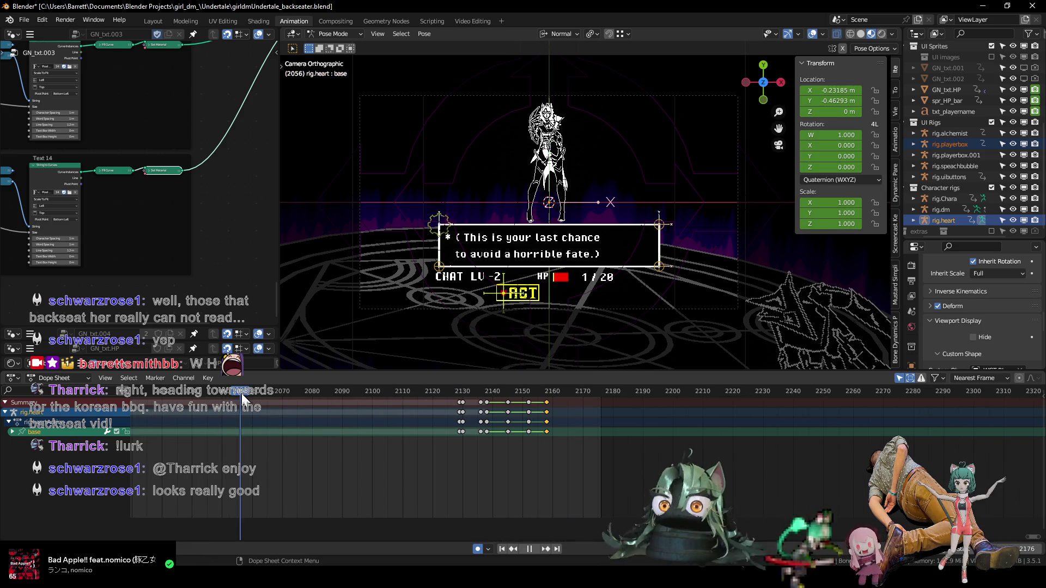
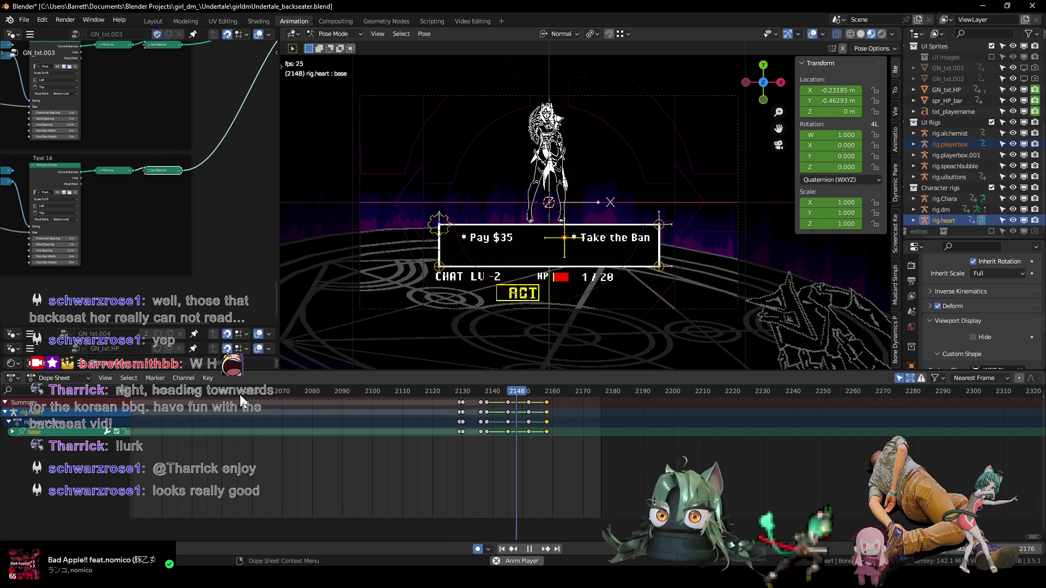
- Scrub through frames 2154–2158 and check the heart's animation curves to review its motion
key("Escape")
scroll(588, 440, "up", 5)
scroll(440, 460, "down", 2)
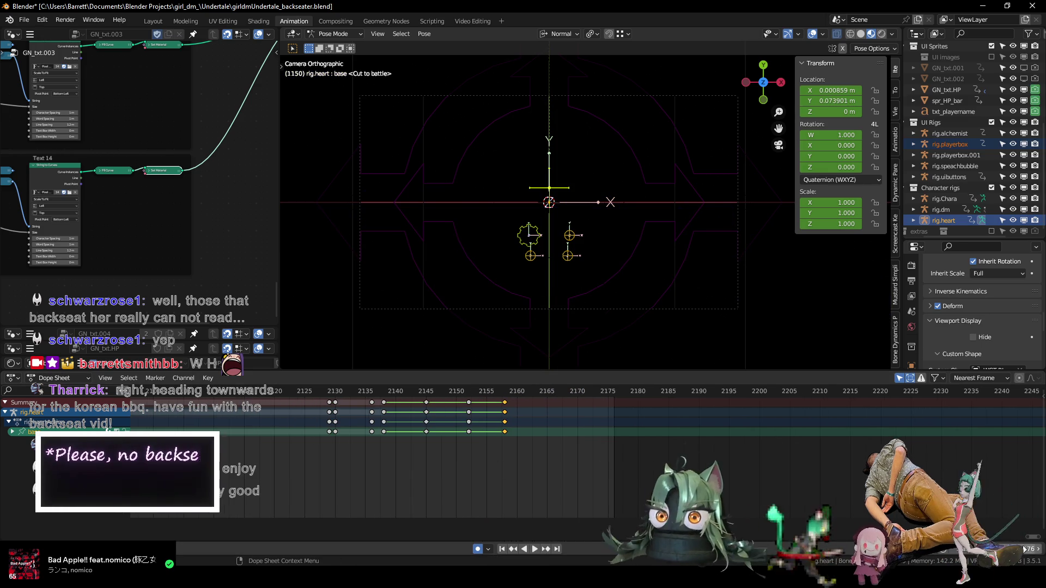
scroll(533, 456, "up", 1)
scroll(517, 452, "up", 1)
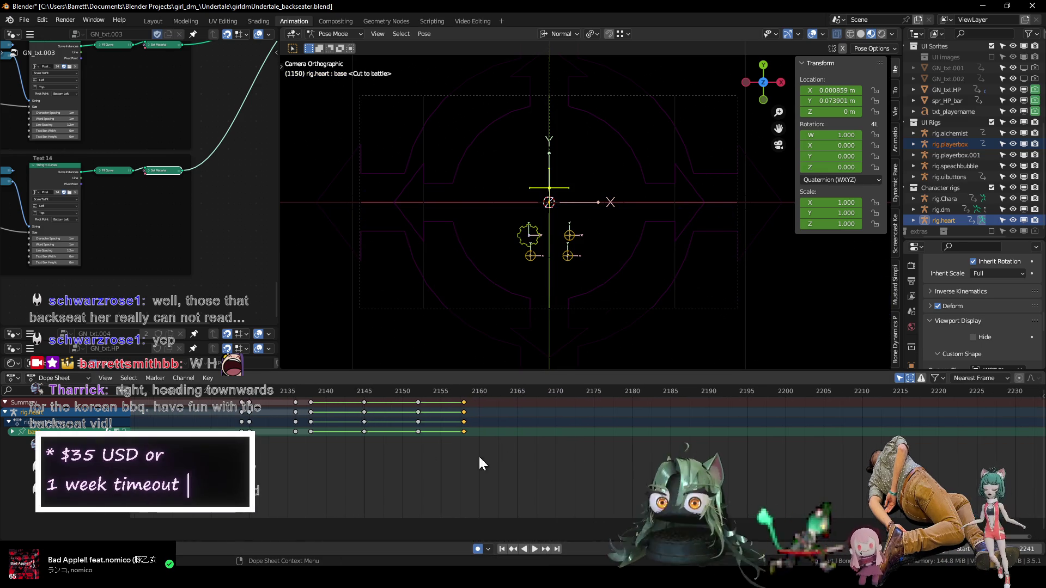
left_click_drag(257, 393, 400, 397)
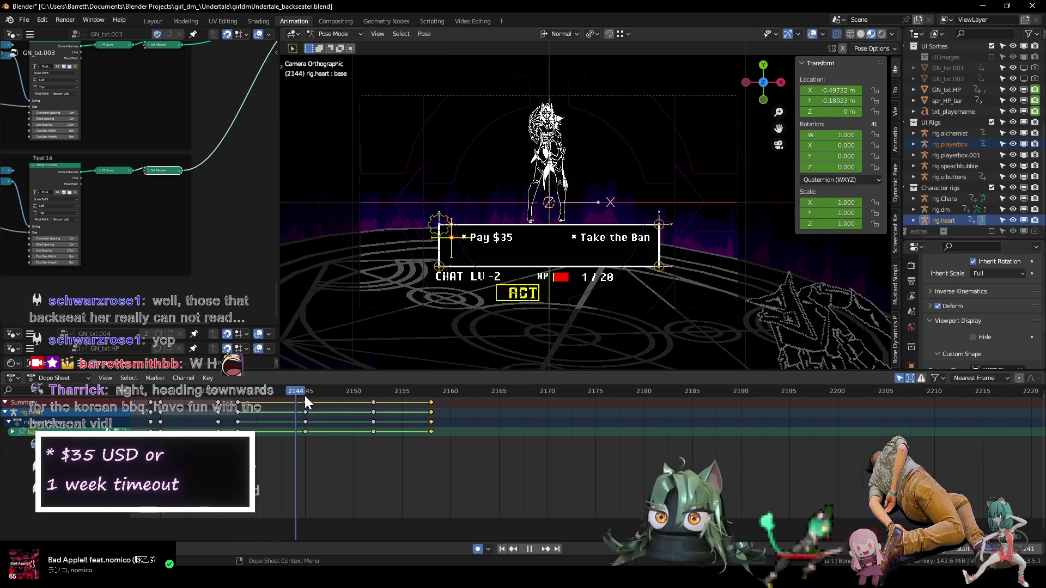
left_click_drag(400, 398, 432, 398)
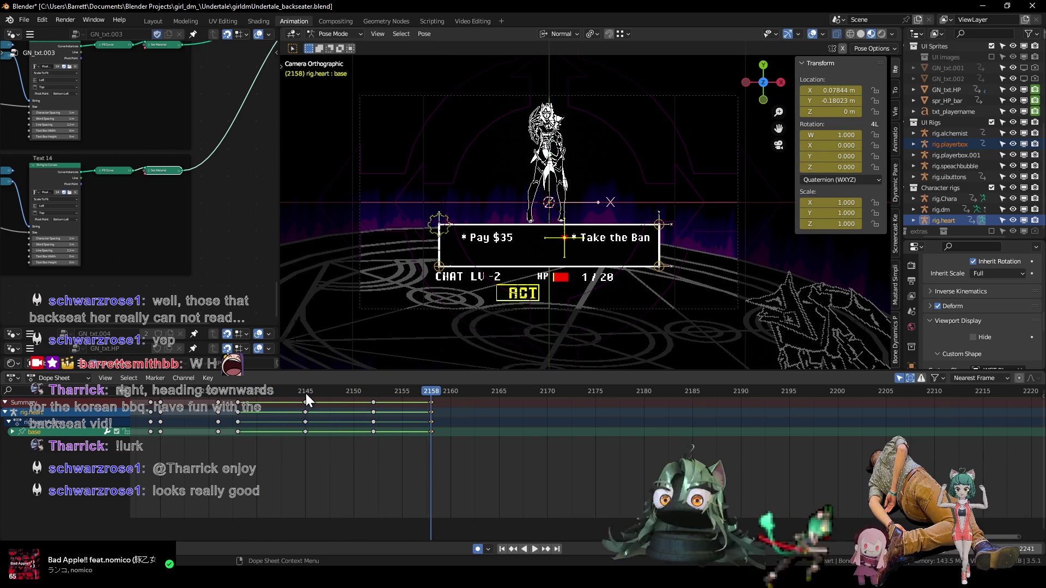
key("ctrl+Tab")
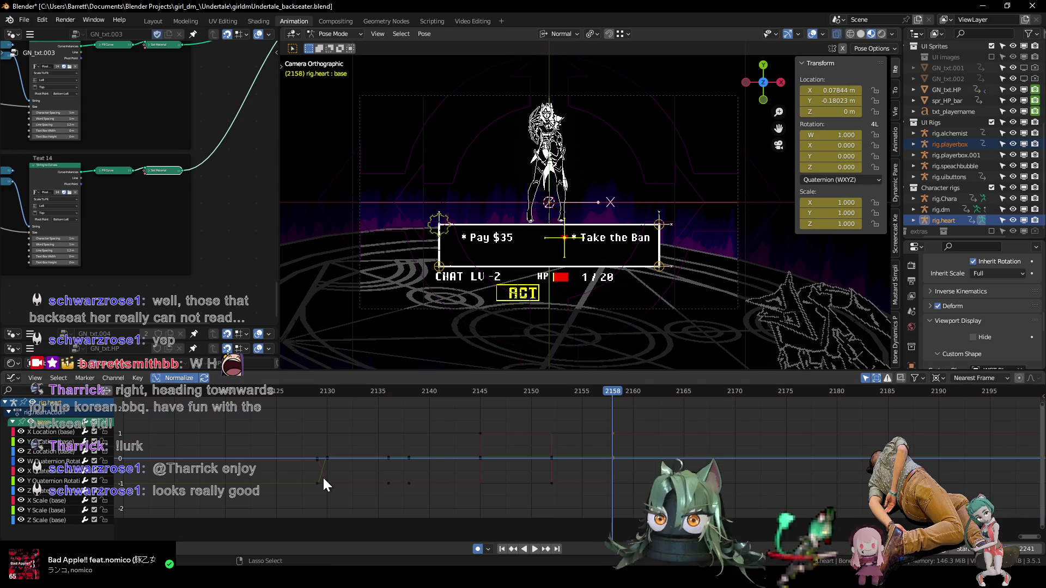
key("ctrl+Tab")
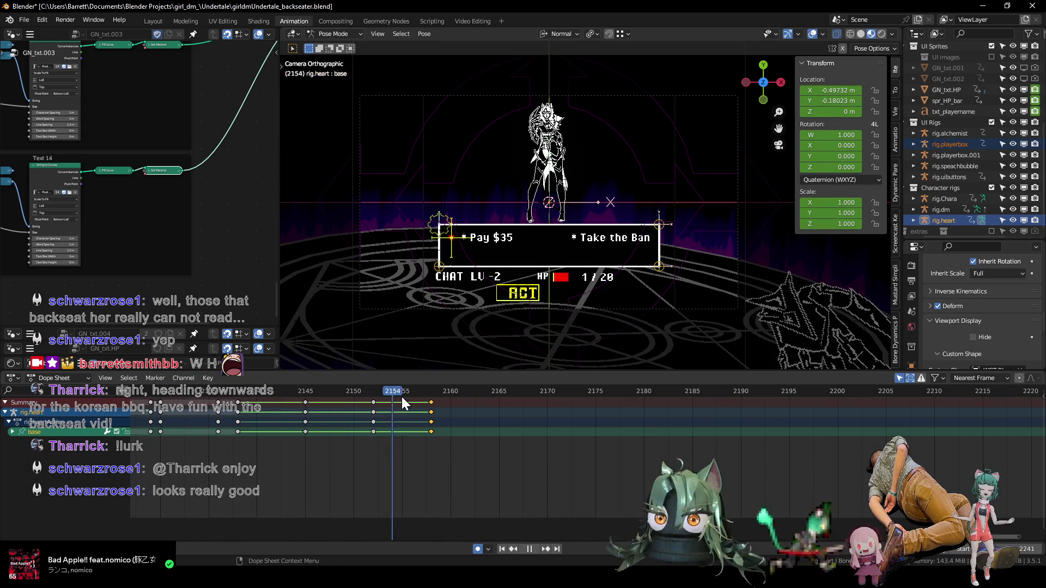
key("space")
- Duplicate the heart's earlier keyframe column twice past frame 2158, extending motion to about 2167
left_click(369, 430)
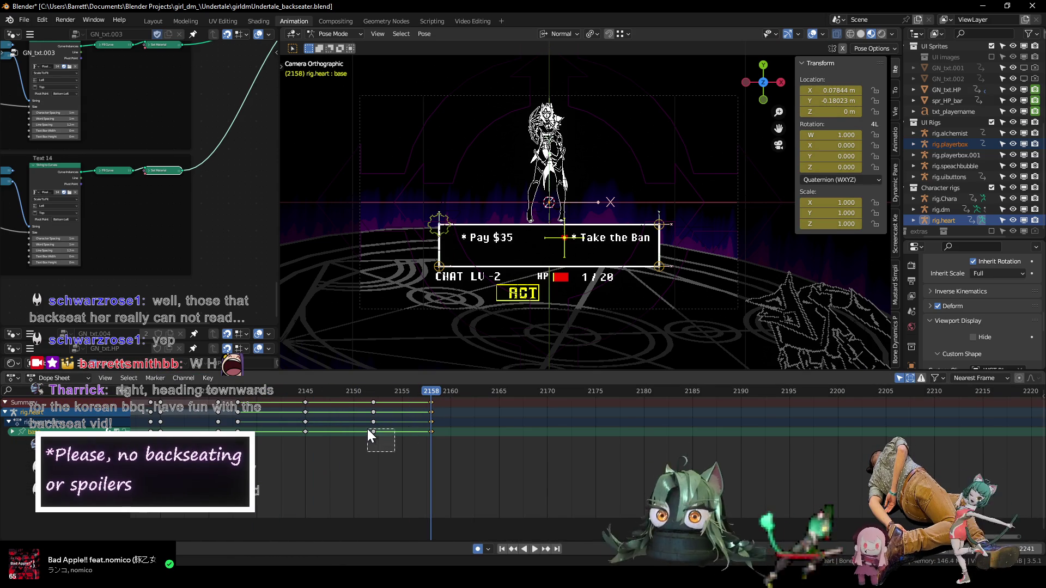
key("shift+d")
left_click(479, 442)
left_click_drag(440, 446, 423, 427)
key("shift+d")
left_click(534, 451)
mouse_move(431, 390)
left_mouse_down()
mouse_move(521, 396)
mouse_move(368, 393)
left_mouse_up()
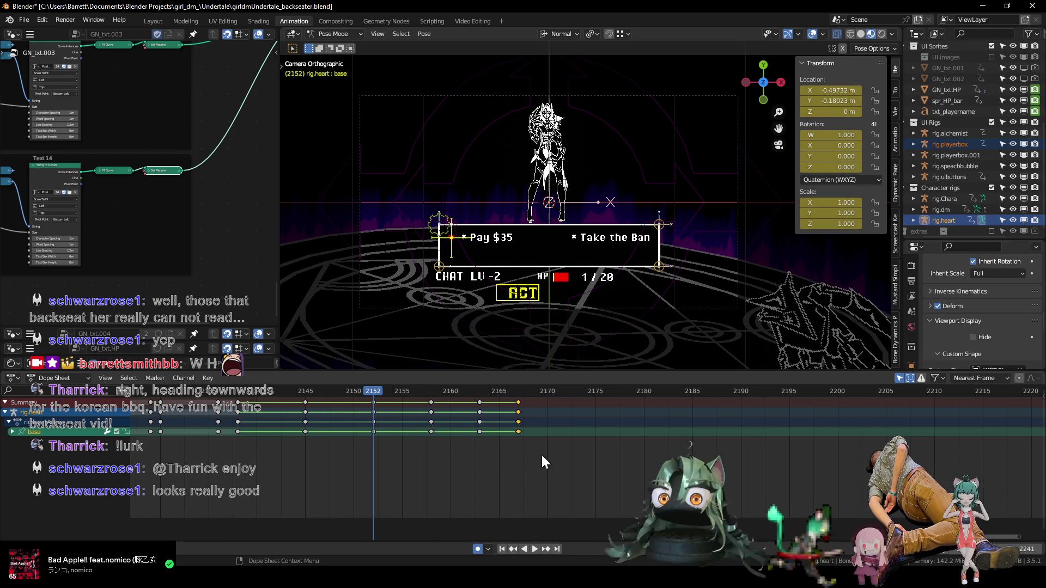
mouse_move(533, 446)
left_mouse_down()
mouse_move(471, 430)
mouse_move(476, 456)
left_mouse_up()
left_click_drag(519, 392, 433, 395)
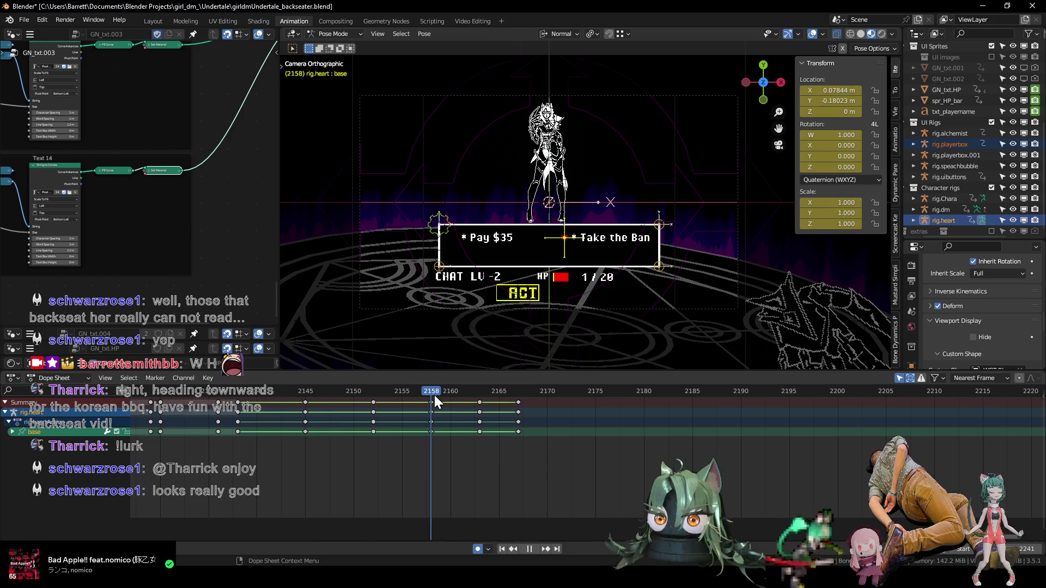
- Duplicate the 2163 and 2167 heart keys to around frames 2185–2194 and preview from 2129
left_click_drag(546, 459, 424, 427)
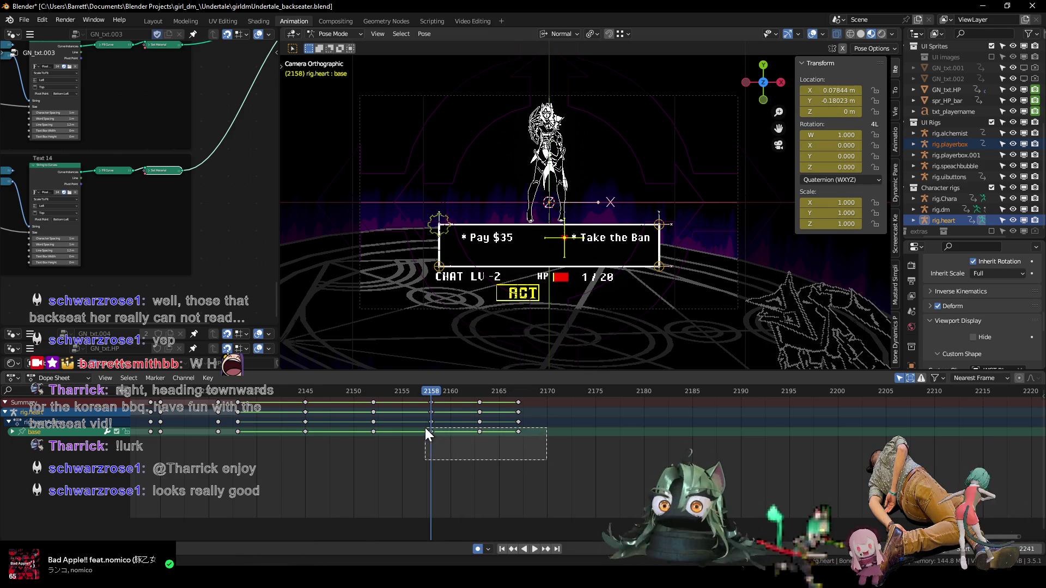
key("shift+d")
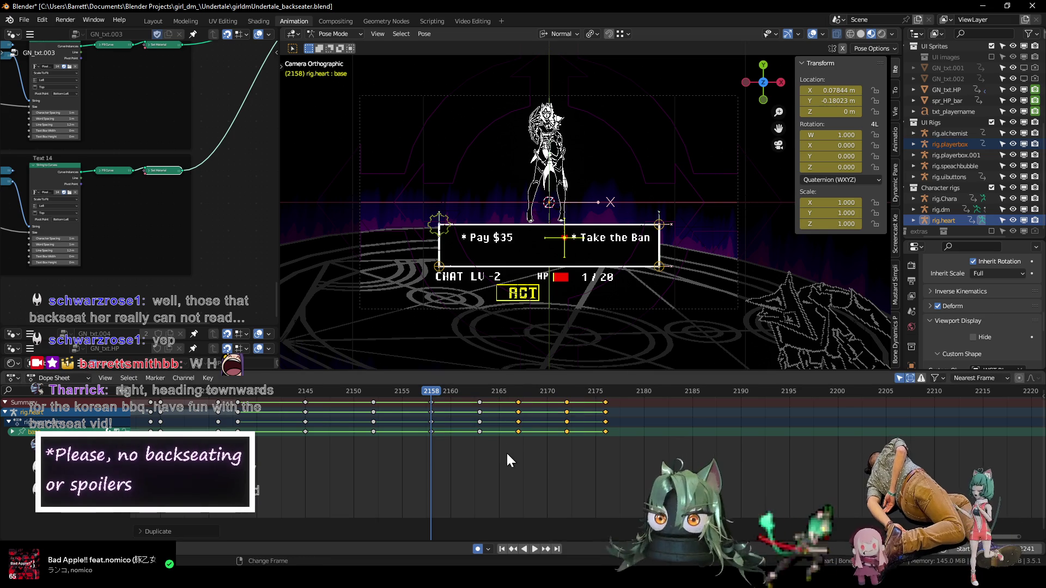
left_click(675, 465)
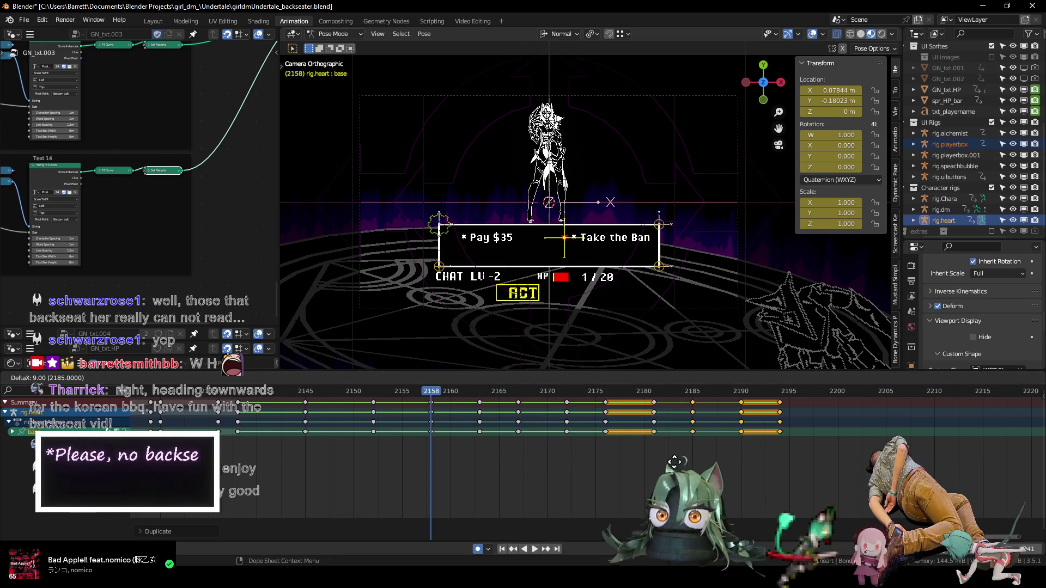
scroll(612, 457, "down", 3)
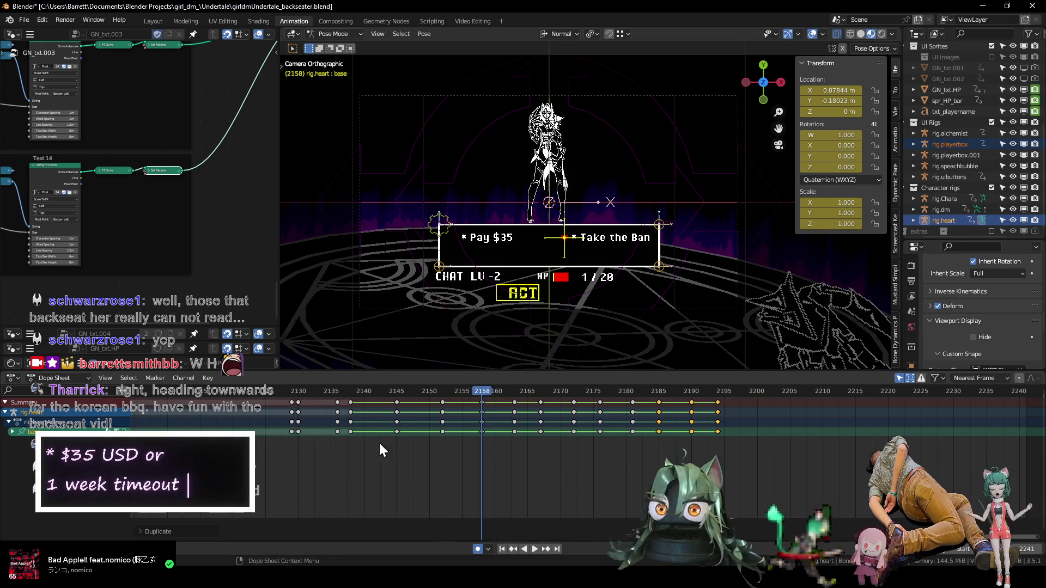
left_click(292, 394)
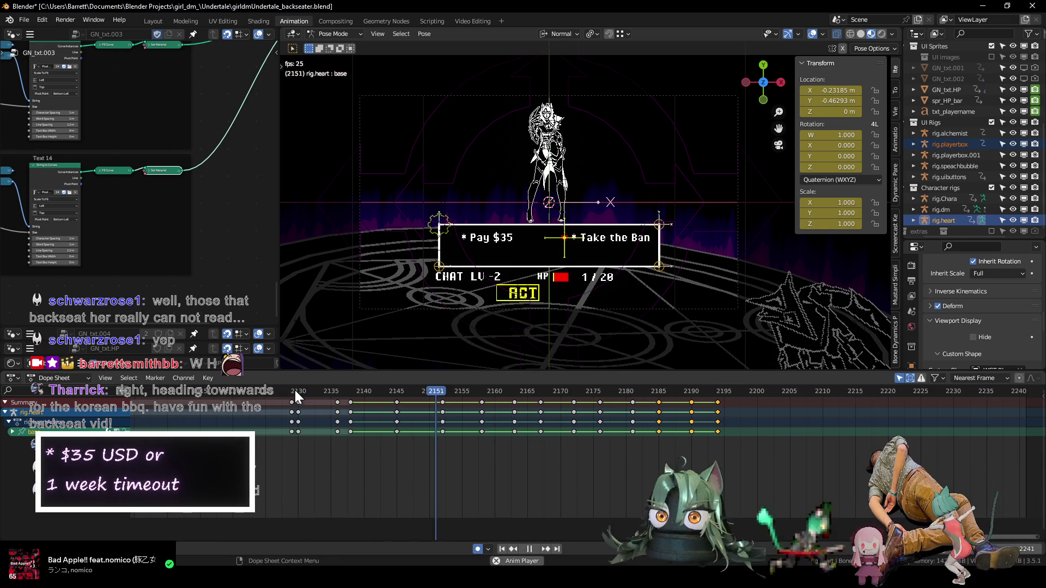
key("space")
scroll(632, 442, "up", 2)
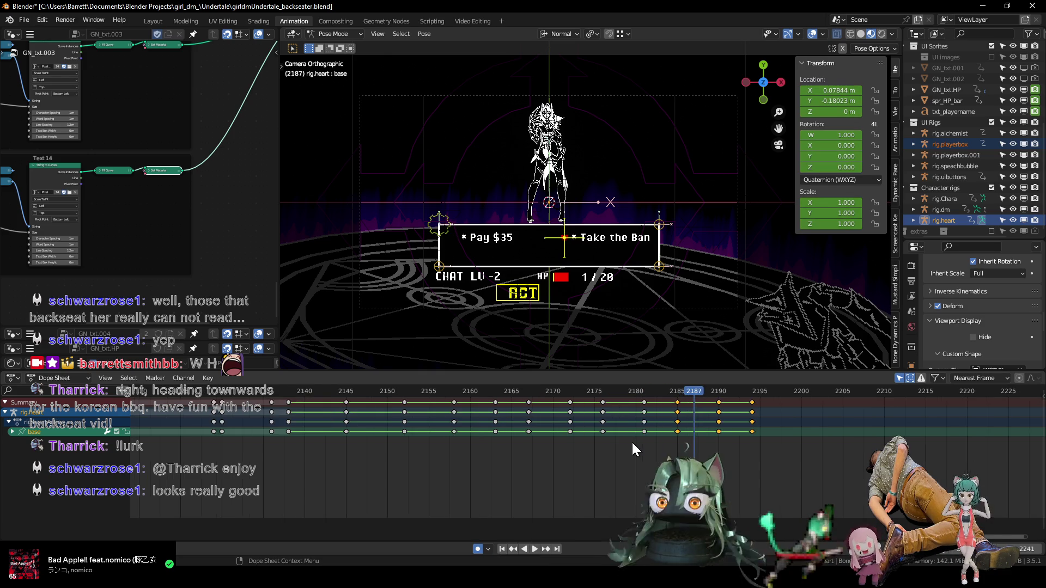
middle_click_drag(632, 442, 433, 465)
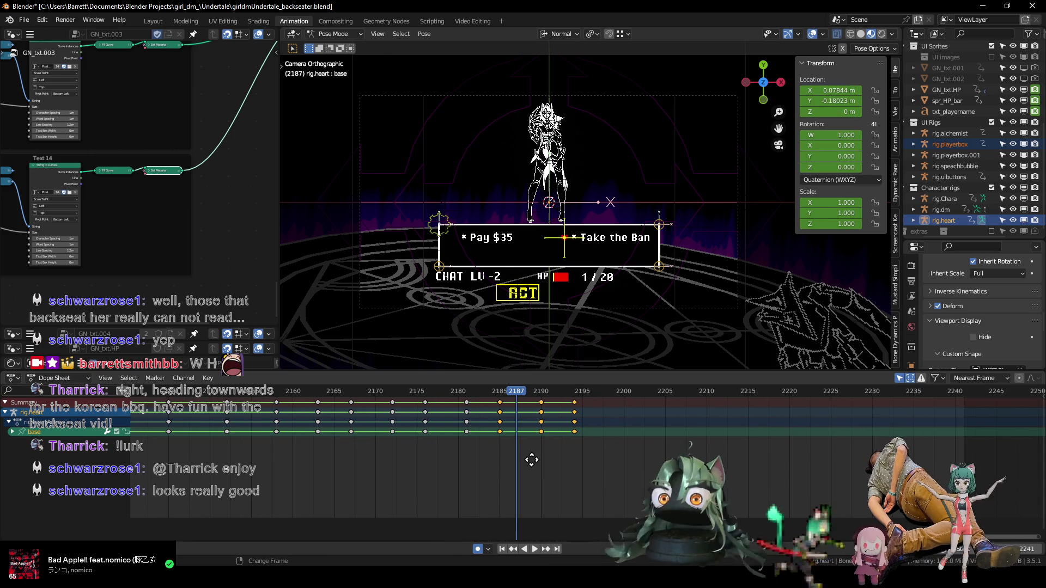
- Copy the last key pair three more times in 9-frame steps, ending at frame 2230
key("shift+d")
left_click(603, 470)
key("shift+d")
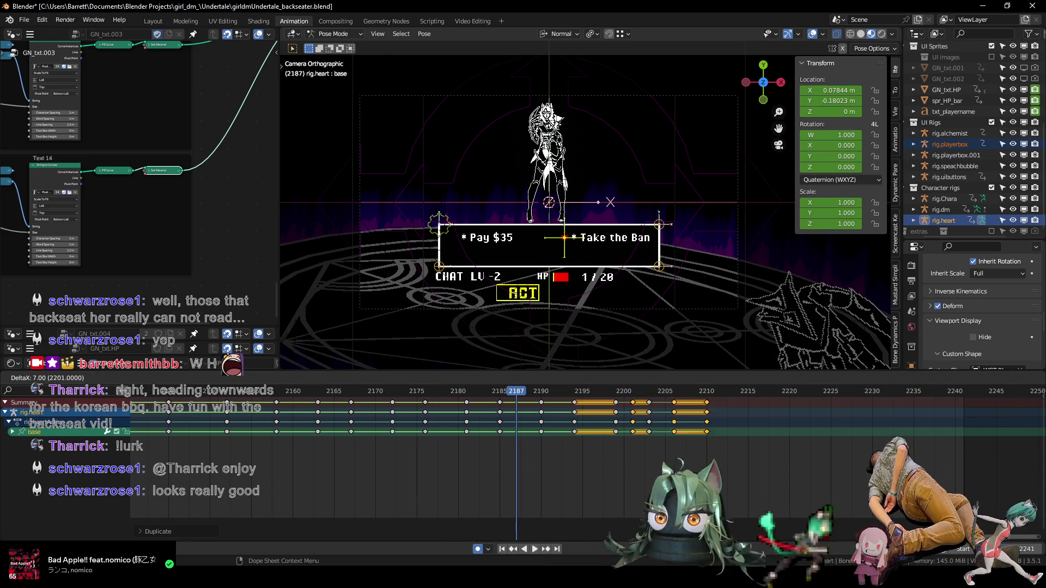
left_click(747, 476)
key("shift+d")
left_click(822, 490)
scroll(636, 467, "down", 5)
- Play the heart animation from frame 2126 to review it, then set the frame to 2138
left_click(408, 390)
key("space")
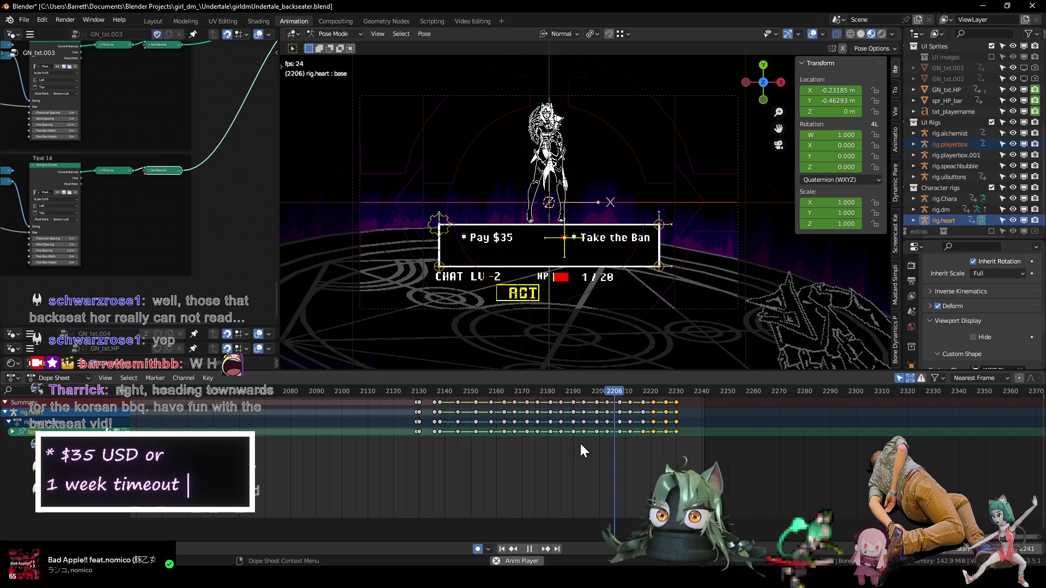
scroll(583, 443, "up", 2)
key("space")
scroll(603, 456, "up", 2)
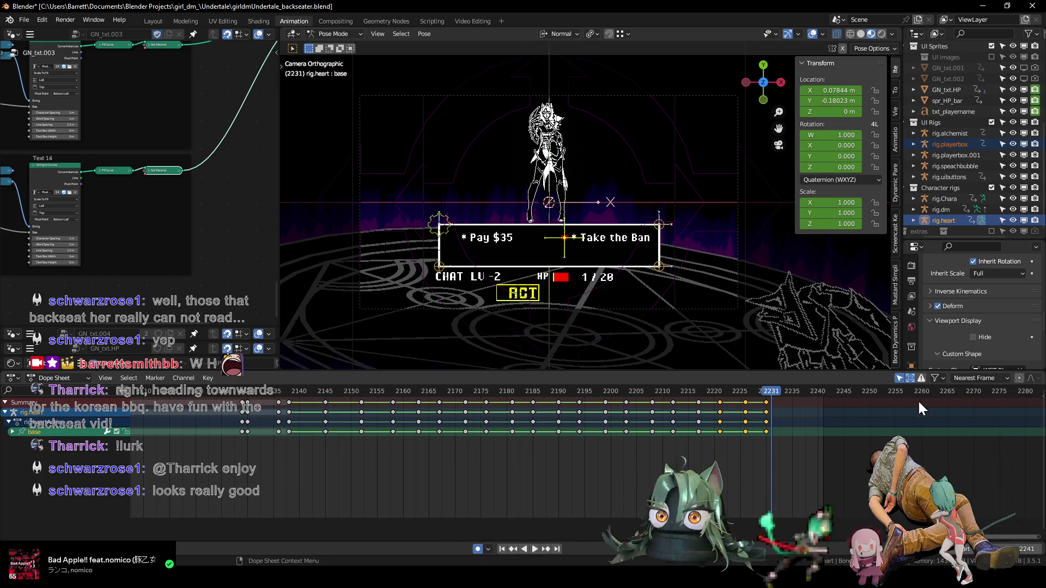
left_click(290, 391)
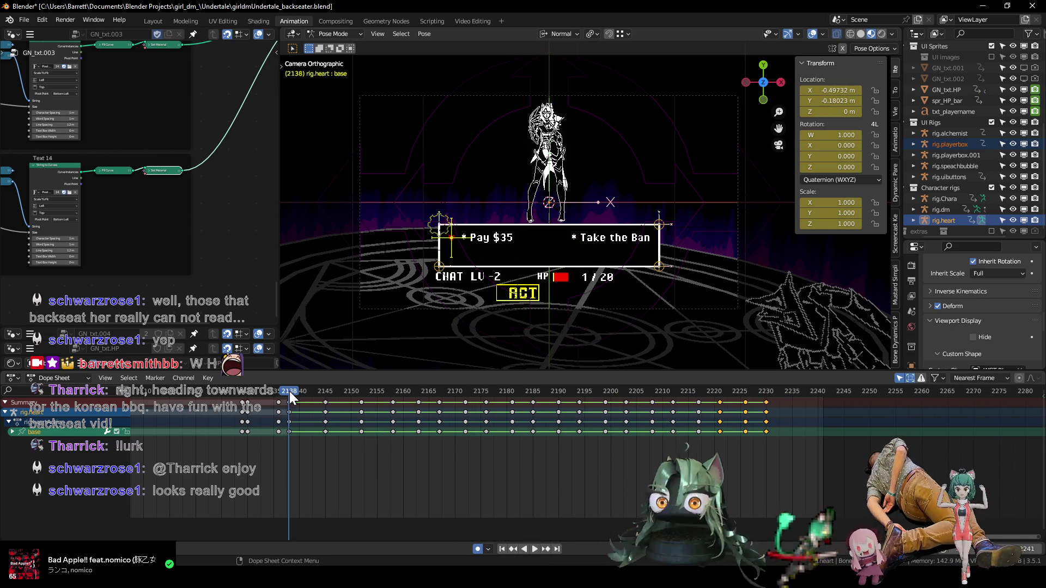
- Stretch all heart keyframes after frame 2138 so they end near frame 2242
left_click_drag(795, 460, 281, 427)
key("s")
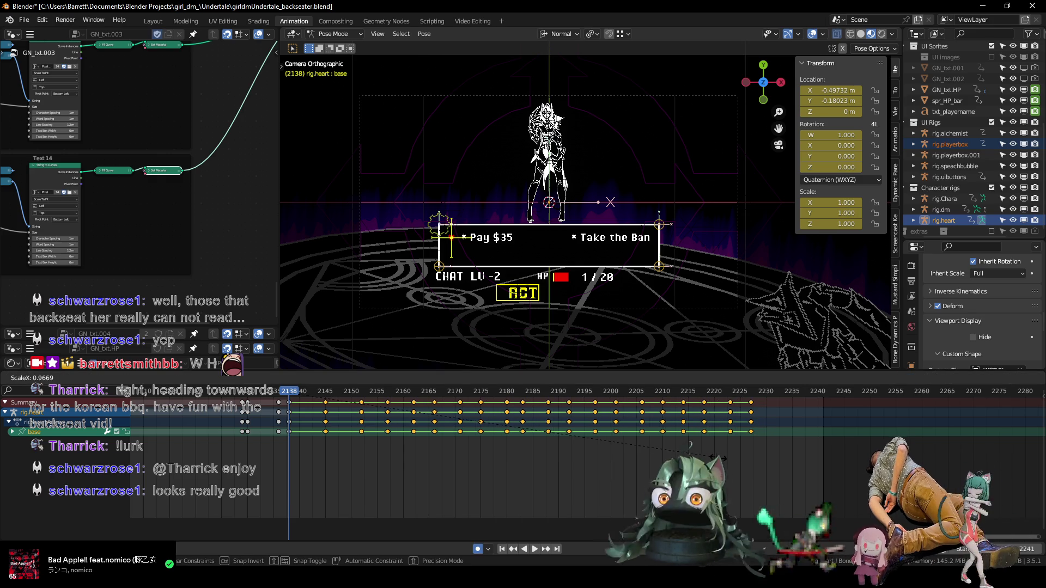
key("Escape")
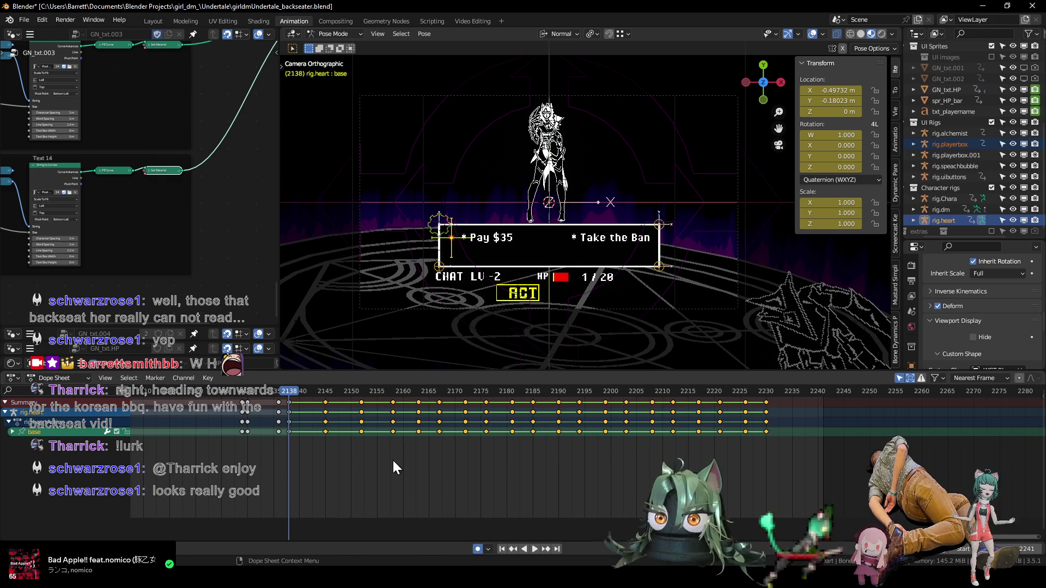
key("s")
left_click(788, 458)
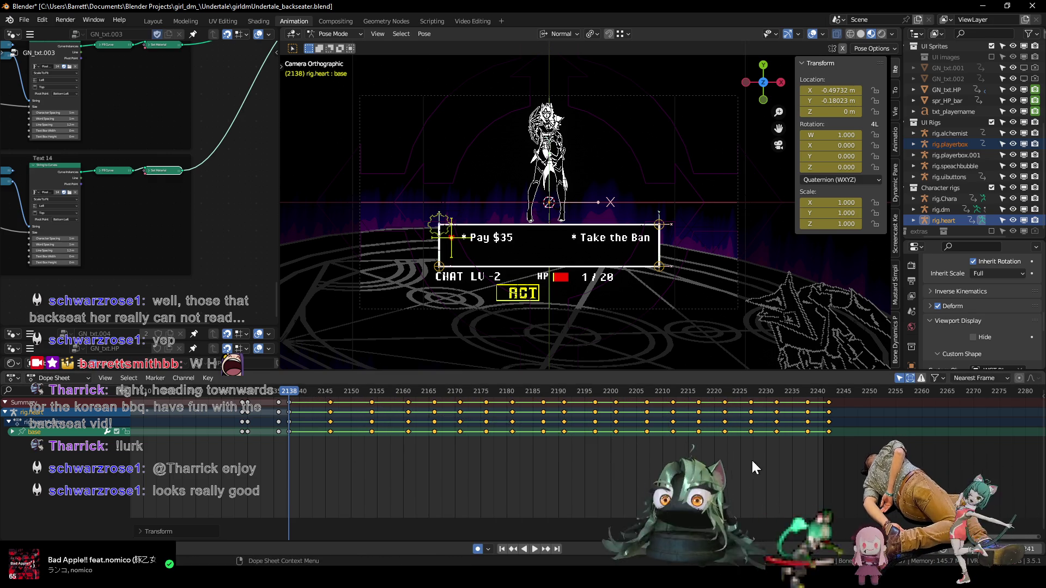
scroll(420, 463, "up", 1)
key("Up")
key("Up")
key("Up")
key("Up")
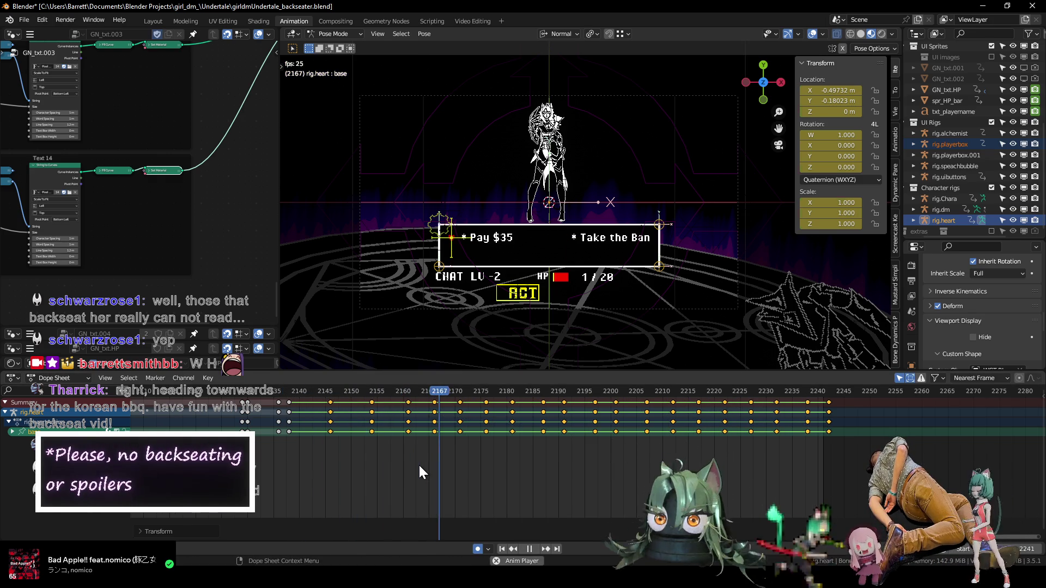
middle_click_drag(454, 470, 404, 490)
- Shift the heart keys at frame 2154 to frame 2158 and play back the timing
left_click(259, 391)
key("space")
key("space")
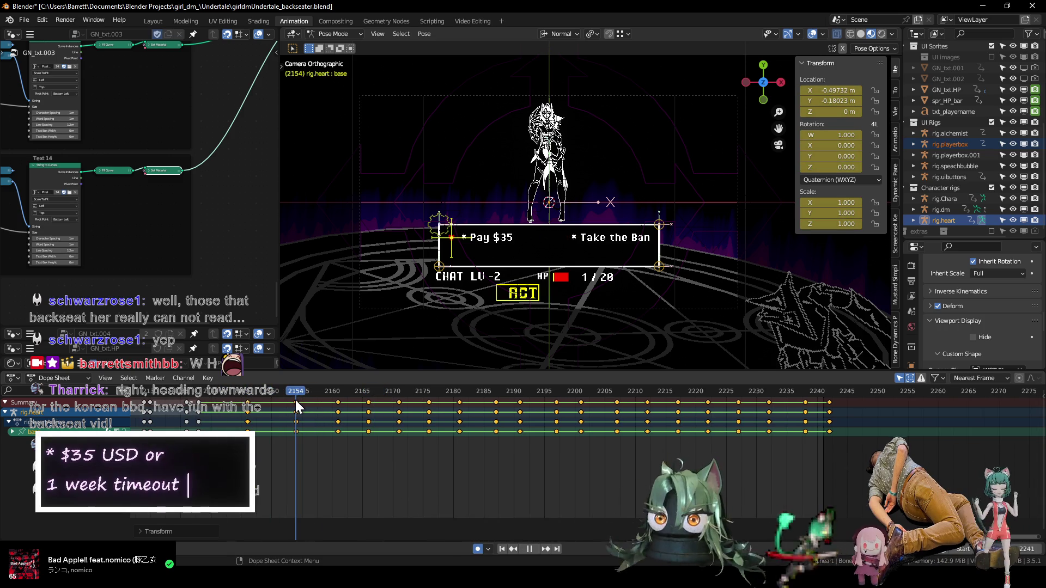
left_click_drag(287, 421, 312, 423)
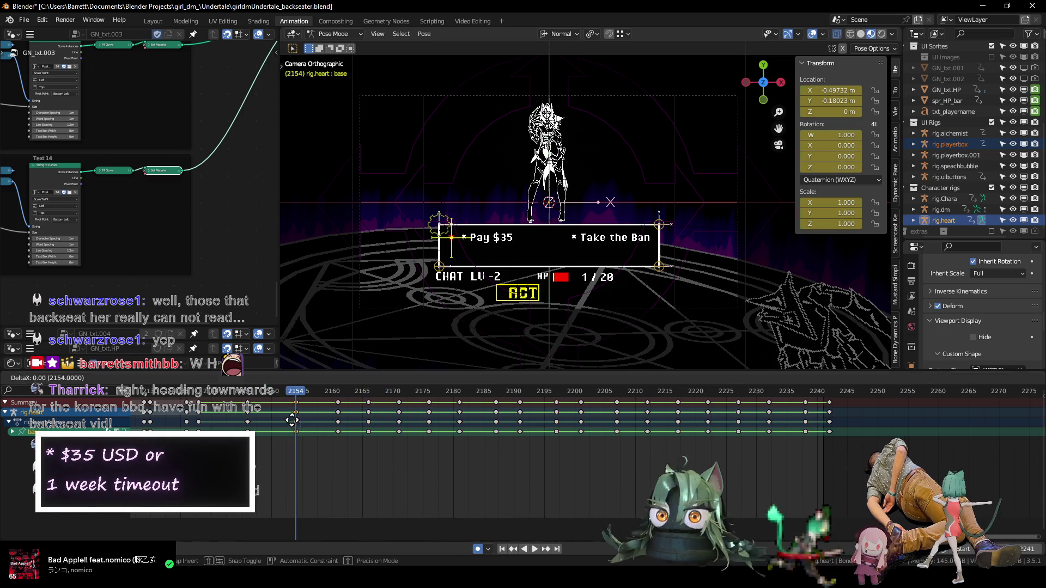
key("space")
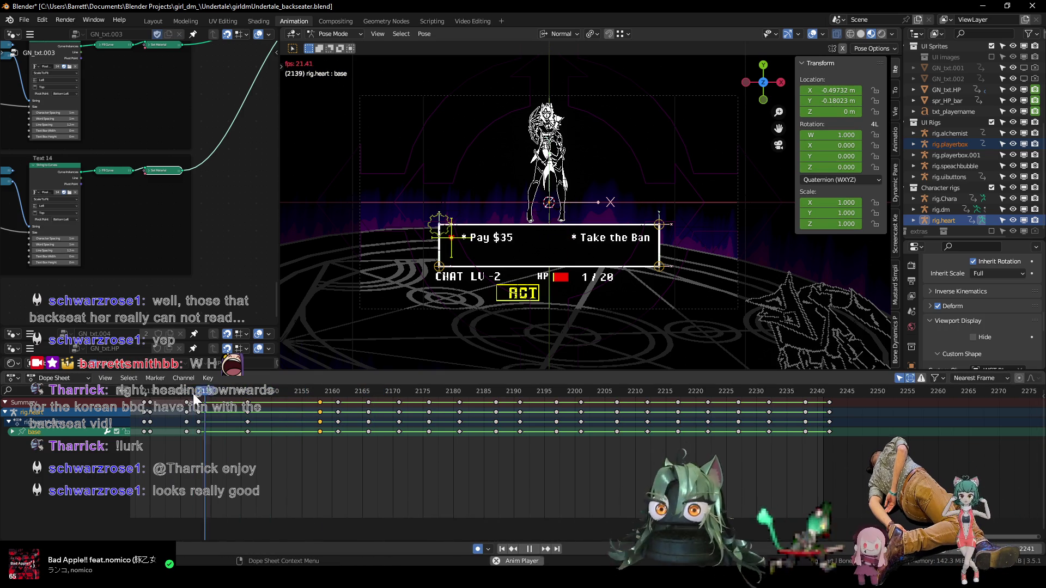
key("space")
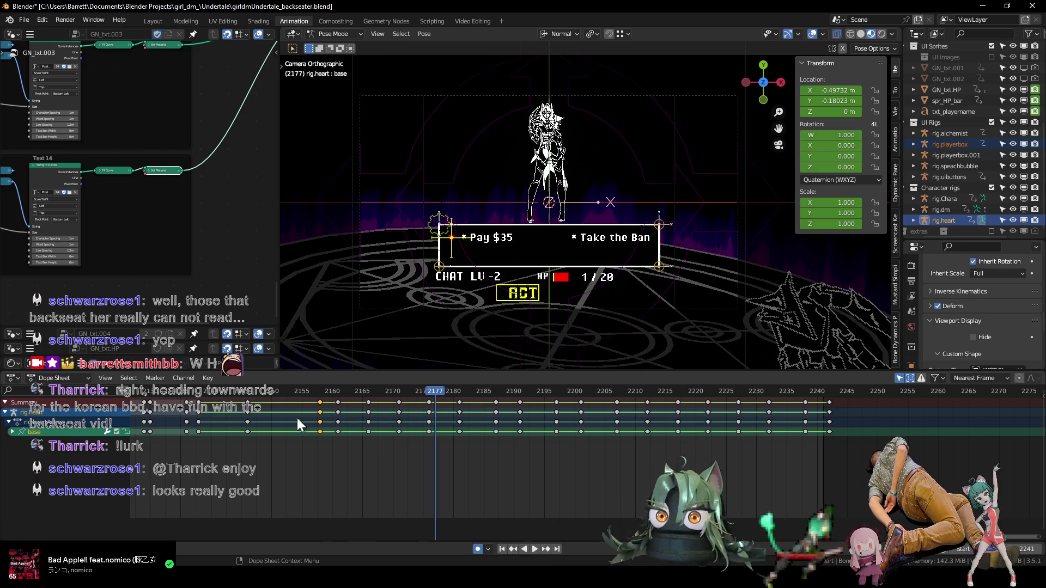
- Move the heart keys at frame 2176 about five frames earlier and replay the movement
left_click_drag(444, 444, 421, 429)
key("g")
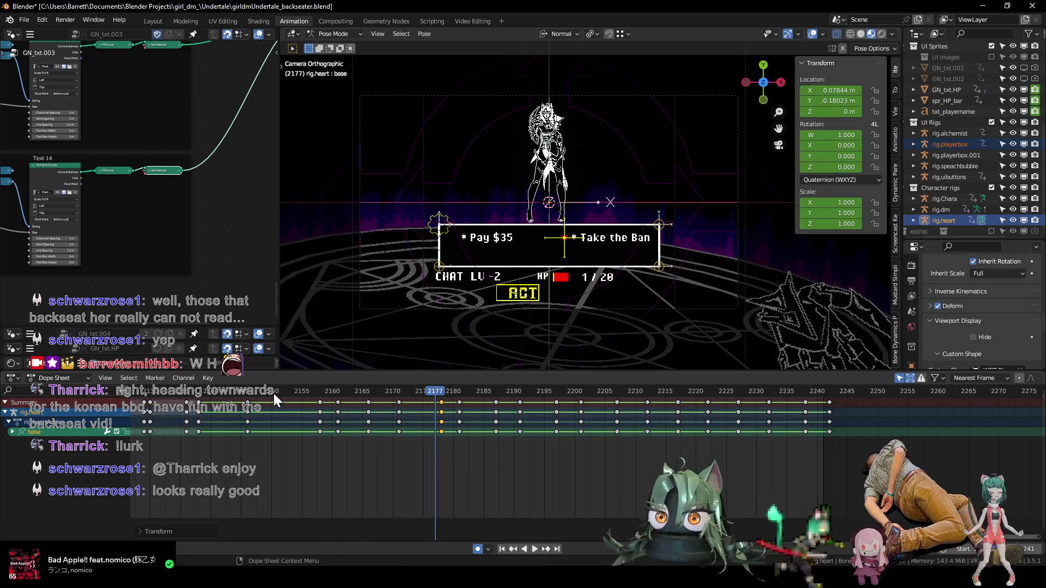
key("space")
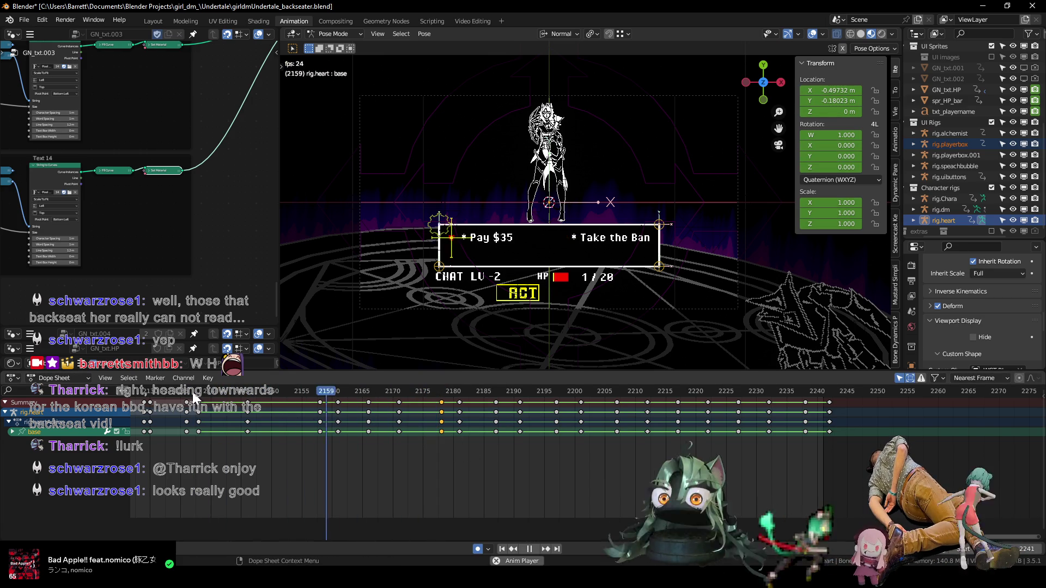
key("space")
key("g")
left_click(379, 430)
left_click(188, 391)
key("space")
key("space")
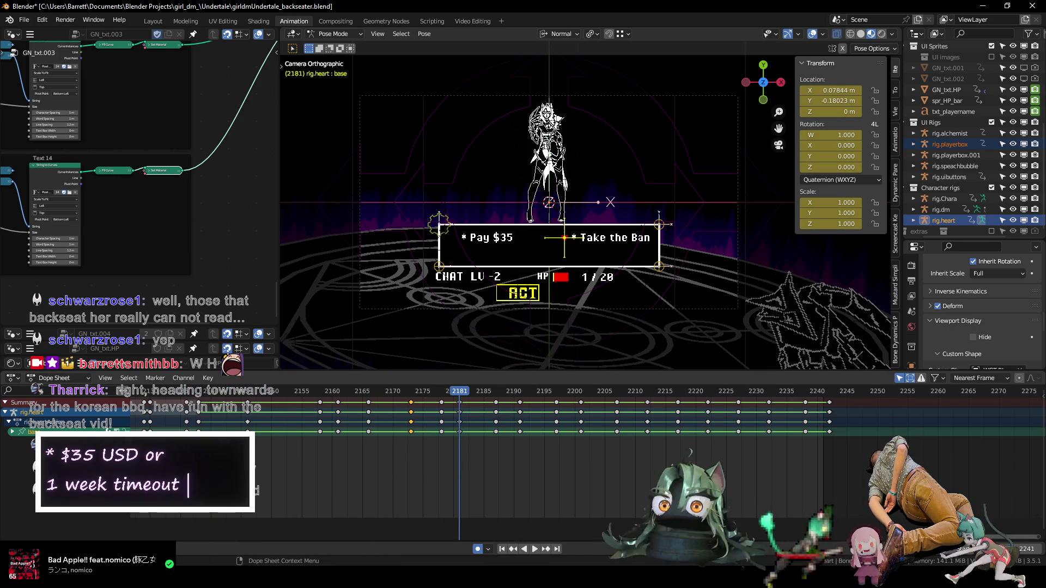
- Shift the later heart keys six frames later and pull the 2213 keys three frames earlier
left_click_drag(492, 431, 491, 430)
key("g")
left_click(534, 445)
key("space")
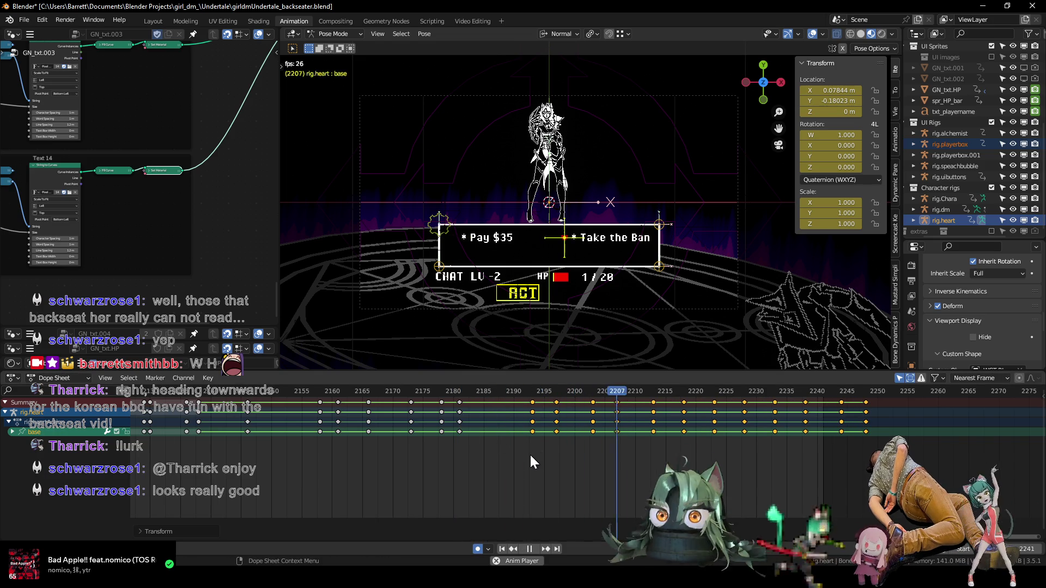
key("space")
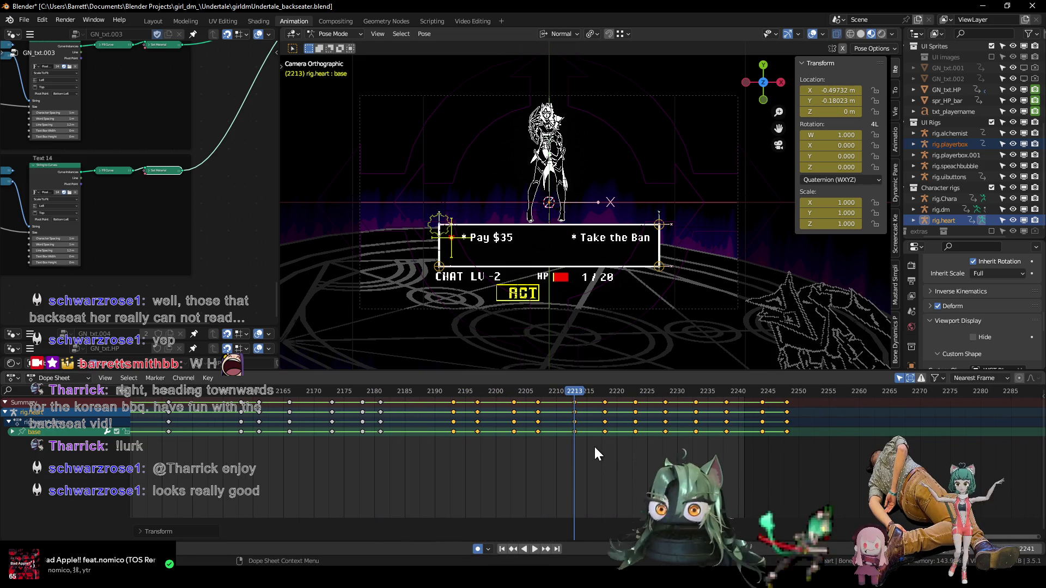
left_click_drag(571, 431, 544, 429)
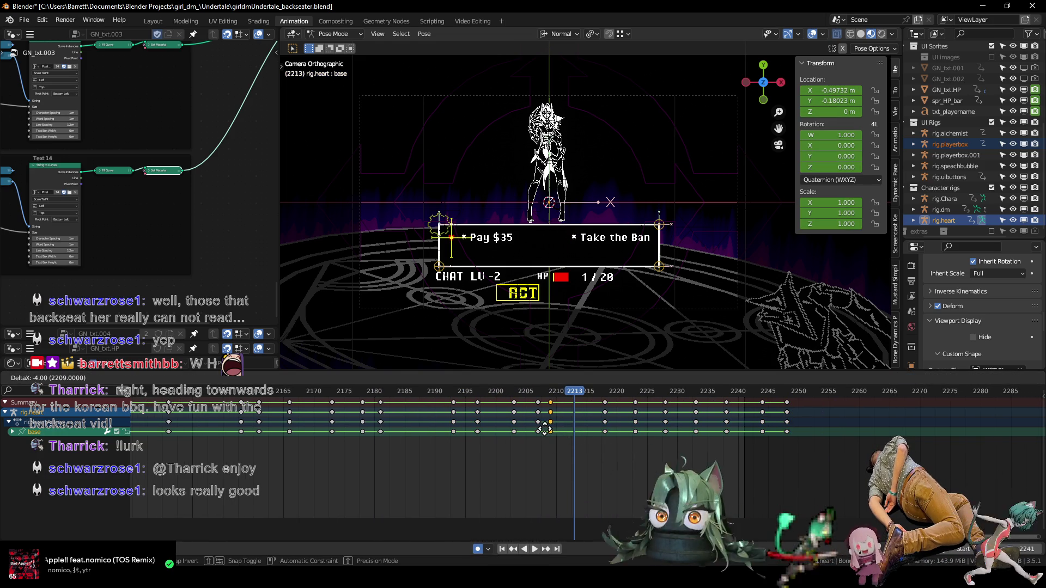
key("space")
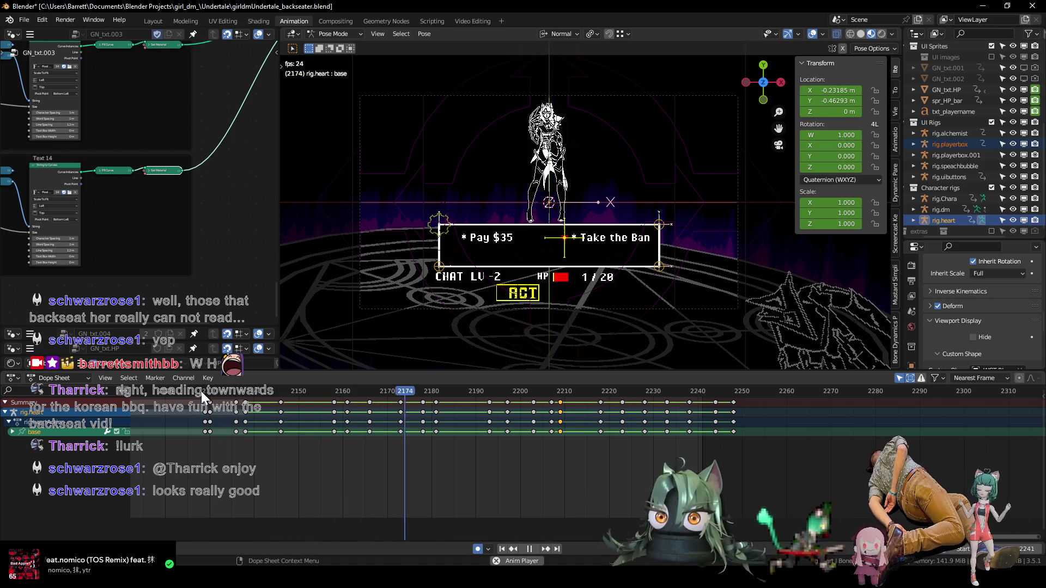
key("space")
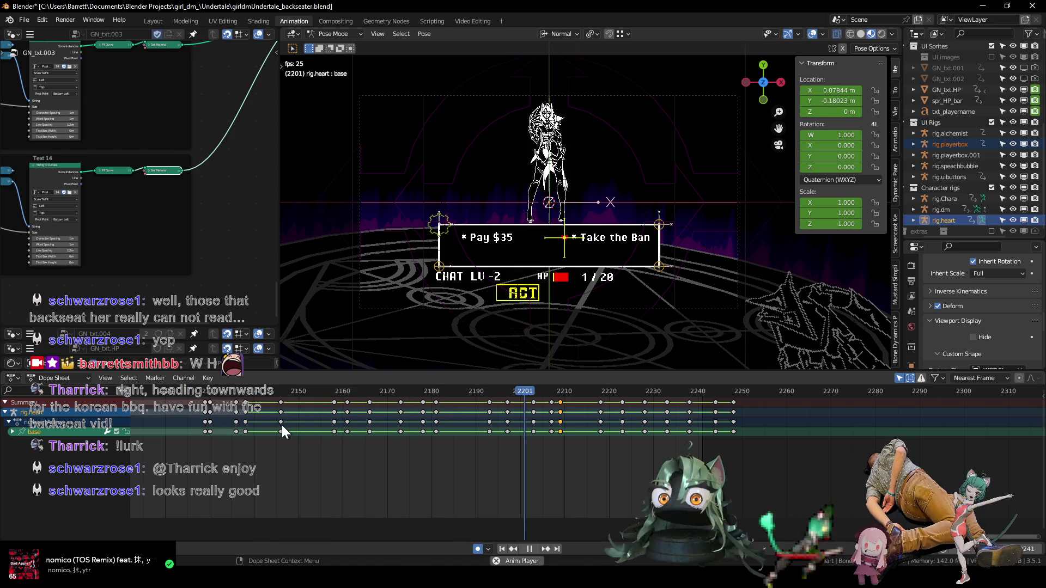
- Set the frame to 2218 and start compressing the heart keys after it toward 2218
key("Right")
key("Right")
key("Right")
key("Right")
key("Right")
key("Right")
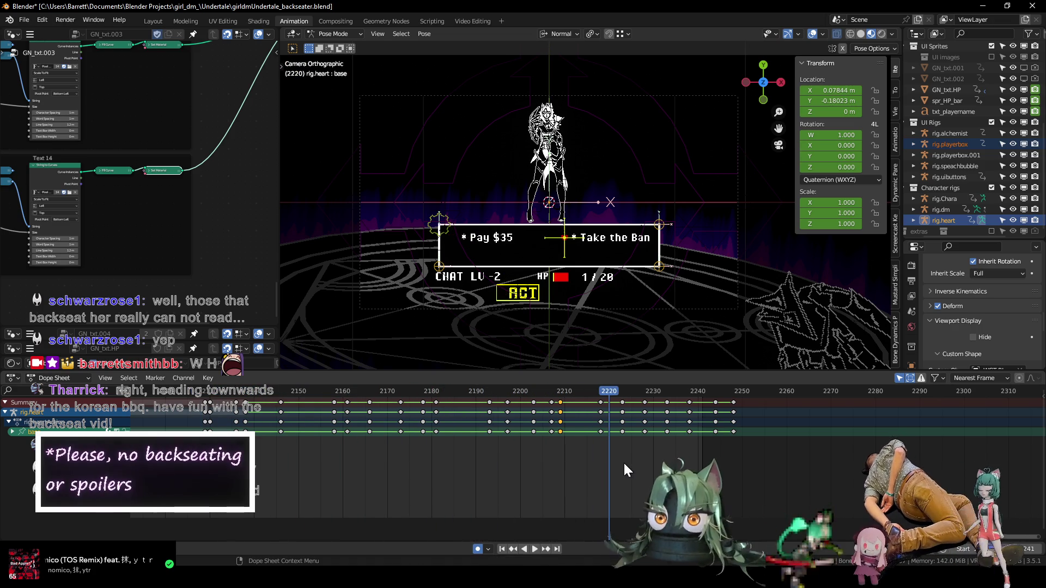
key("Right")
middle_click_drag(631, 468, 527, 471)
left_click(495, 392)
left_click_drag(576, 443, 513, 431)
key("s")
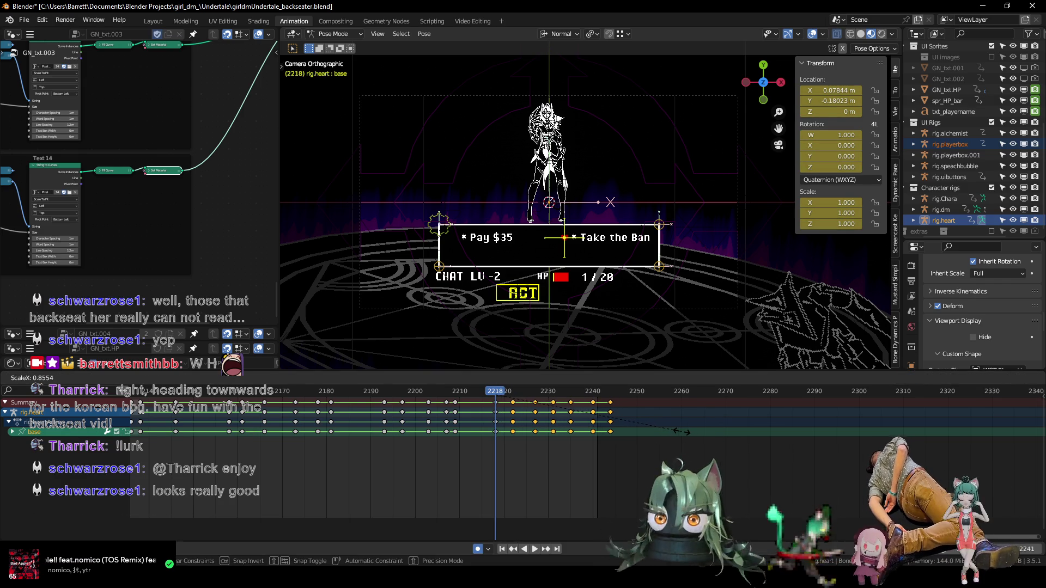
- Duplicate the last group of heart keys sixteen frames later and compress keys after frame 2240
key("Up")
key("Up")
key("Up")
key("Up")
key("Up")
scroll(663, 449, "up", 3)
middle_click_drag(661, 451, 538, 474)
scroll(500, 452, "up", 1)
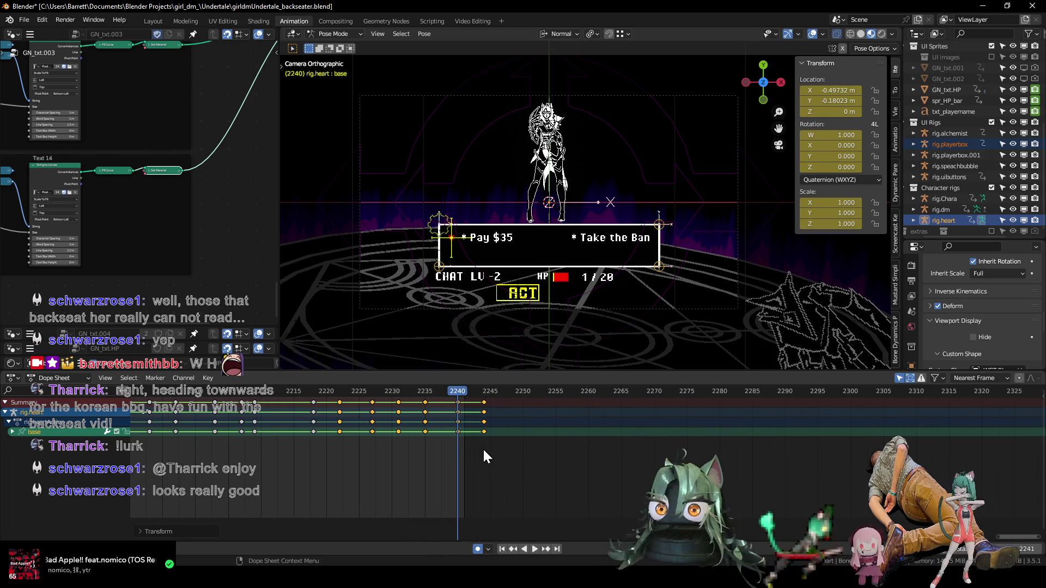
left_click_drag(493, 444, 357, 433)
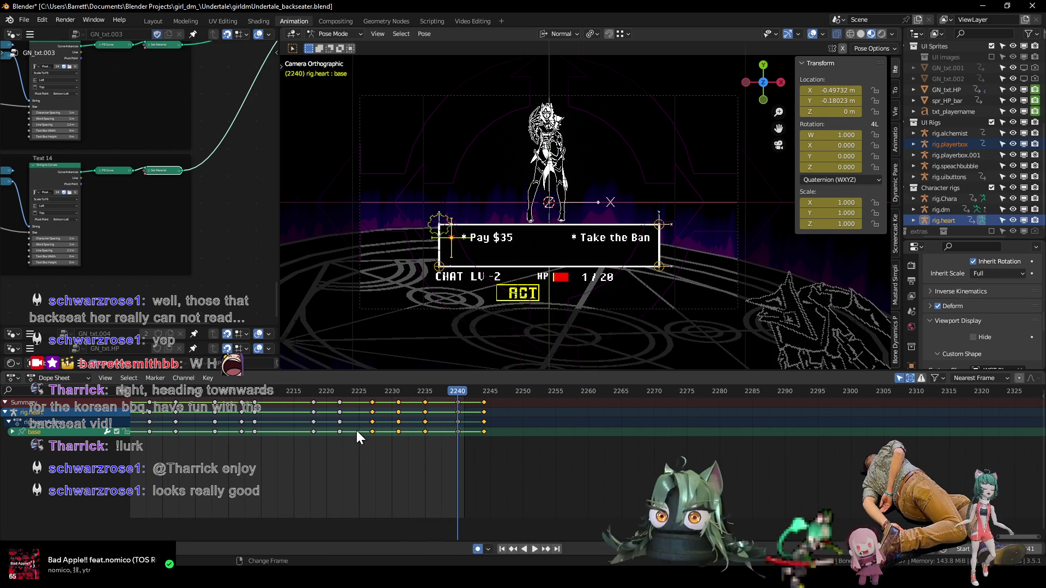
key("shift+d")
left_click(466, 444)
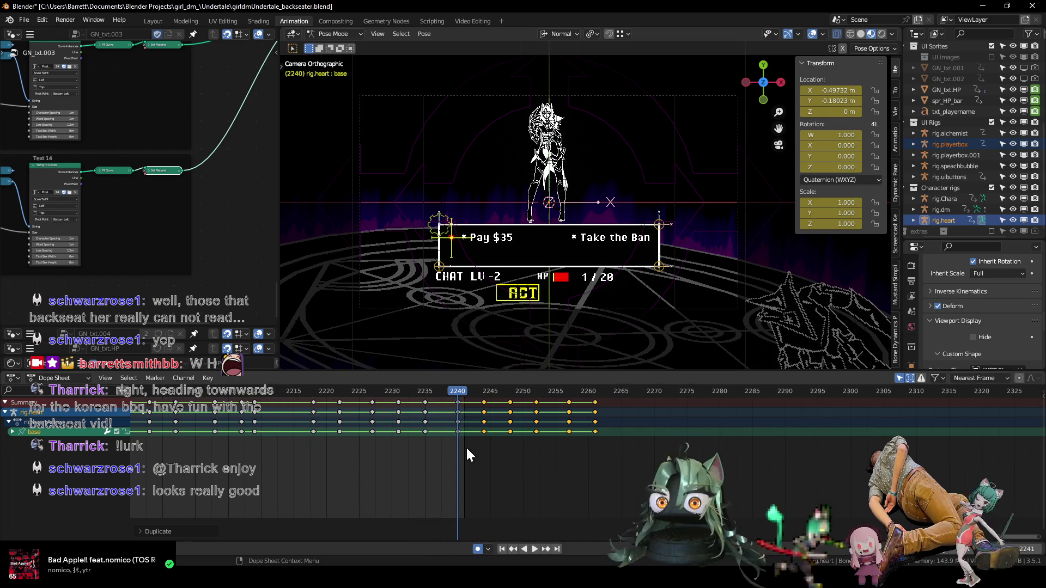
scroll(477, 457, "down", 2)
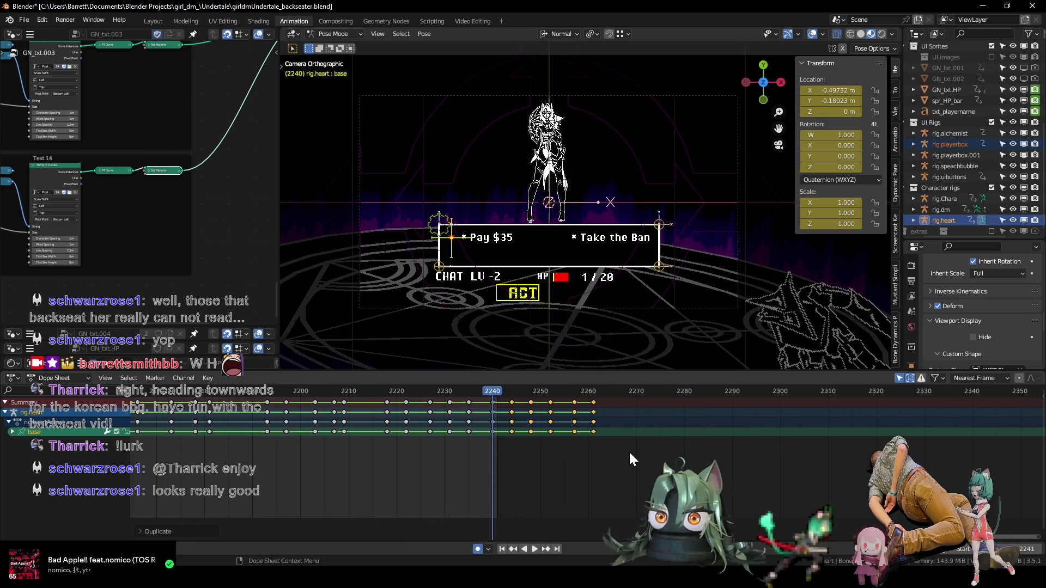
key("s")
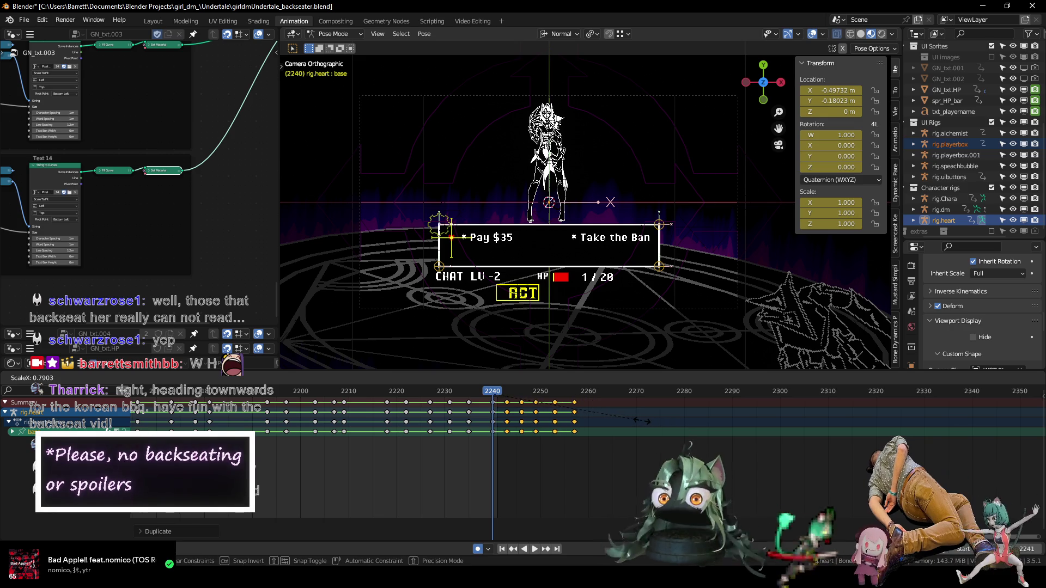
- Play back the heart animation, stopping at frame 2261, then replay from about 2254
key("space")
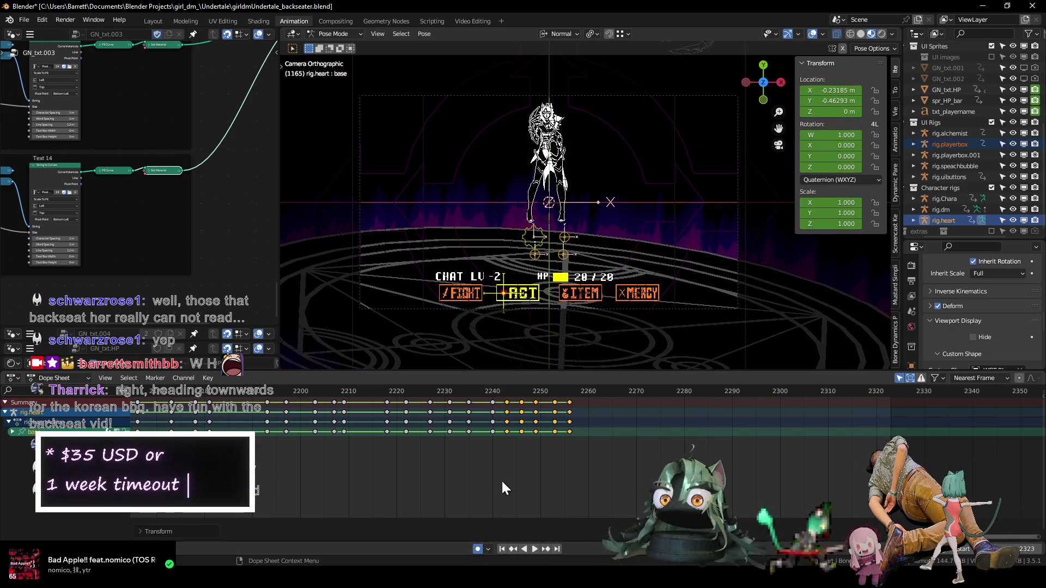
key("space")
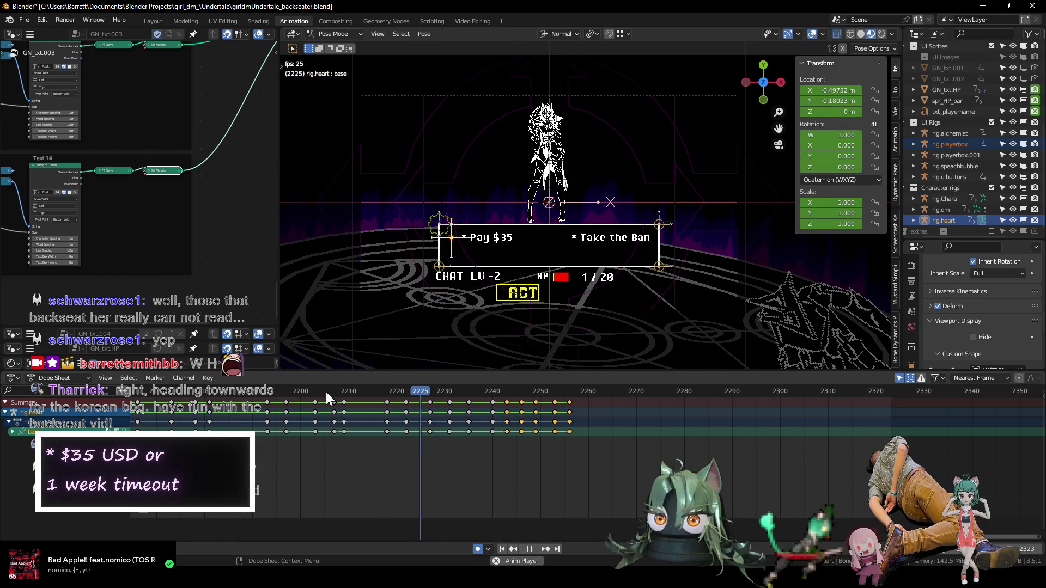
key("space")
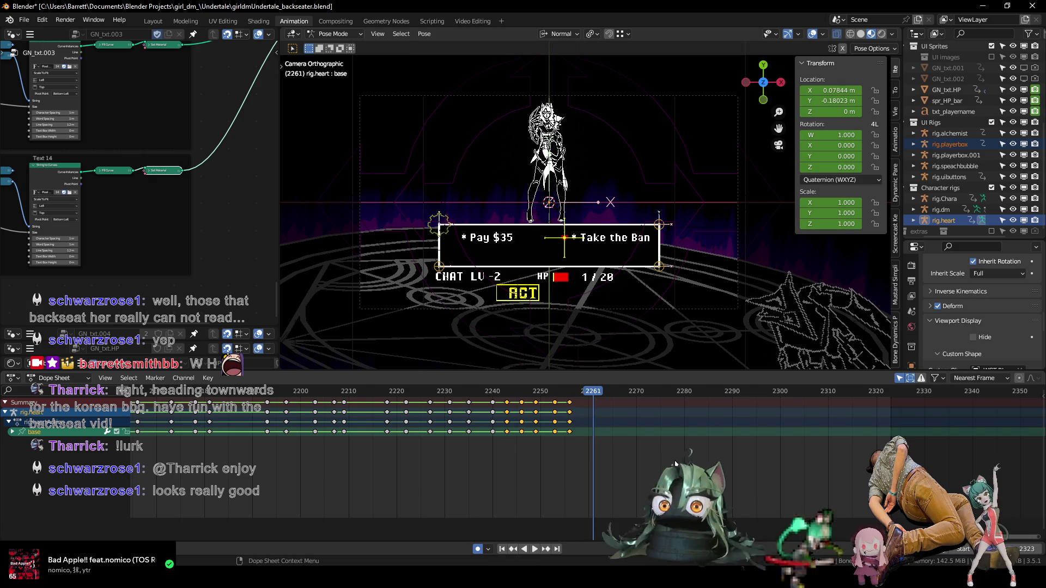
scroll(561, 460, "up", 3)
scroll(560, 454, "up", 2)
left_click(510, 393)
key("space")
key("space")
- Duplicate the keys near frame 2256 about seven frames later, then reposition them to frames 2258 and 2259
left_click_drag(553, 444, 459, 429)
key("shift+d")
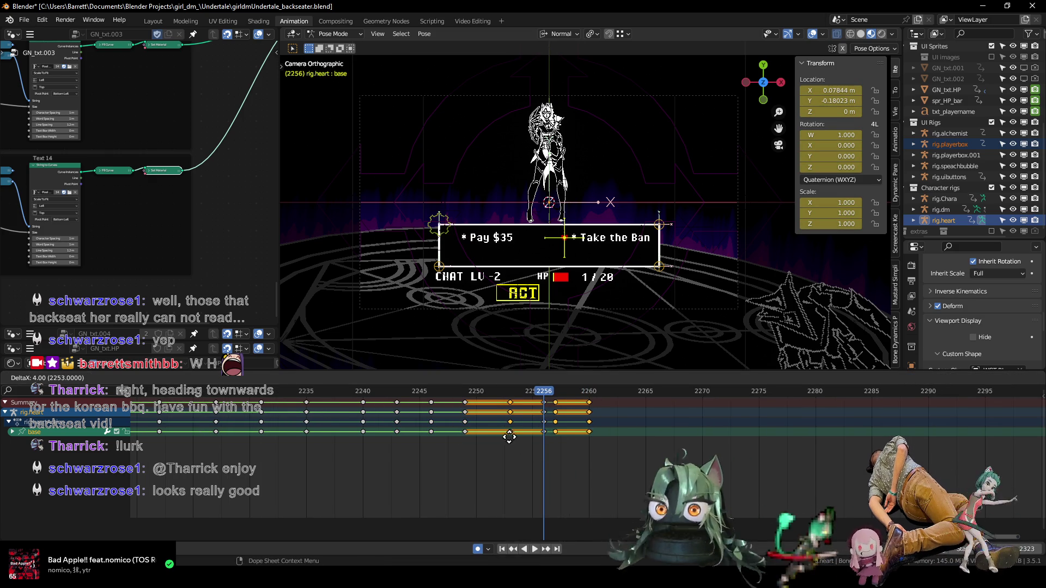
left_click(534, 440)
middle_click_drag(660, 462, 560, 458)
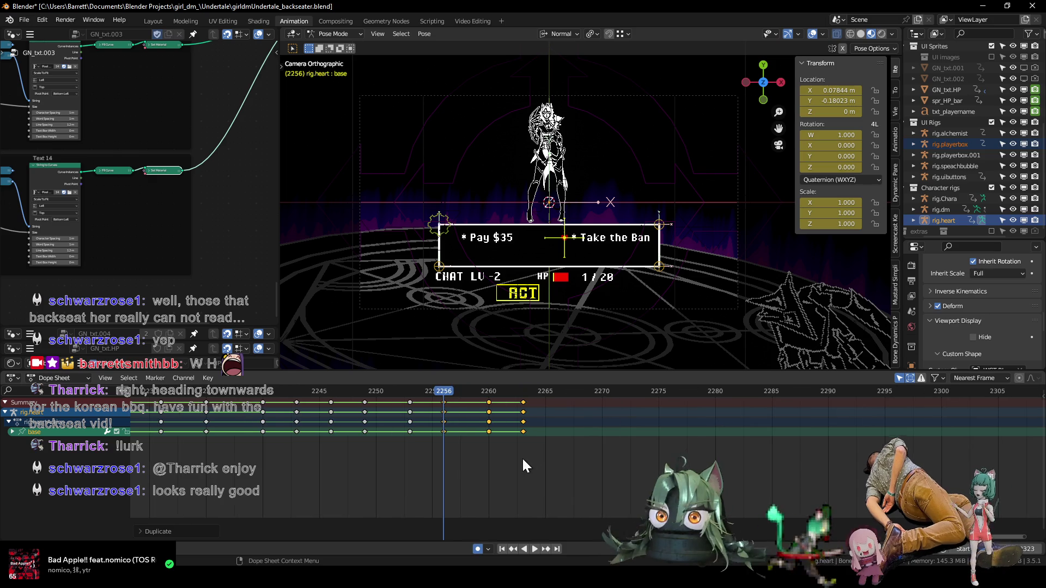
key("g")
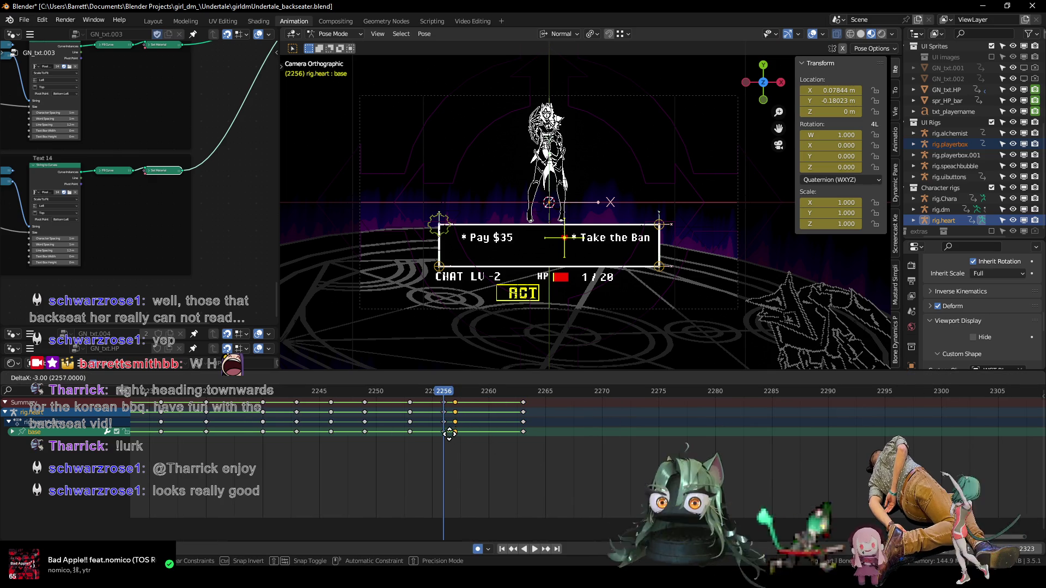
left_click(466, 436)
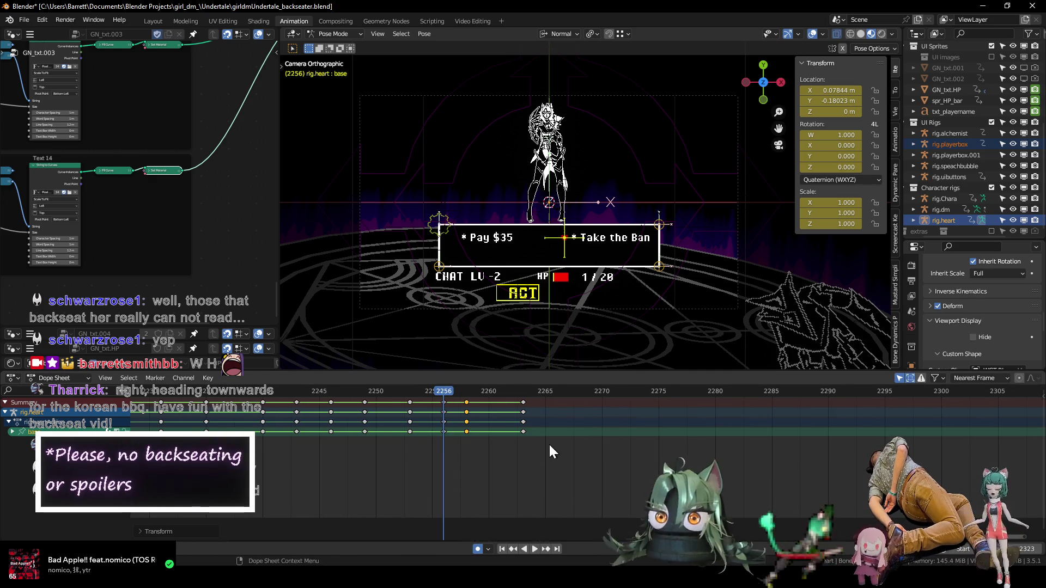
left_click_drag(517, 434, 517, 435)
key("g")
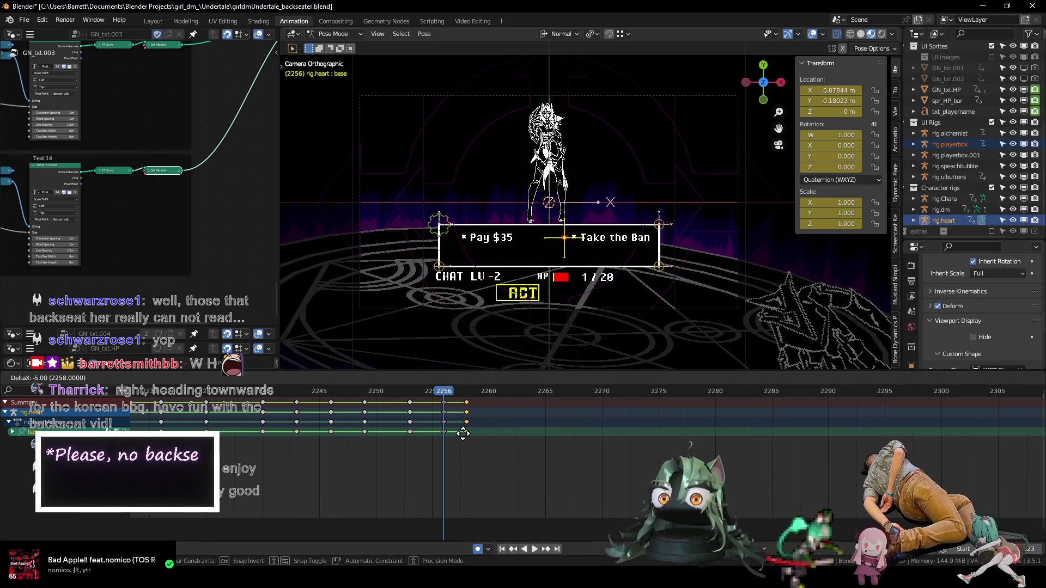
left_click(477, 447)
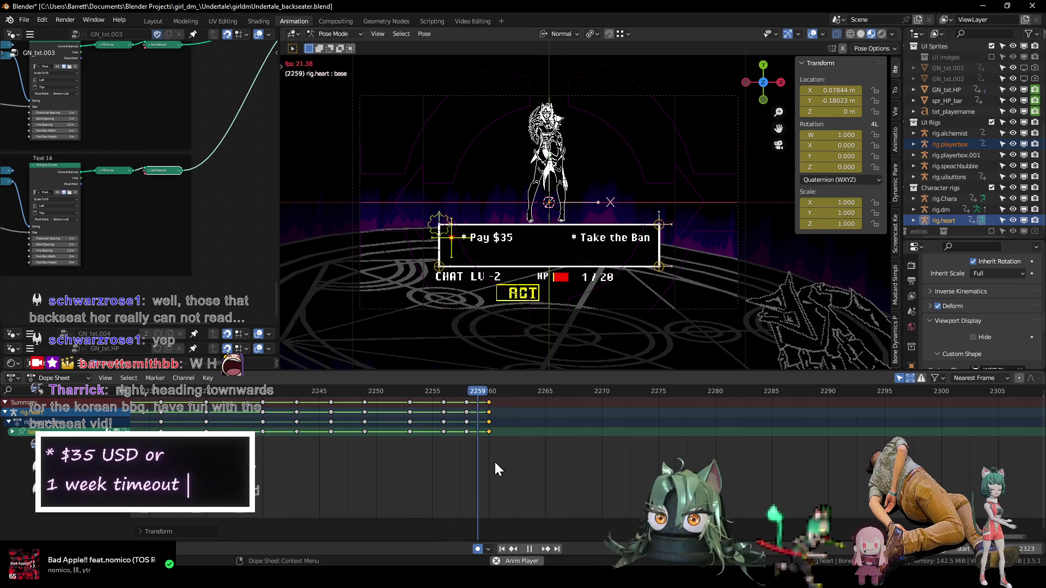
- Duplicate the keys at 2256, 2258 and 2260 forward, with copies ending at frame 2279
left_click_drag(434, 429, 502, 450)
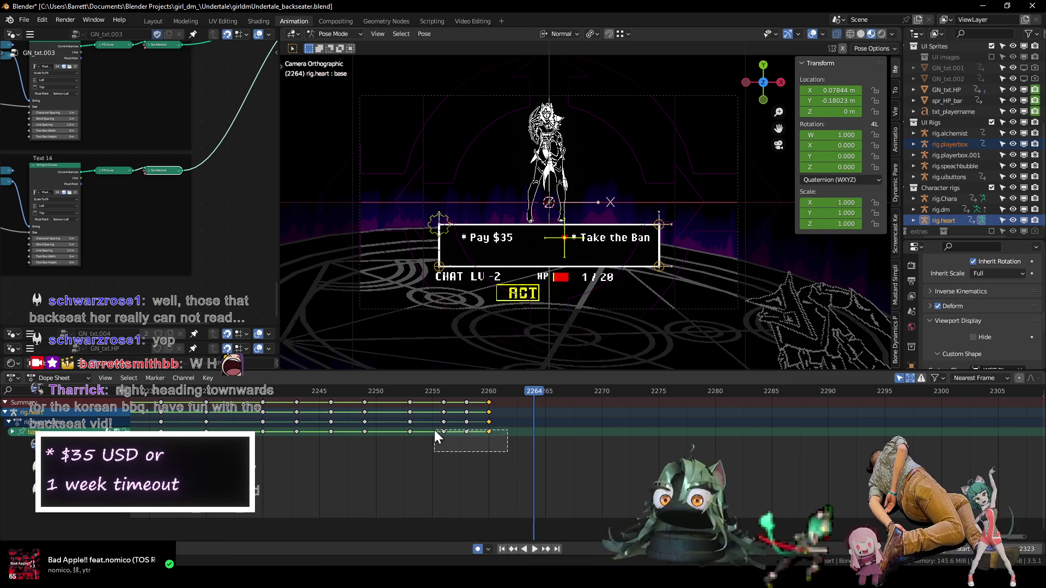
key("shift+d")
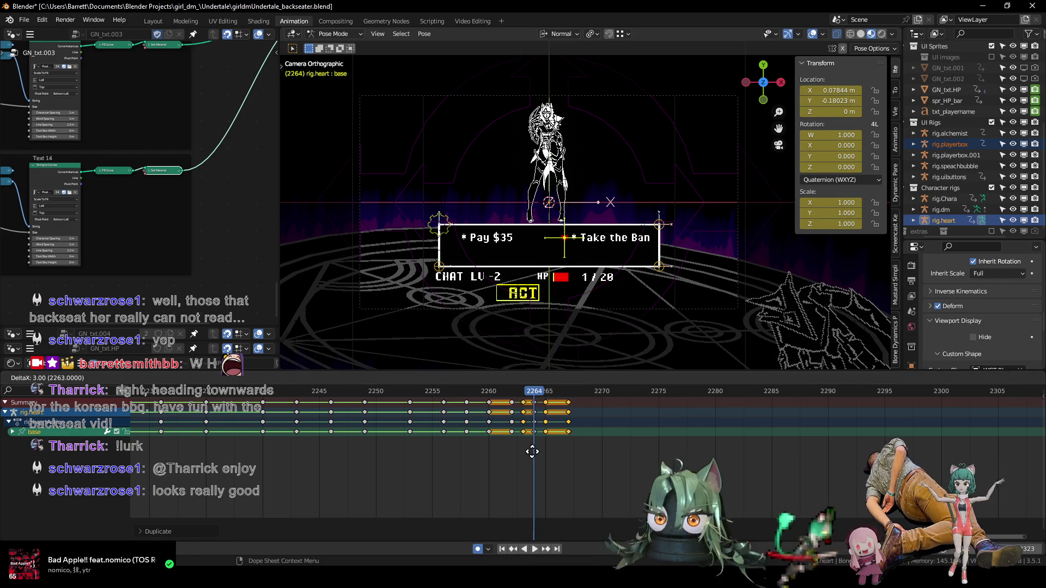
key("shift+d")
left_click(581, 462)
key("space")
key("space")
scroll(482, 456, "down", 3, "ctrl")
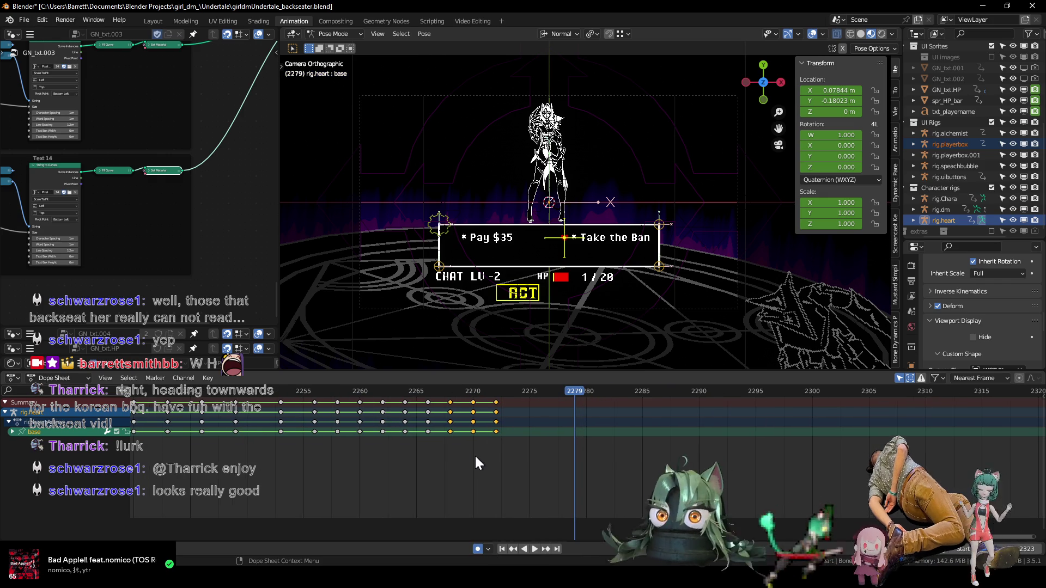
key("shift+d")
left_click(580, 460)
left_click(592, 461)
- Tighten the key spacing around frame 2272 and copy the keys four frames later
left_click(496, 392)
mouse_move(644, 466)
left_mouse_down()
mouse_move(529, 447)
mouse_move(515, 433)
left_mouse_up()
key("s")
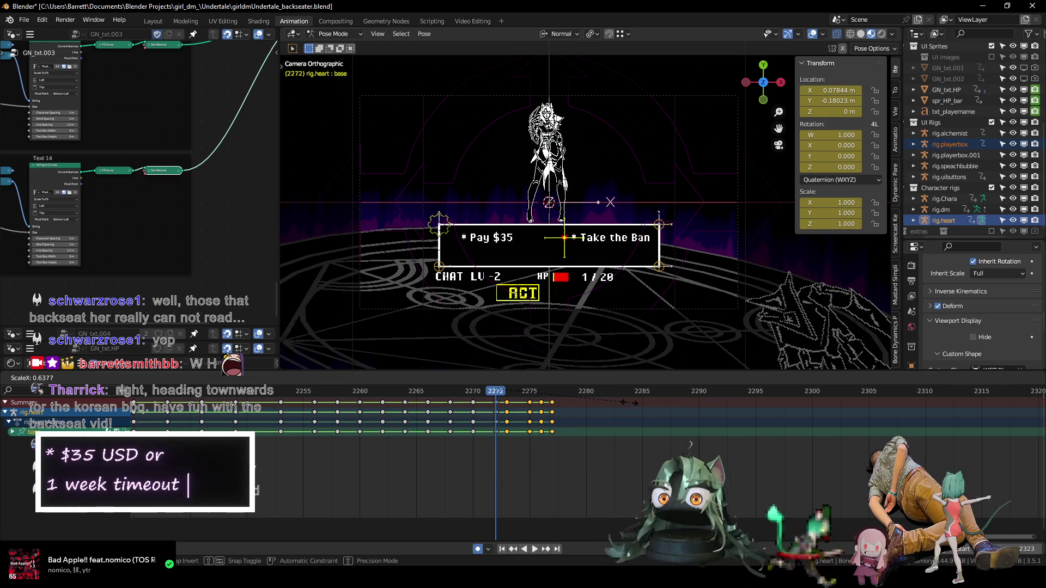
left_click(608, 397)
key("Right")
key("Right")
key("Right")
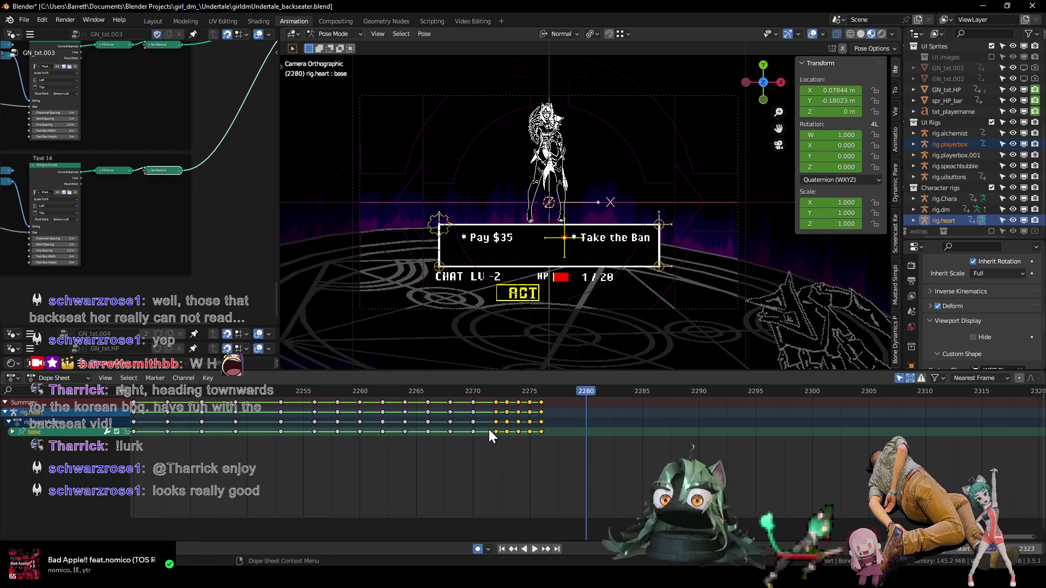
key("shift+d")
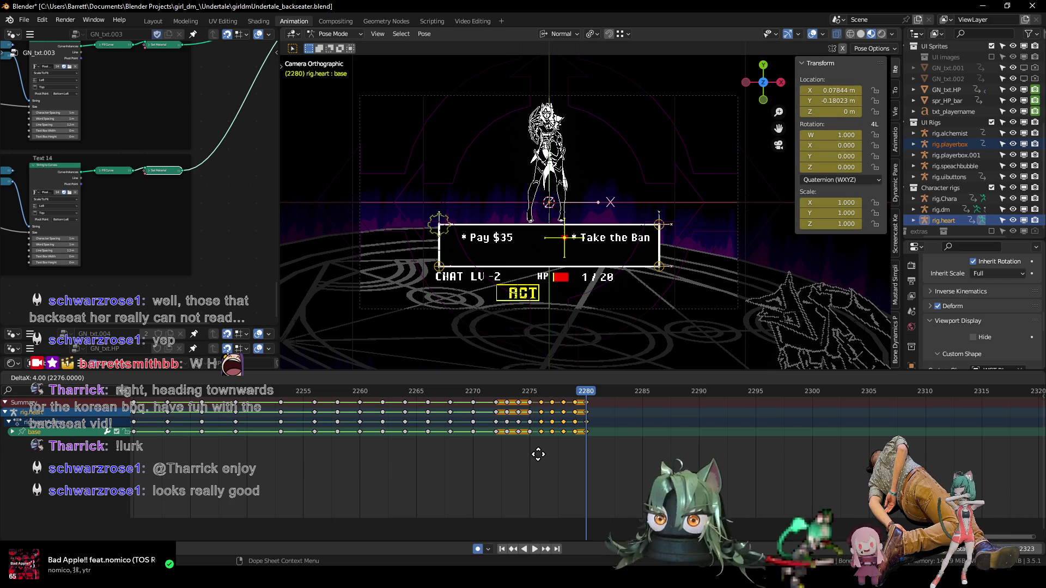
left_click(538, 452)
- Duplicate the 2272–2280 keys repeatedly in eight-frame steps, ending near frame 2295
left_click_drag(616, 447, 490, 431)
key("shift+d")
left_click(585, 441)
key("shift+d")
left_click(678, 454)
key("shift+d")
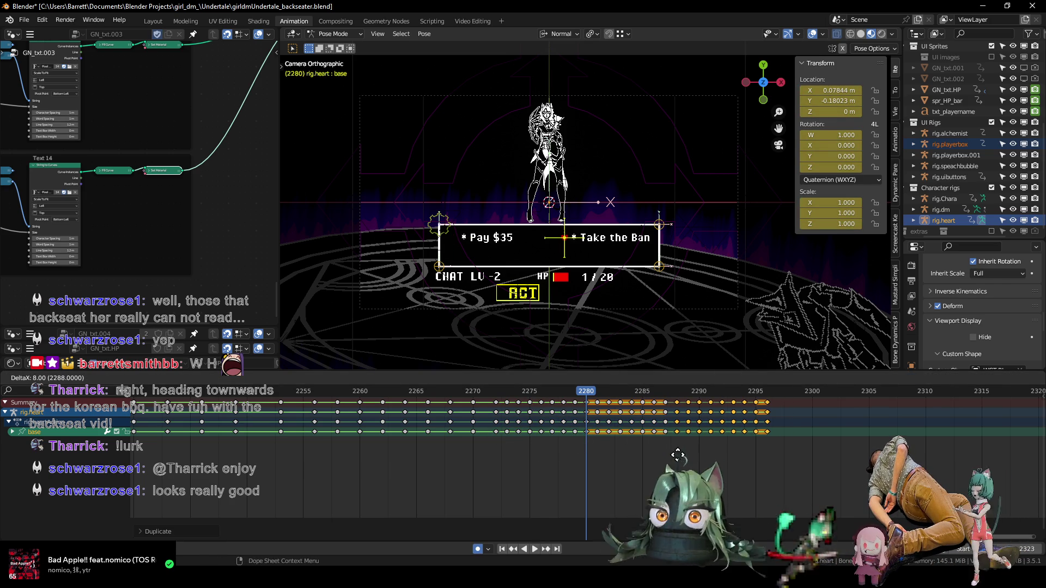
left_click(772, 462)
scroll(756, 479, "down", 3)
scroll(757, 475, "up", 1)
- Shift the selected heart keys one frame earlier and play back to review the ending timing
key("g")
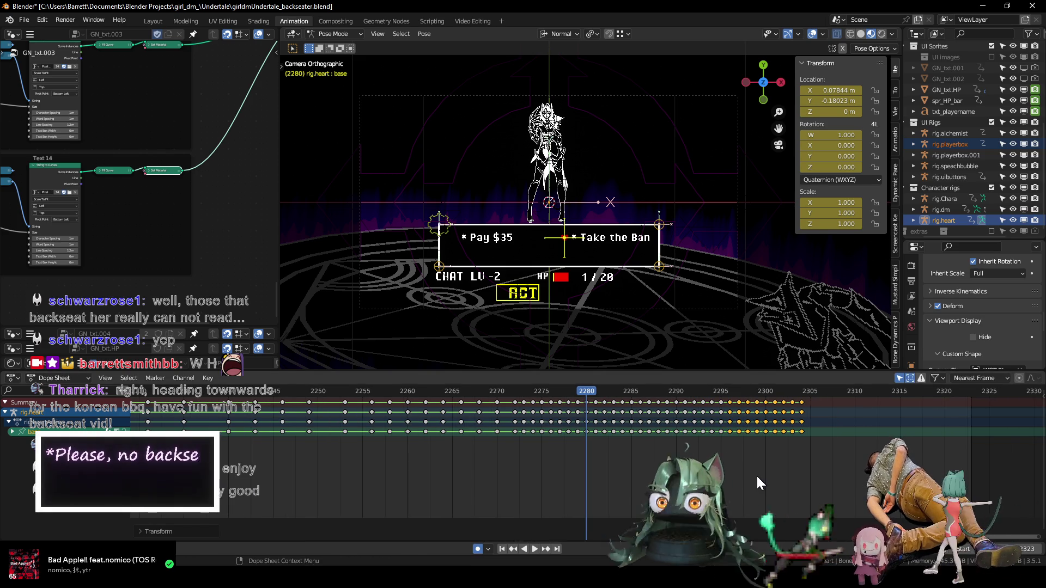
left_click(747, 475)
key("space")
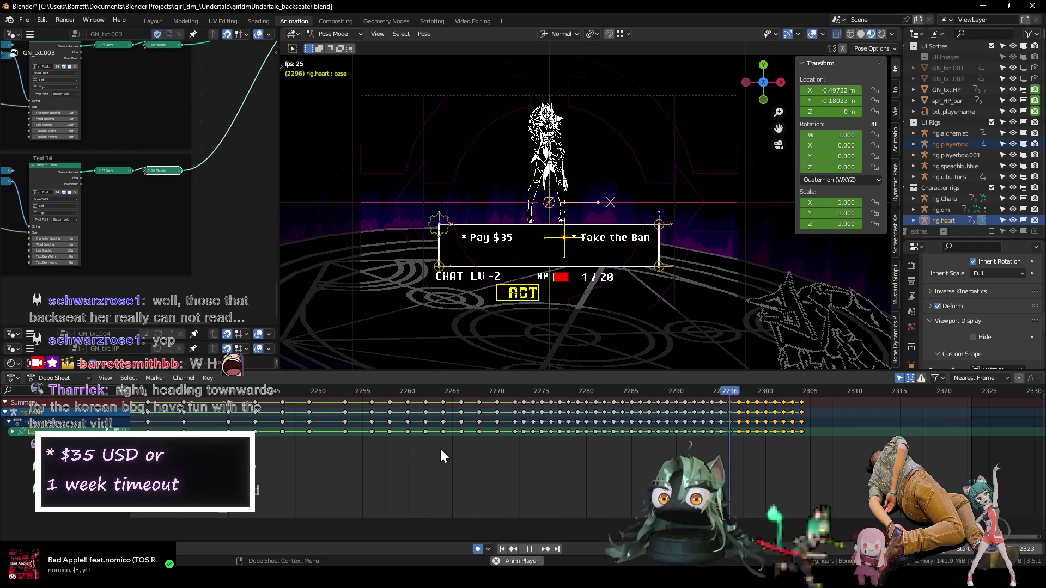
key("space")
scroll(612, 482, "down", 2)
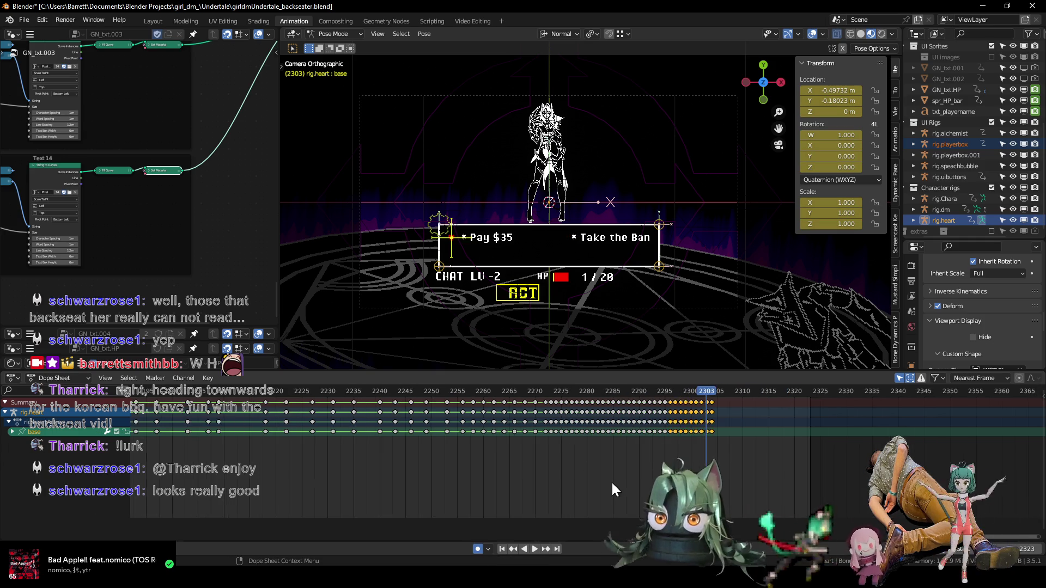
scroll(618, 478, "down", 3)
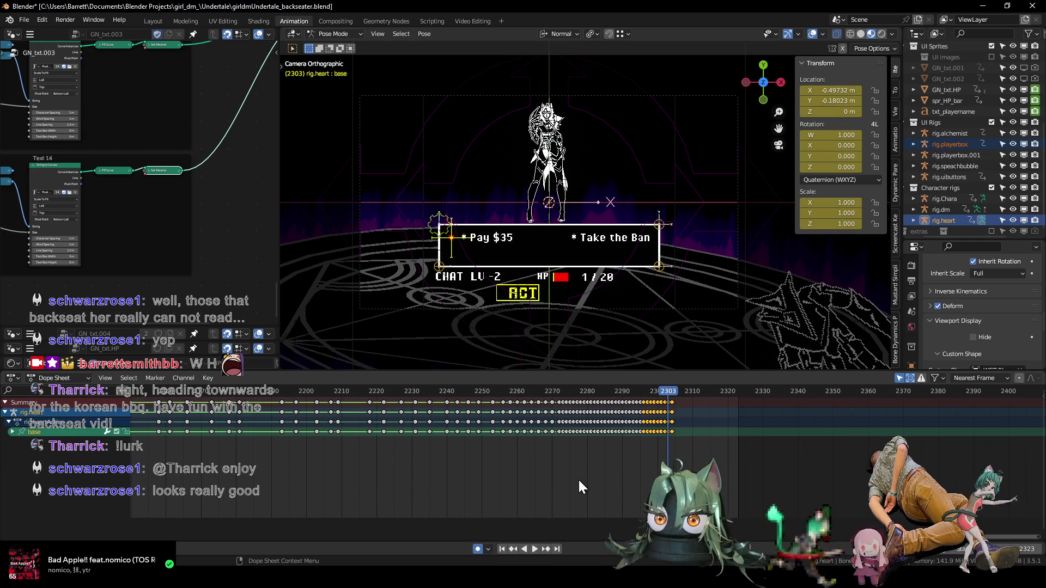
scroll(618, 477, "down", 3)
scroll(613, 469, "down", 2)
scroll(600, 463, "down", 2)
scroll(591, 460, "down", 2)
scroll(586, 456, "up", 1)
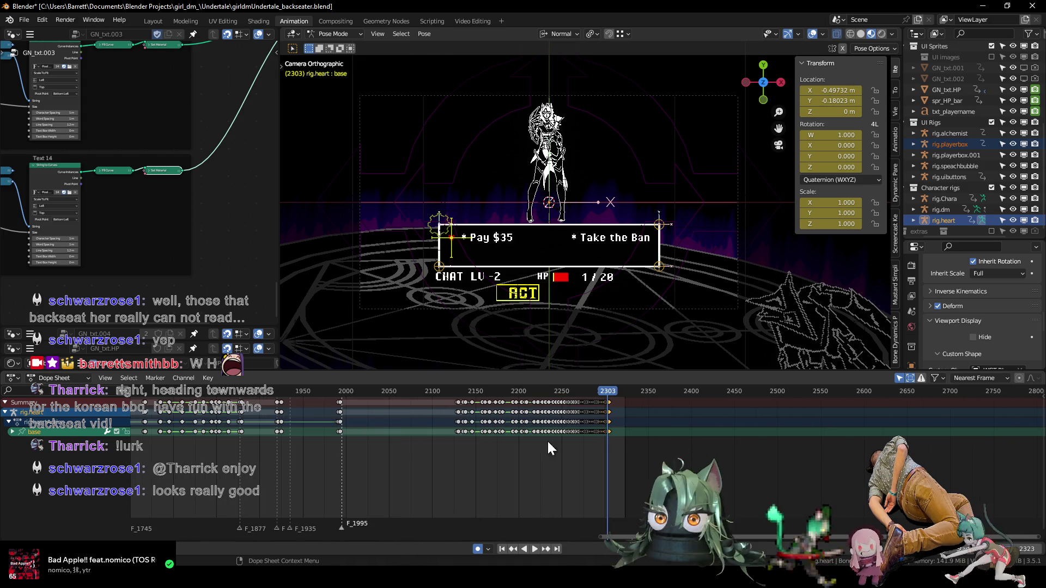
- Play the heart animation from around frame 2115 to review its timing near frame 2315
left_click(445, 394)
key("space")
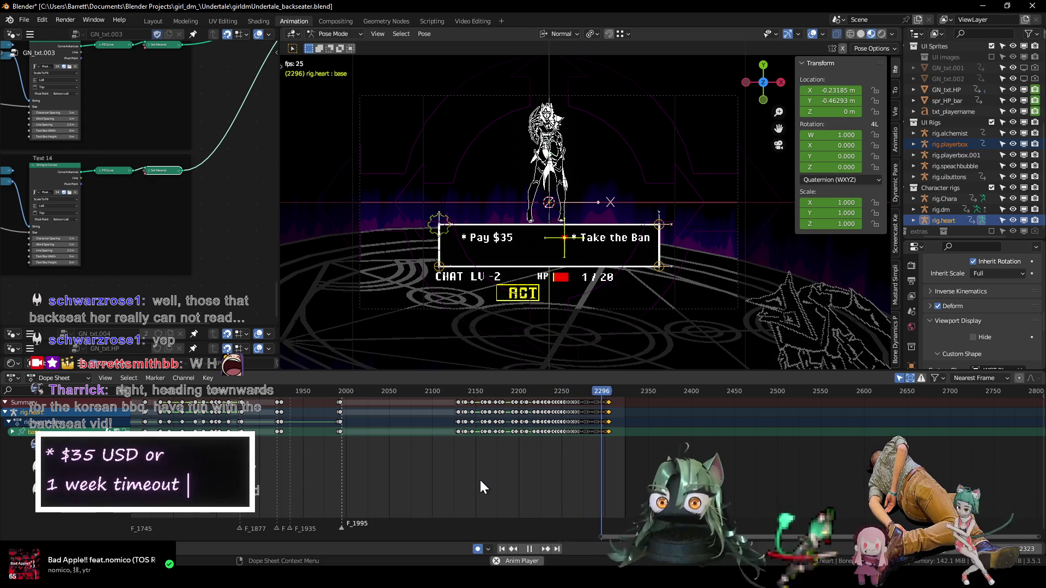
key("space")
mouse_move(487, 486)
middle_mouse_down("ctrl")
mouse_move(450, 513)
mouse_move(439, 499)
middle_mouse_up("ctrl")
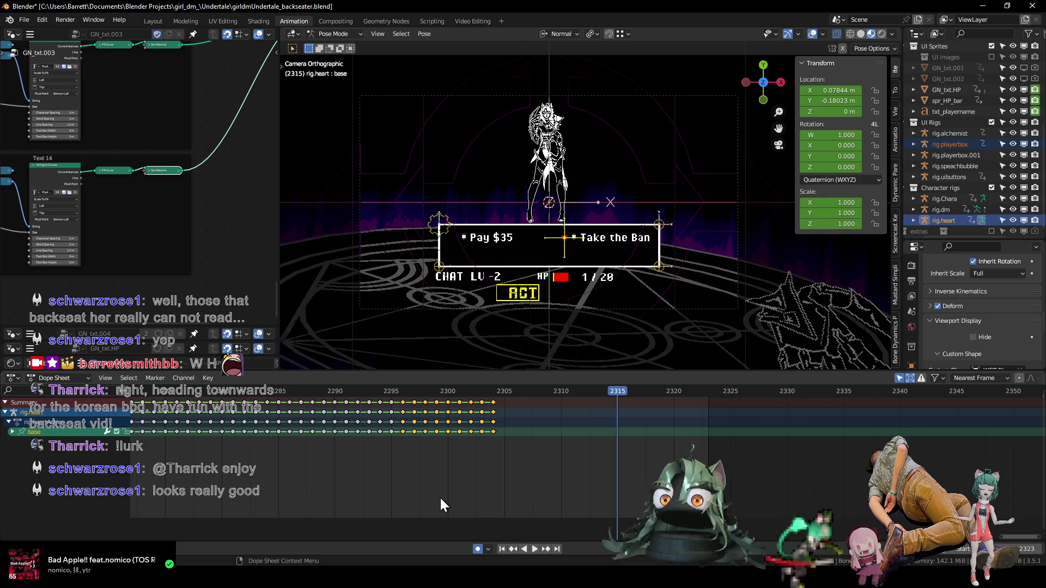
scroll(435, 441, "down", 4)
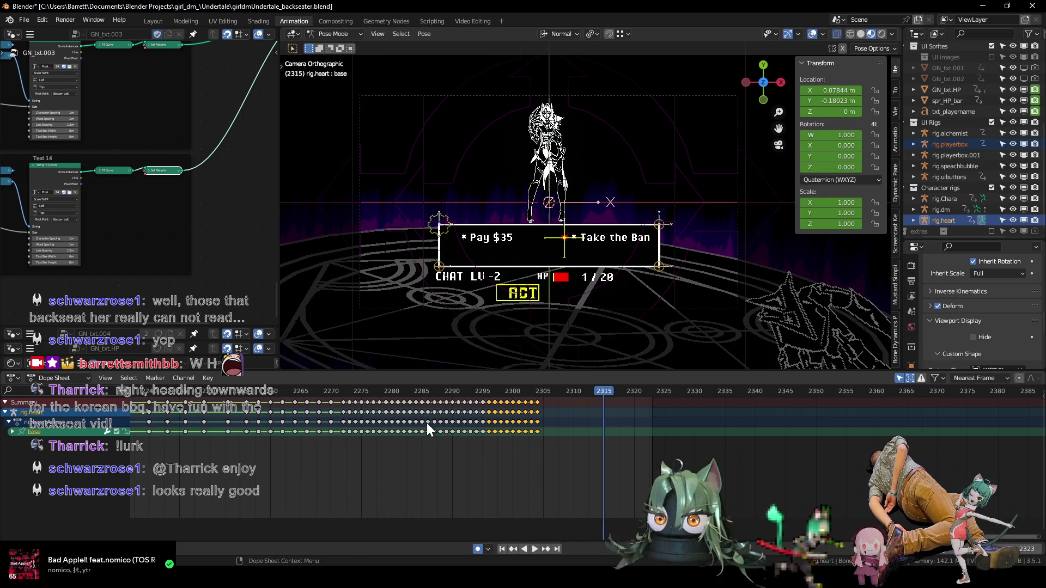
scroll(452, 437, "up", 4)
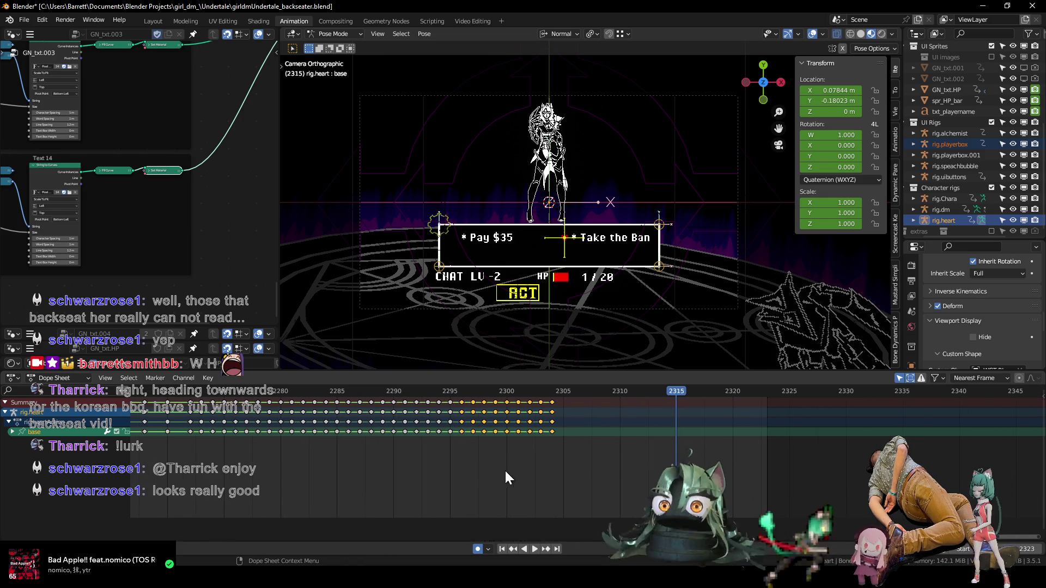
- Duplicate the heart keyframes 2281–2305 later in the timeline and play back the extended section
left_click_drag(565, 448, 278, 432)
key("g")
left_click(550, 452)
scroll(534, 461, "down", 5)
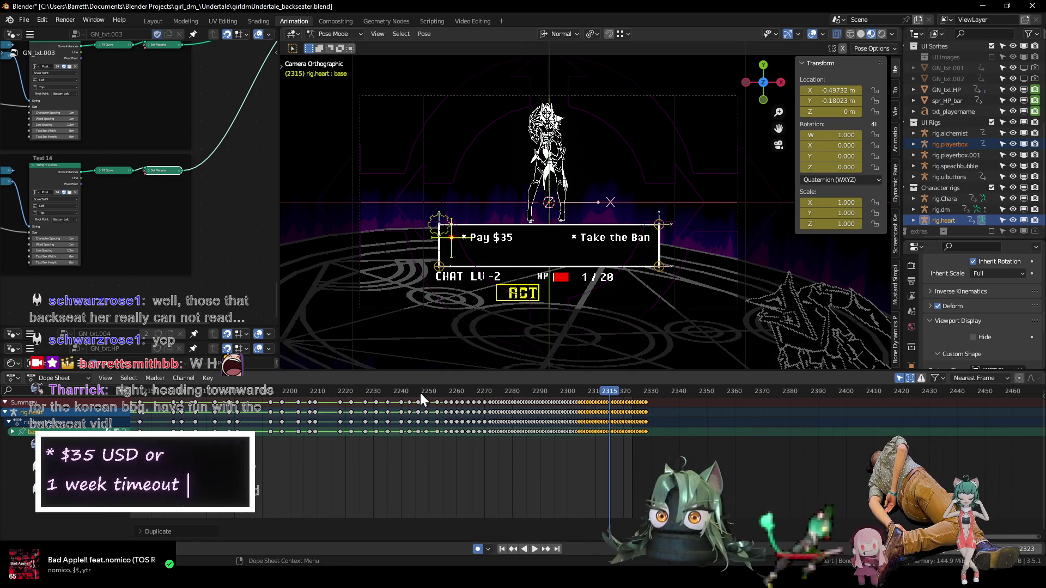
left_click(420, 393)
key("space")
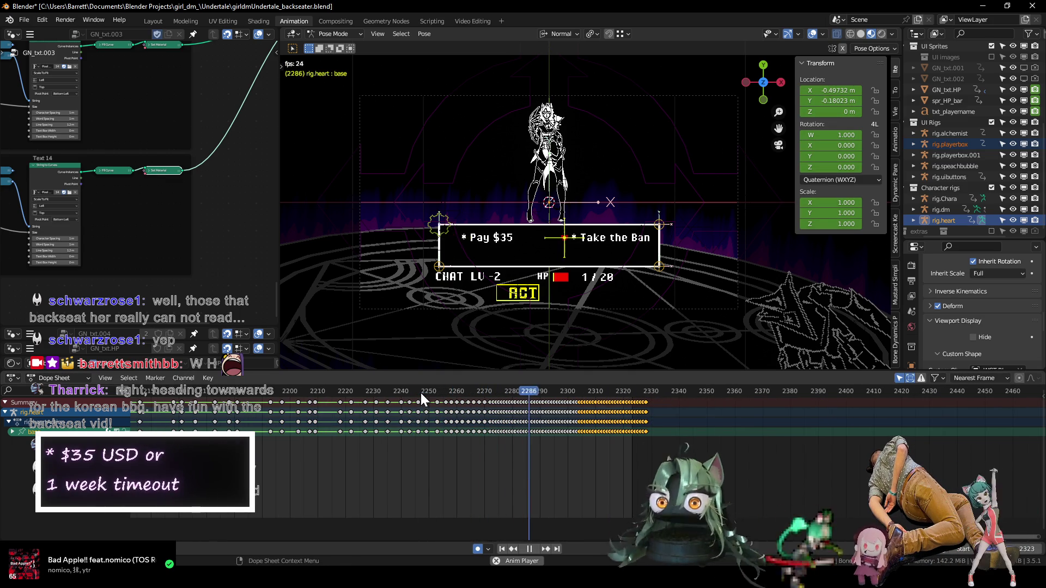
key("Escape")
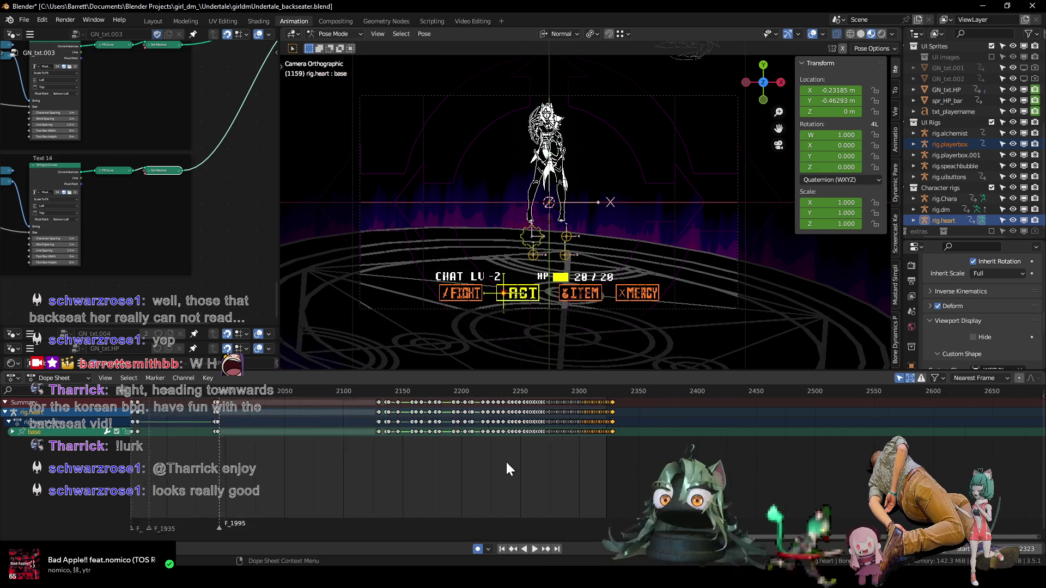
- Save the project and replay the animation from frame 1
scroll(506, 460, "down", 8)
scroll(561, 294, "down", 3)
scroll(573, 271, "up", 2)
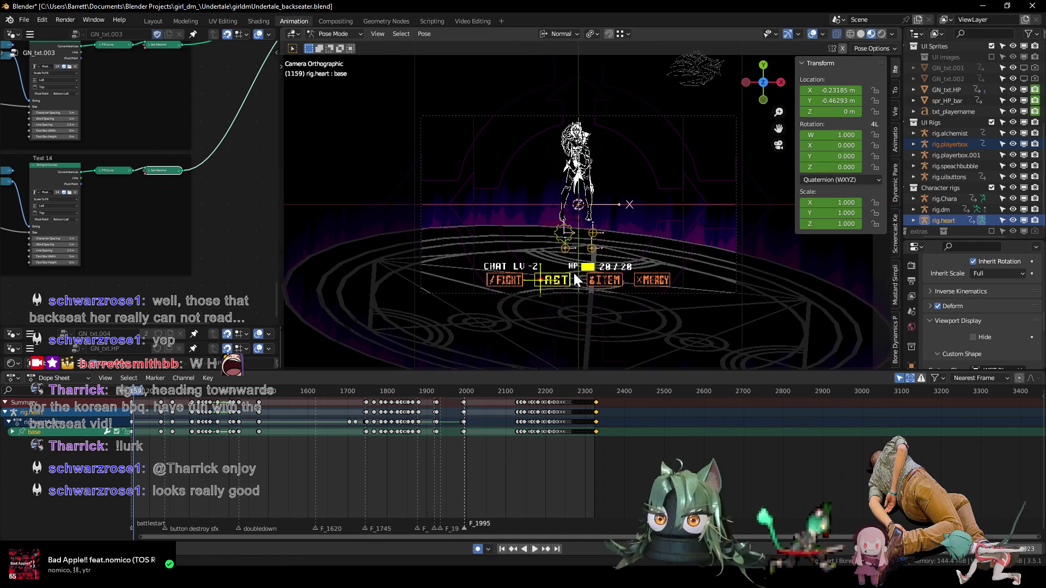
scroll(392, 457, "down", 3)
scroll(401, 458, "up", 4, "ctrl")
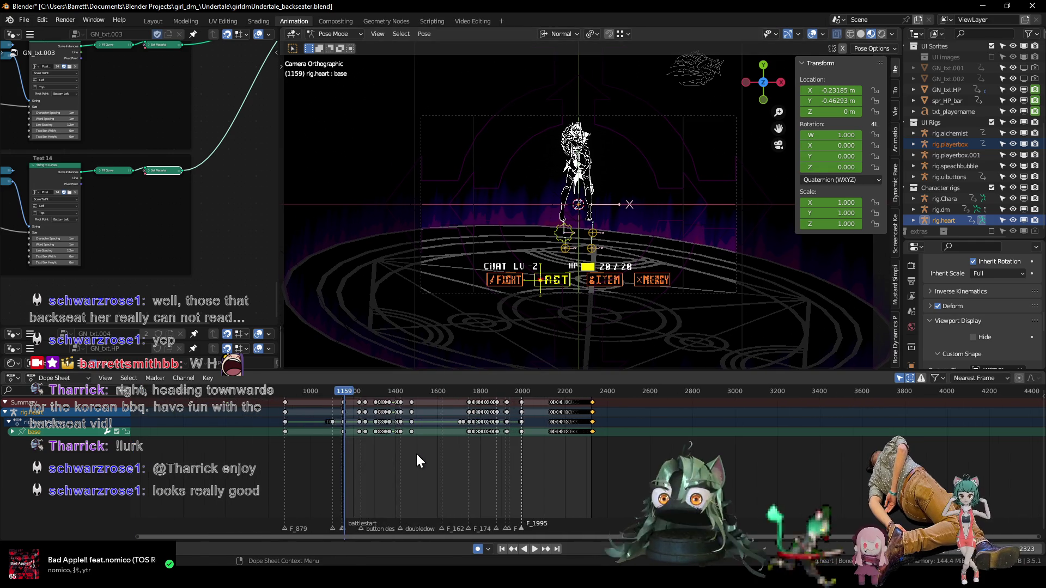
scroll(417, 455, "up", 5, "ctrl")
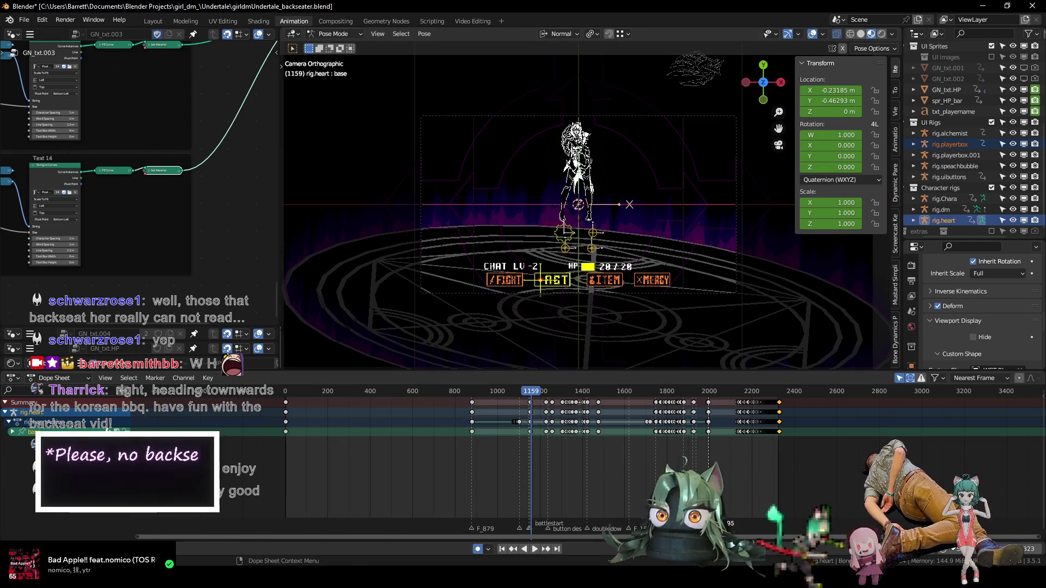
key("ctrl+s")
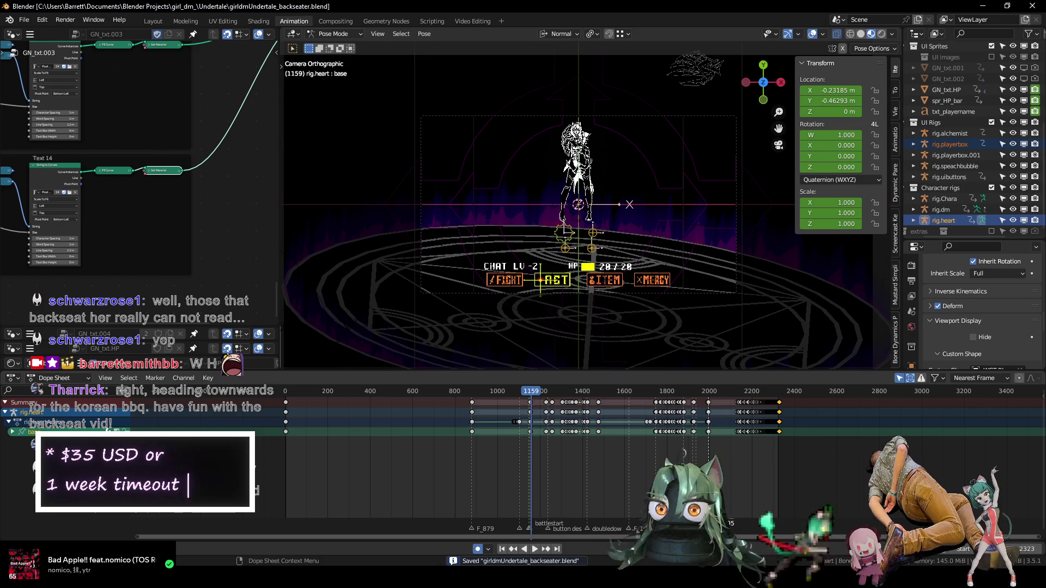
key("shift+Left")
key("space")
scroll(579, 165, "up", 2)
middle_click_drag(579, 166, 548, 174, "shift")
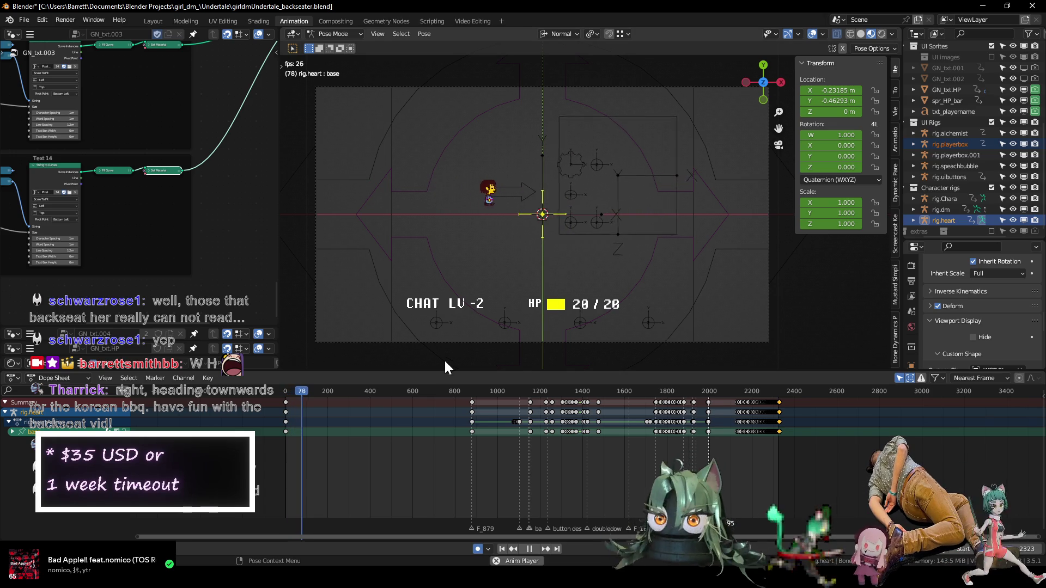
- Save the project and stop at frame 879, showing the 'You're filled with ILLITERACY.' dialogue
key("space")
key("ctrl+s")
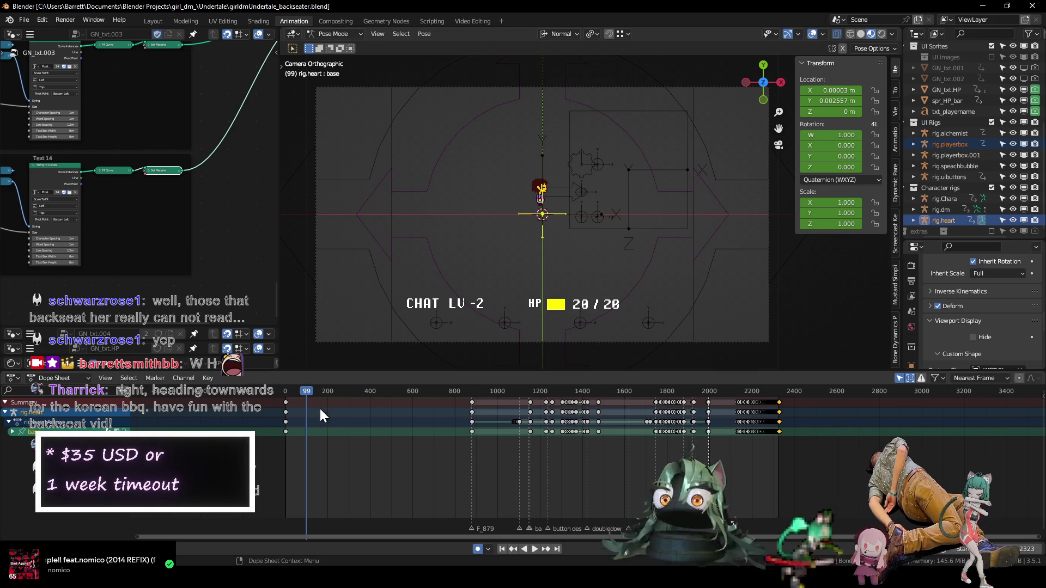
mouse_move(307, 391)
left_mouse_down()
mouse_move(439, 387)
mouse_move(454, 397)
left_mouse_up()
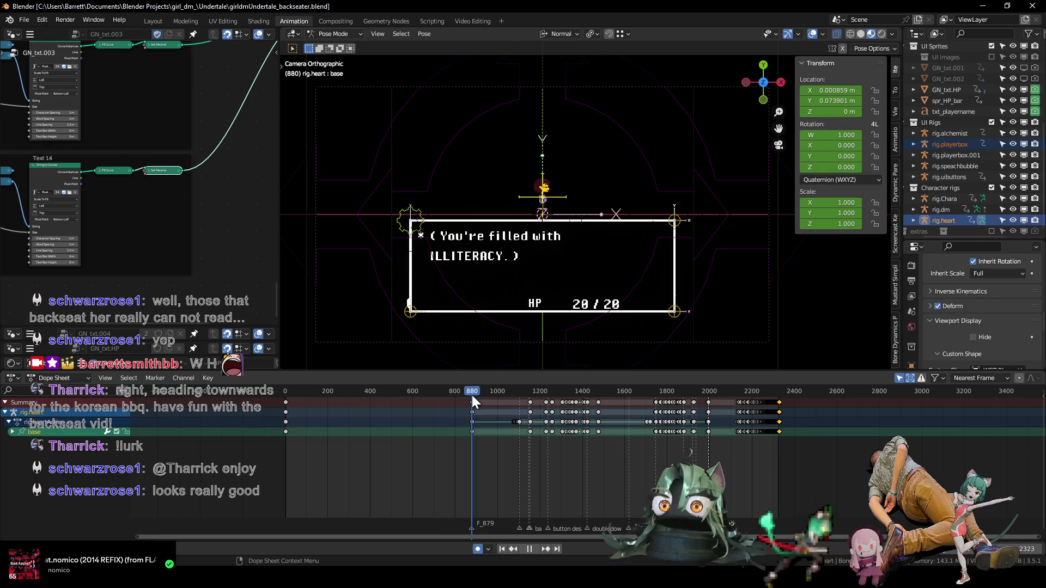
key("space")
scroll(466, 435, "up", 5)
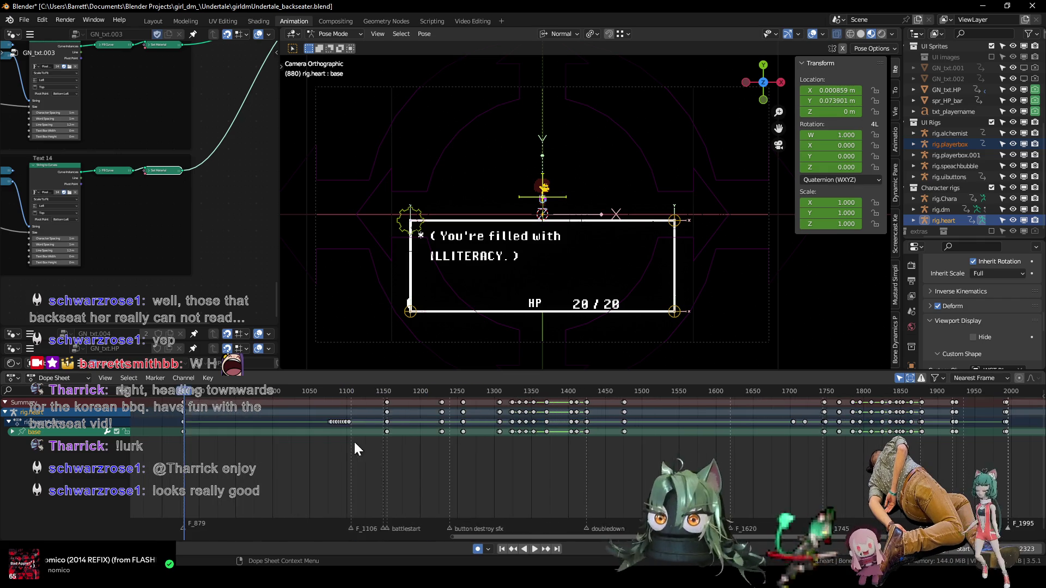
scroll(448, 469, "up", 2)
scroll(444, 460, "up", 2)
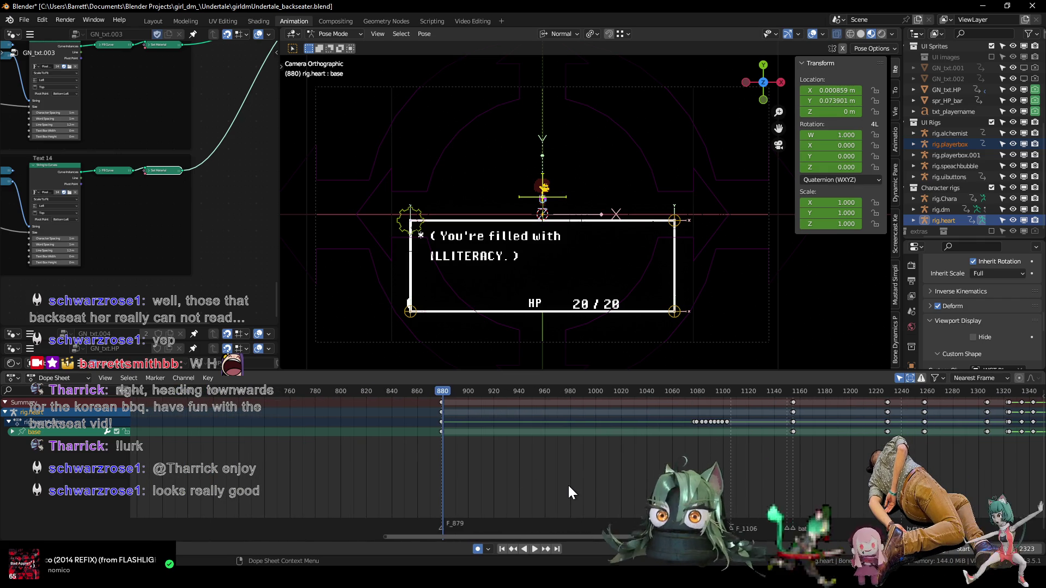
scroll(439, 452, "up", 1)
scroll(425, 449, "up", 1)
key("Left")
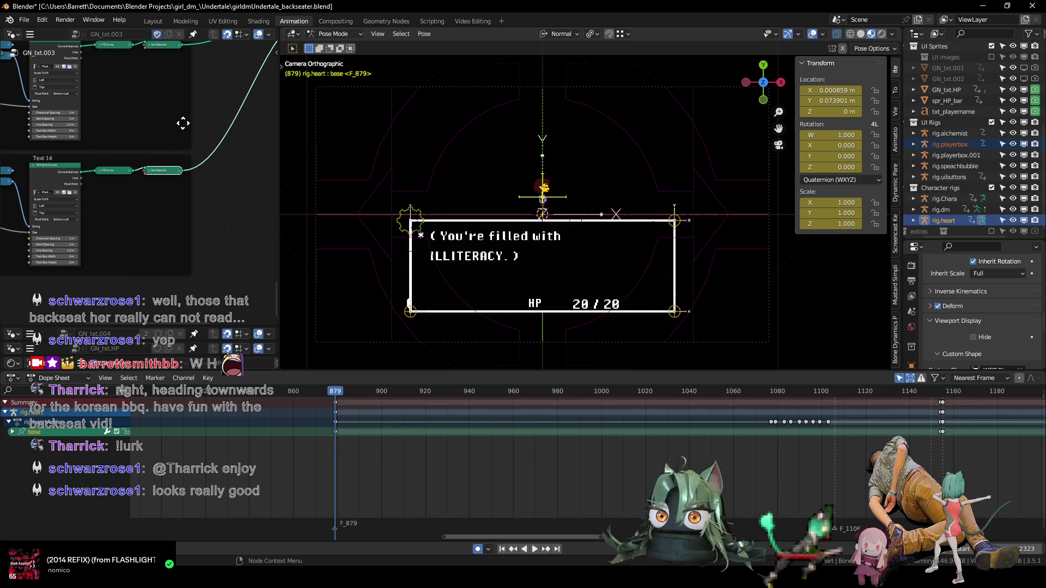
- Change the Geometry Nodes dialogue string 'ILLITERACY.)' to 'DETERMINATION.)'
mouse_move(178, 142)
middle_mouse_down()
mouse_move(261, 172)
mouse_move(229, 82)
middle_mouse_up()
scroll(56, 169, "up", 2)
mouse_move(56, 168)
middle_mouse_down()
mouse_move(204, 90)
mouse_move(199, 22)
mouse_move(162, 98)
middle_mouse_up()
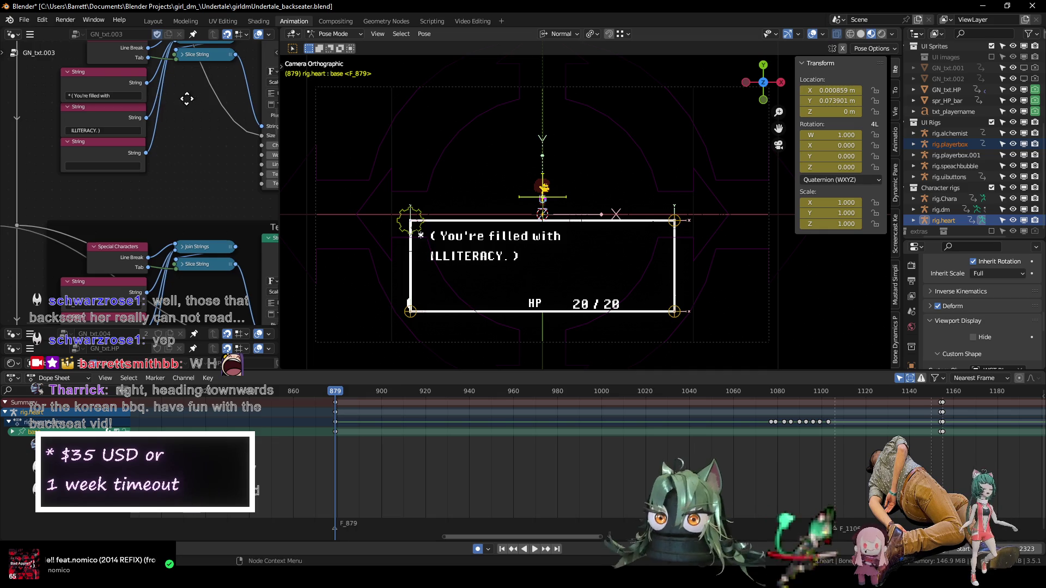
middle_click_drag(183, 315, 173, 209)
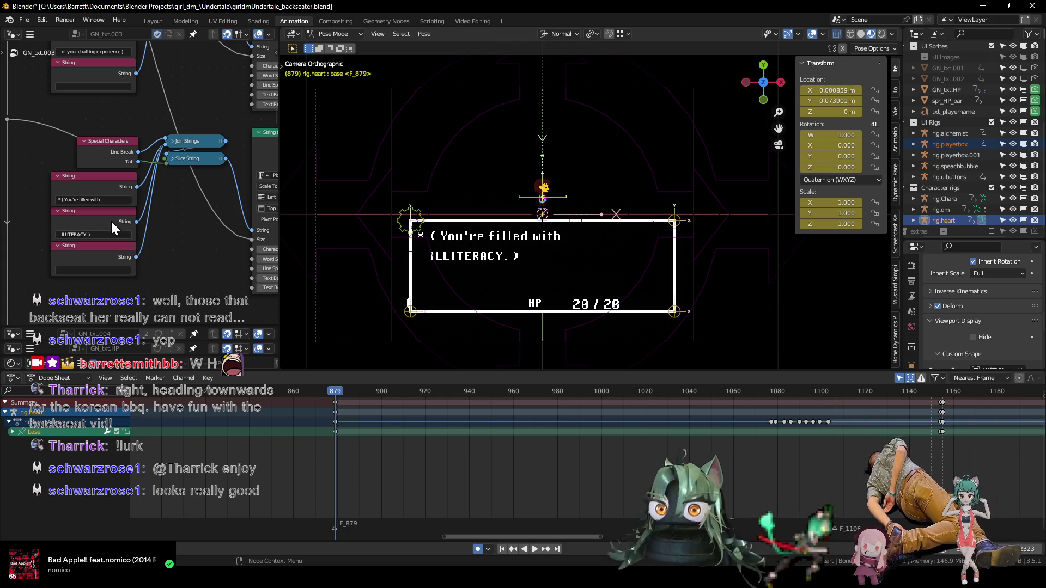
left_click(87, 235)
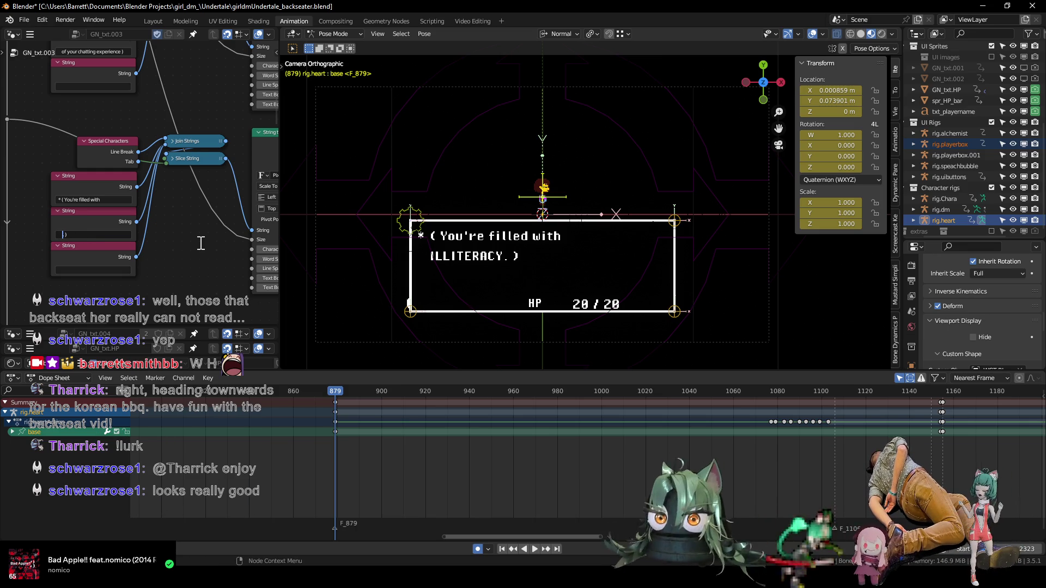
type("MINATION ")
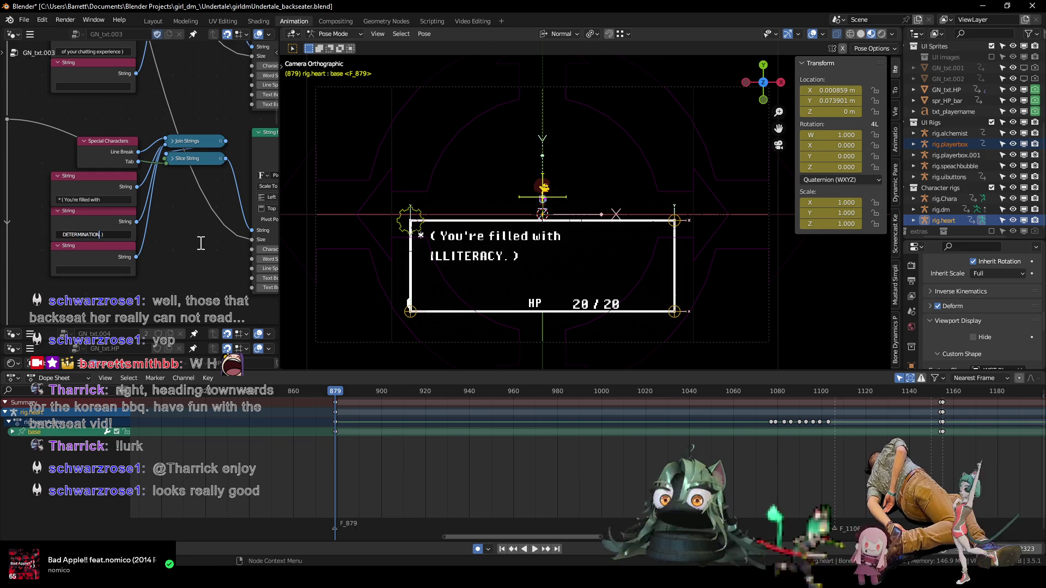
type(".")
key("Return")
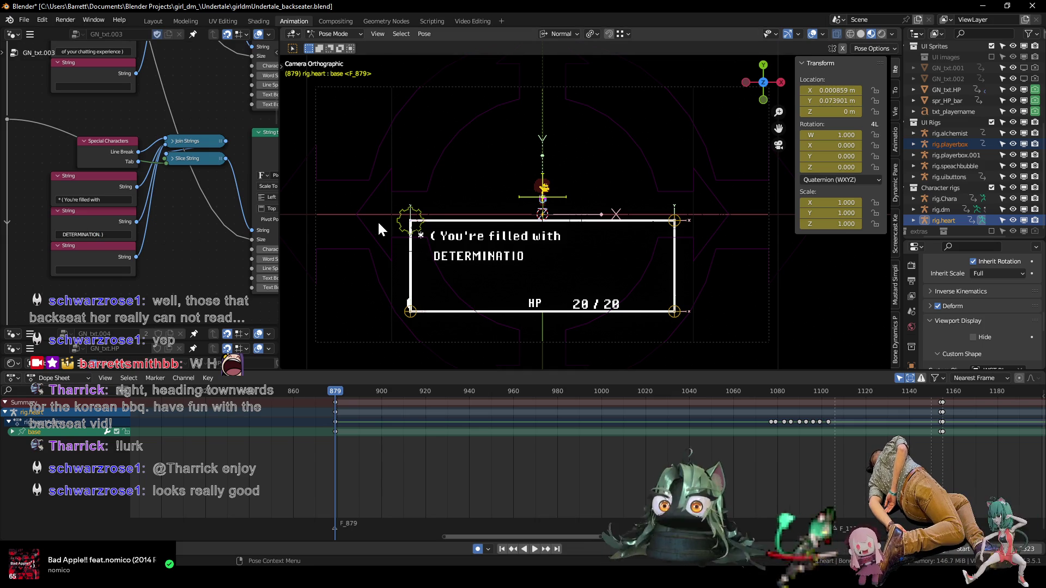
left_click(403, 215)
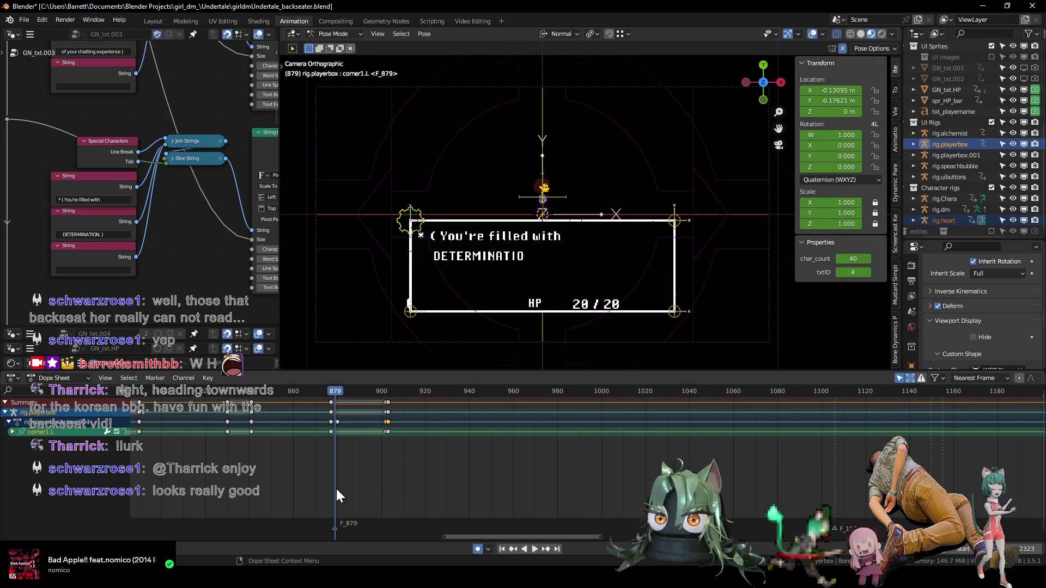
- Step back to frame 877 and raise char_count so the full word shows
scroll(426, 466, "up", 3)
key("Left")
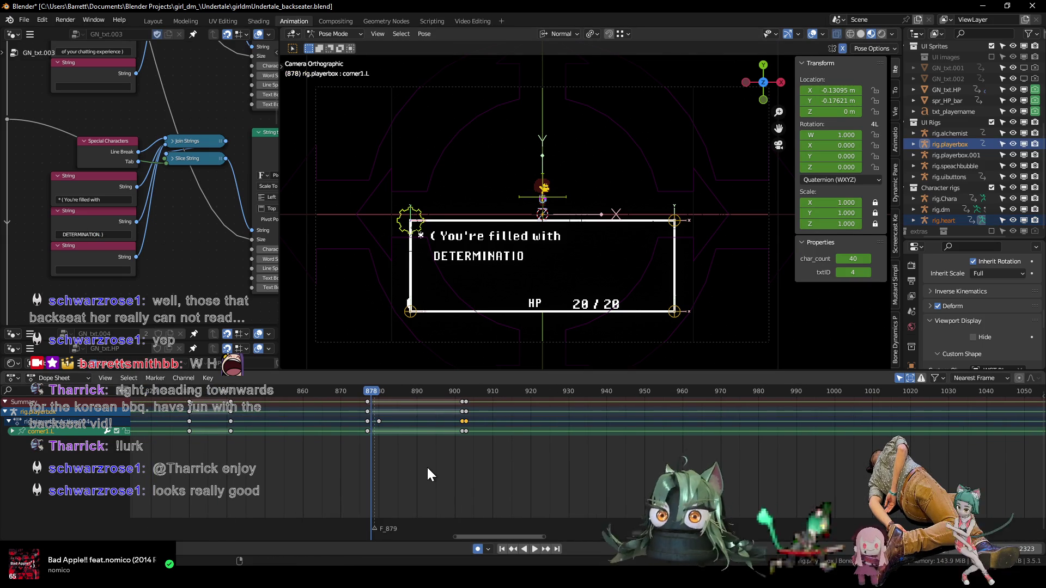
key("Left")
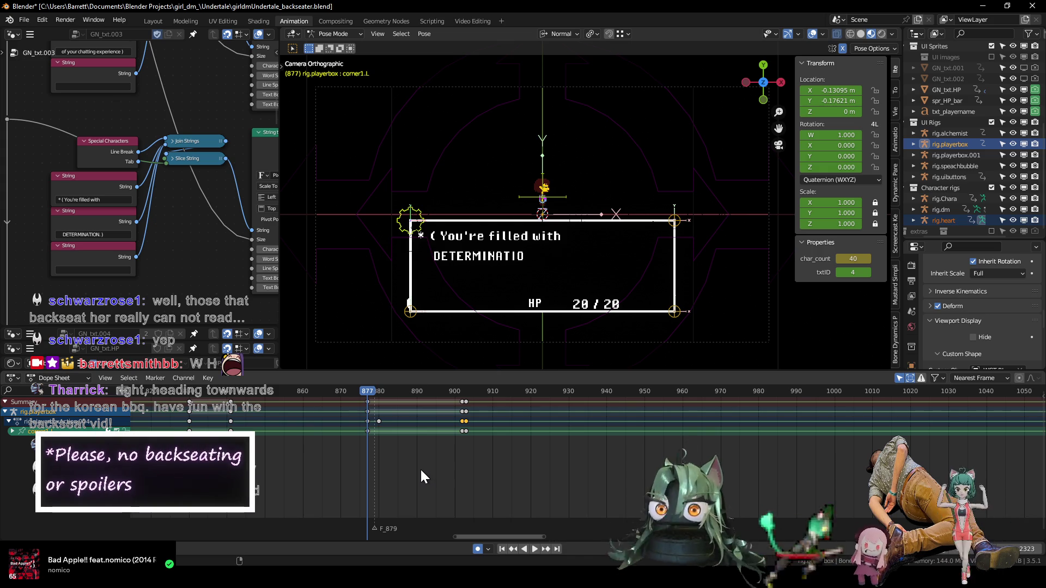
left_click(870, 259)
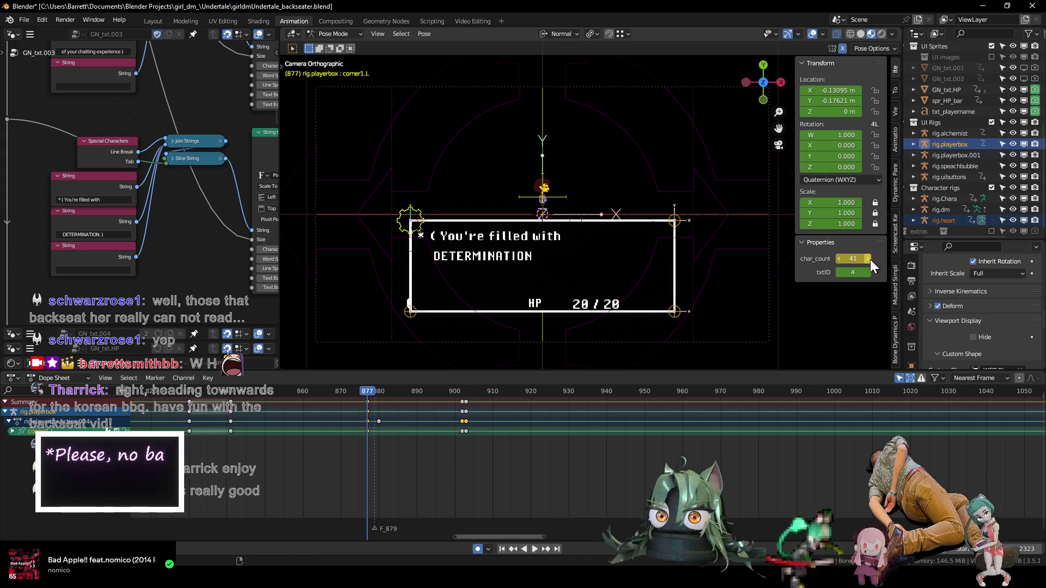
left_click(867, 258)
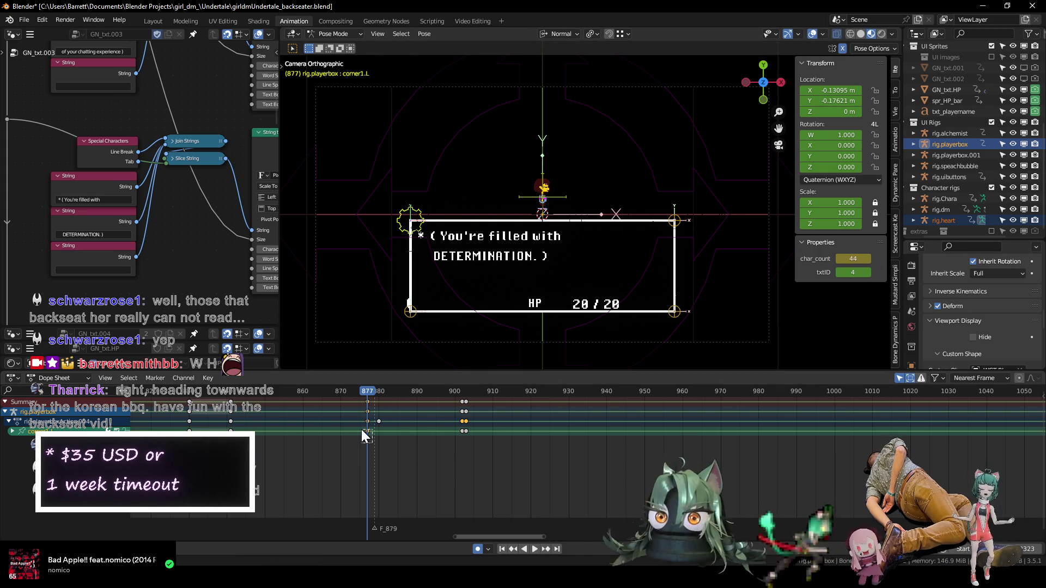
- Duplicate the corner1.L keyframes a few frames later and play to check the timing
key("g")
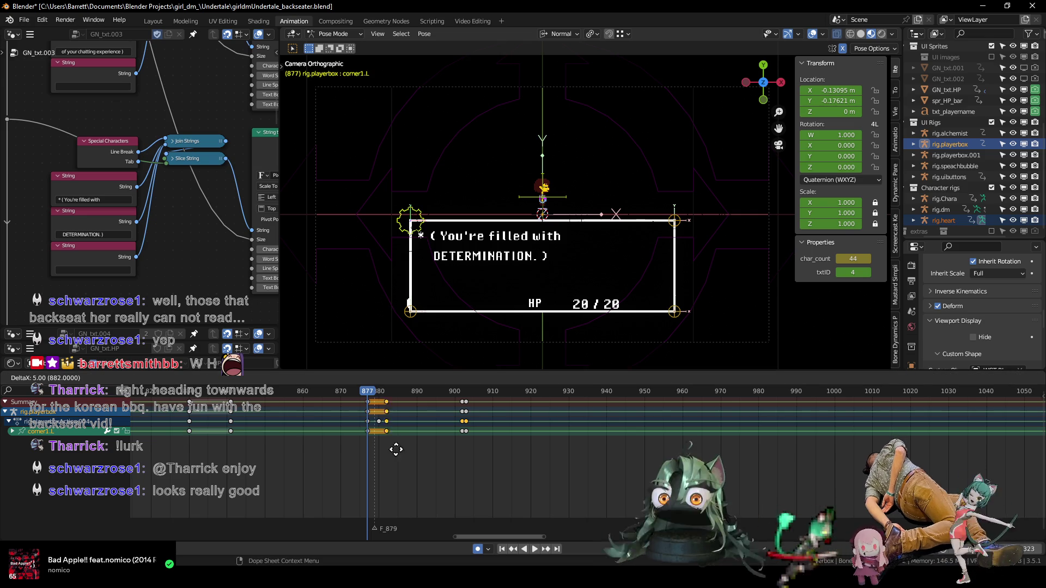
left_click(460, 459)
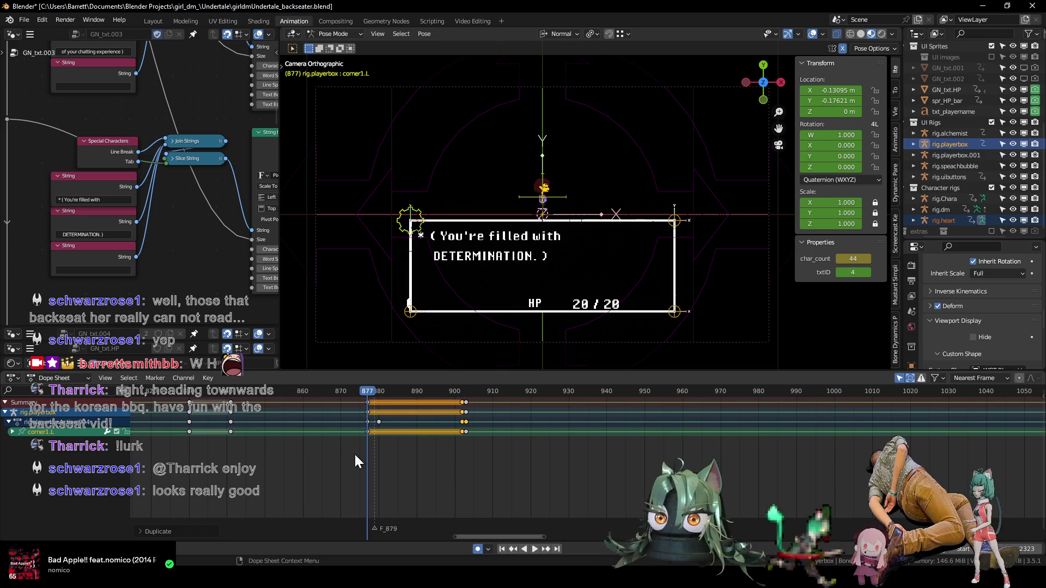
key("space")
key("space")
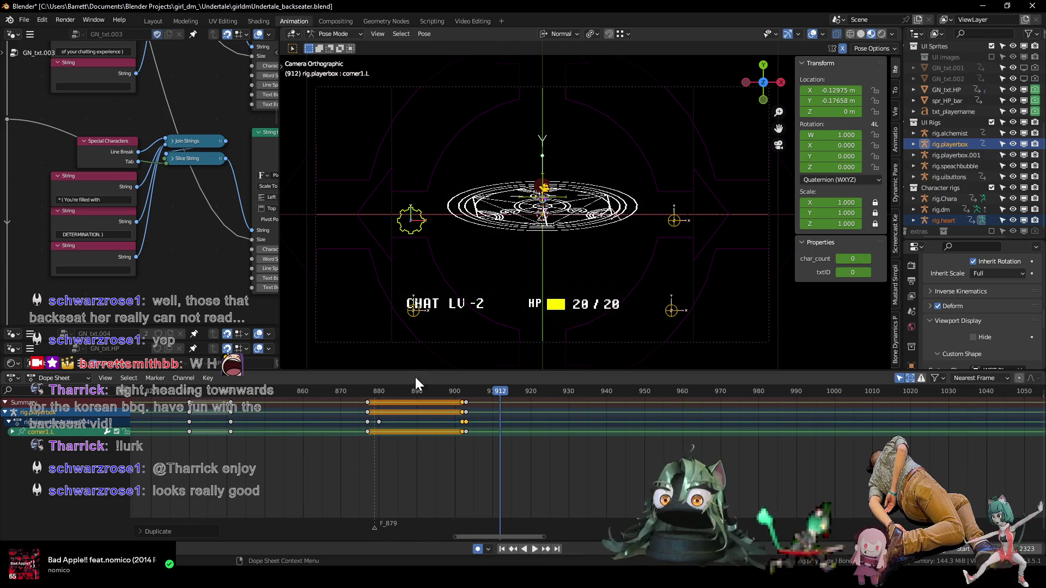
- Show the corner2.R location curves in the Graph Editor, fitted to view
left_click(413, 314)
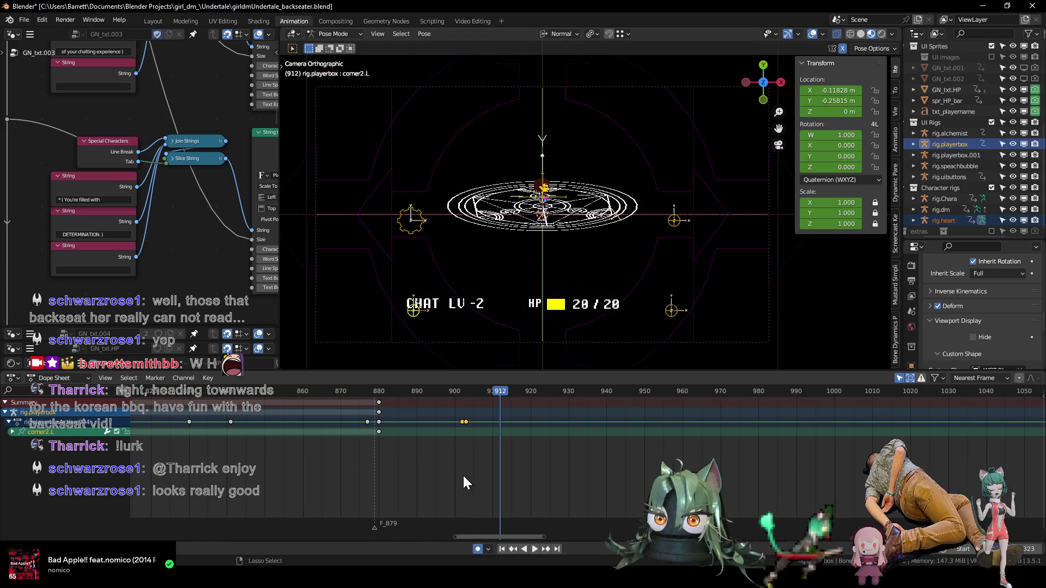
key("ctrl+Tab")
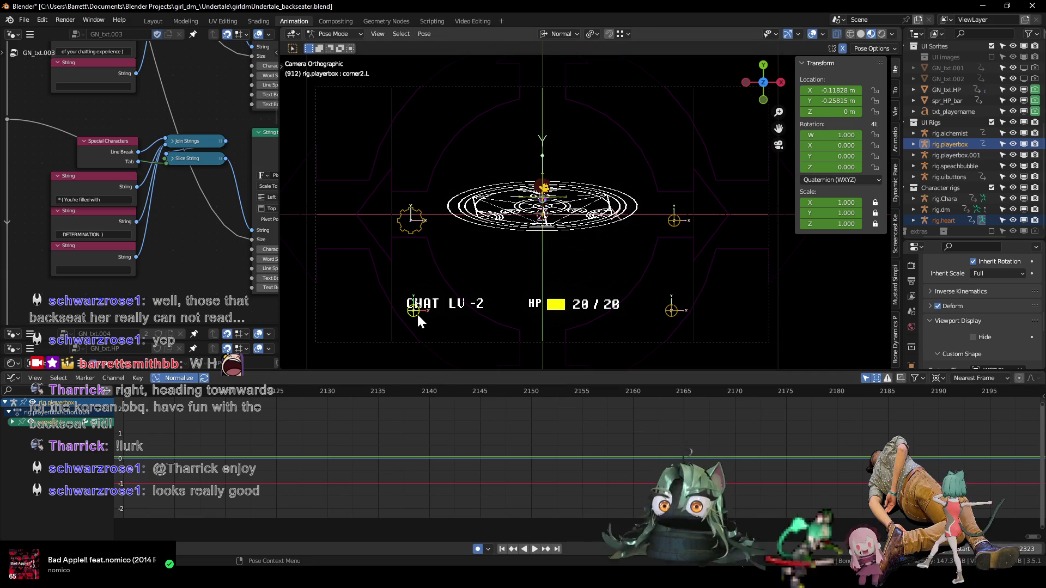
left_click(671, 312)
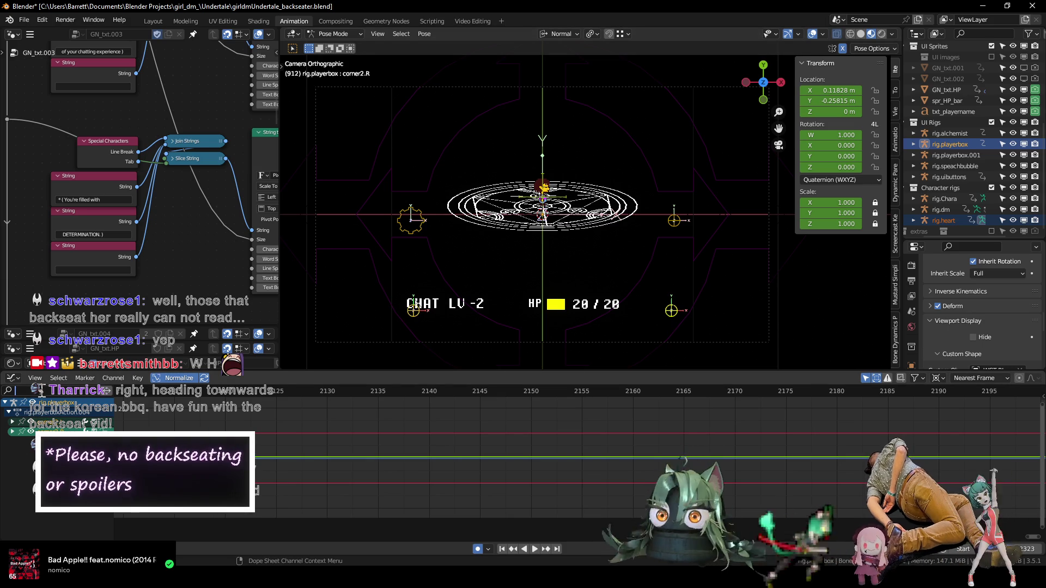
type("LOC")
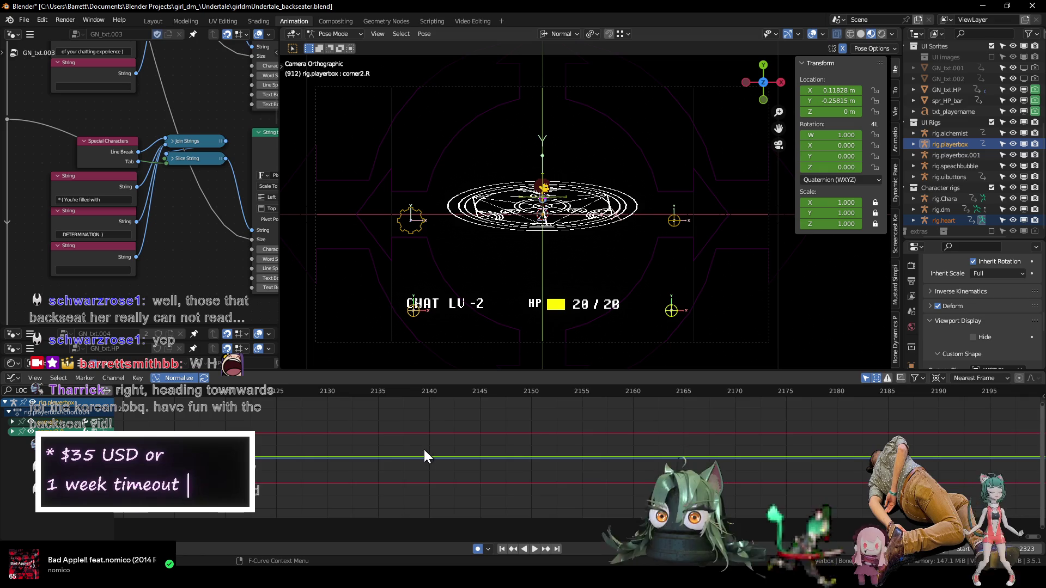
key("Home")
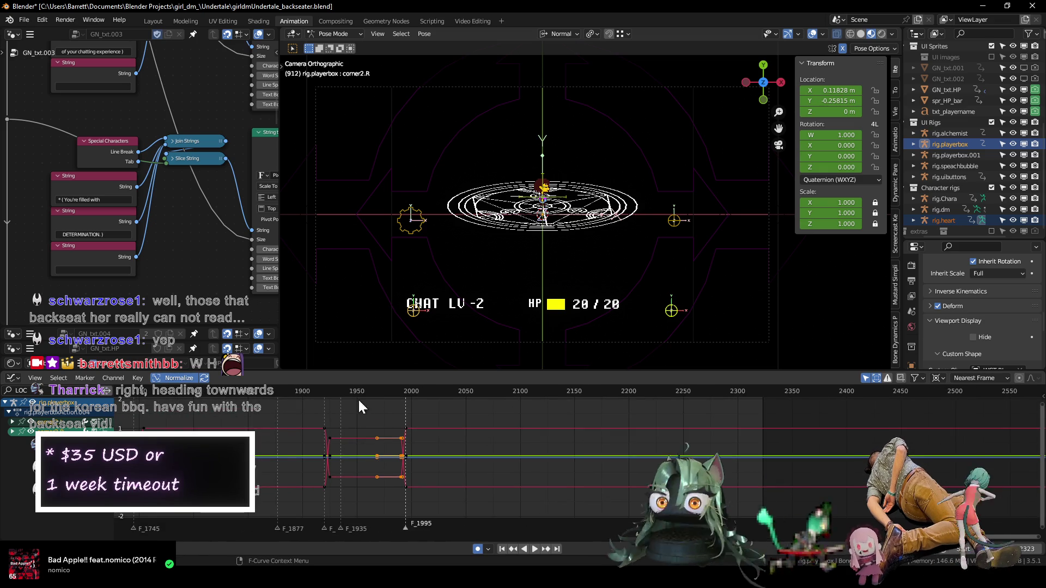
- Scrub and play through frames around 884–975 to review the dialogue box timing
left_click_drag(361, 393, 233, 391)
scroll(246, 425, "down", 2)
mouse_move(246, 425)
middle_mouse_down()
mouse_move(574, 461)
mouse_move(200, 400)
middle_mouse_up()
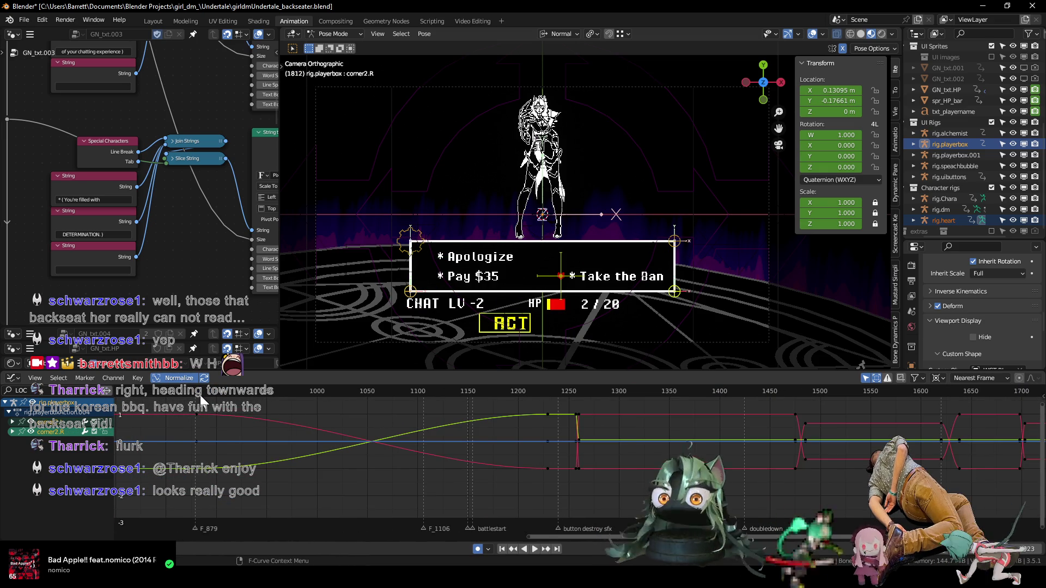
mouse_move(182, 390)
left_mouse_down()
mouse_move(295, 392)
mouse_move(202, 412)
left_mouse_up()
key("space")
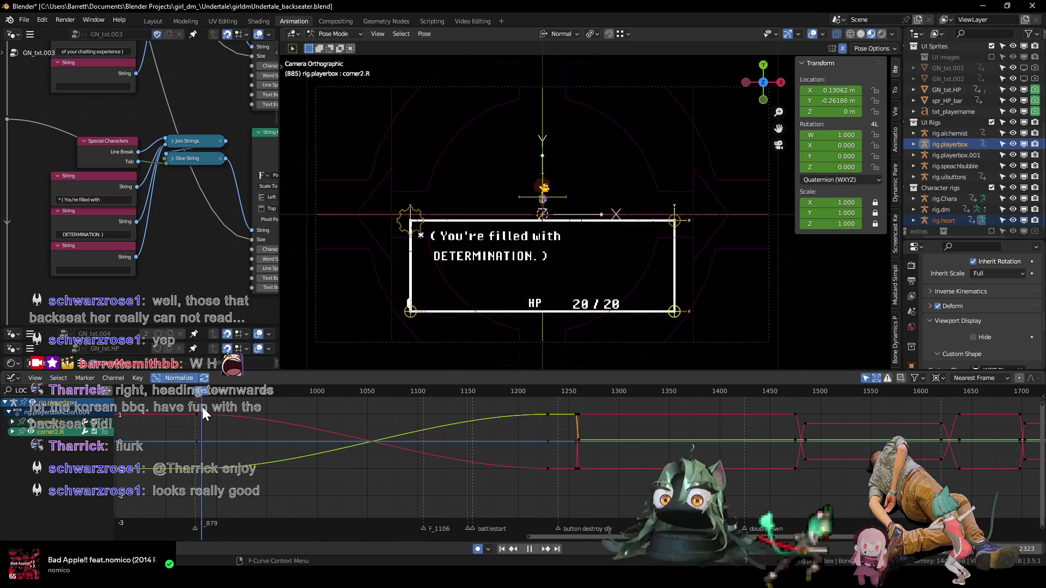
left_click_drag(201, 407, 229, 410)
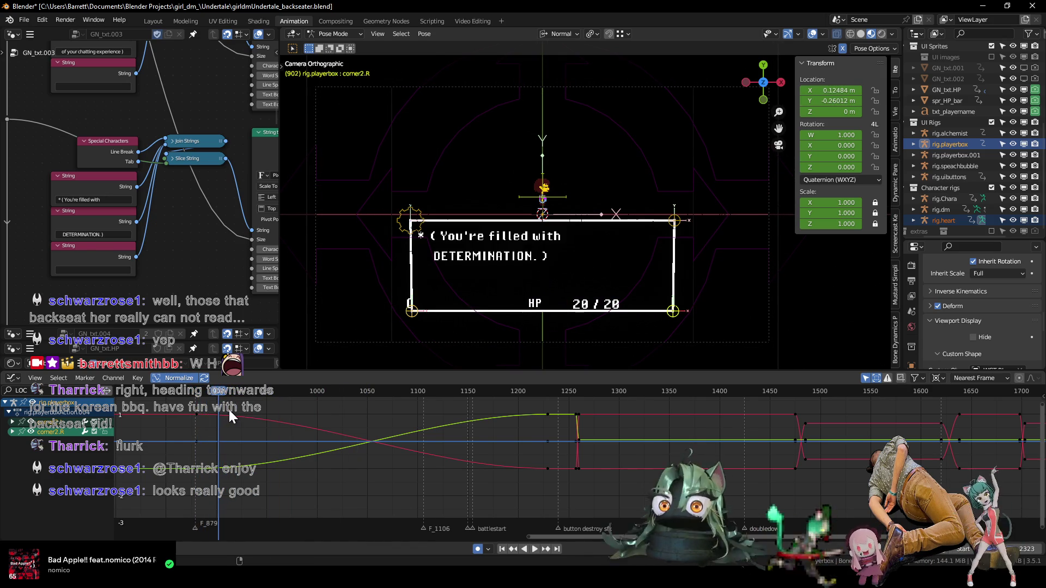
scroll(288, 417, "up", 5, "ctrl")
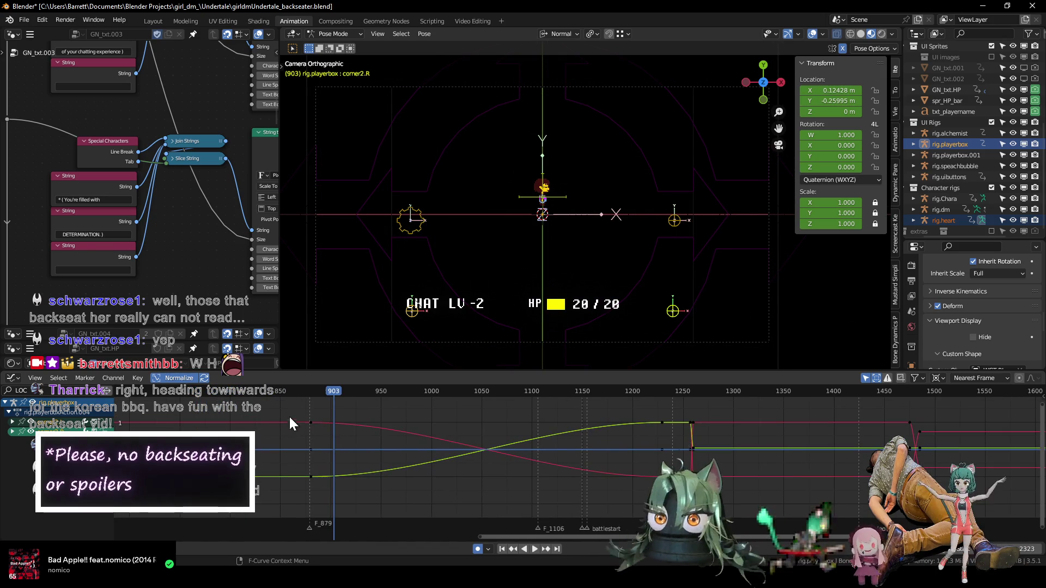
- Move the three corner2.R keyframes at frame 879 23 frames later and play it back
left_click_drag(289, 417, 319, 488)
key("g")
key("x")
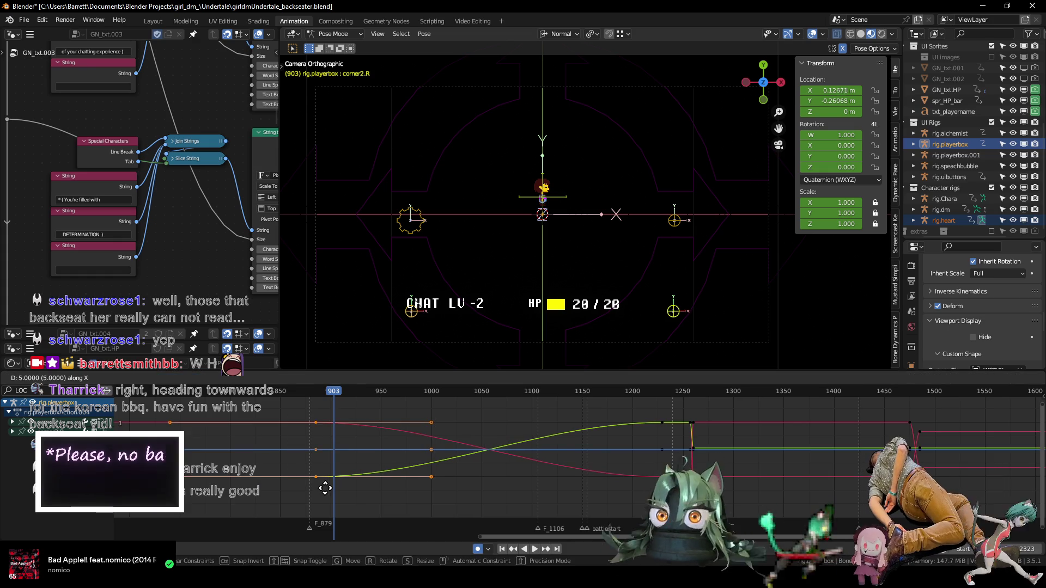
left_click(342, 490)
scroll(329, 471, "down", 3)
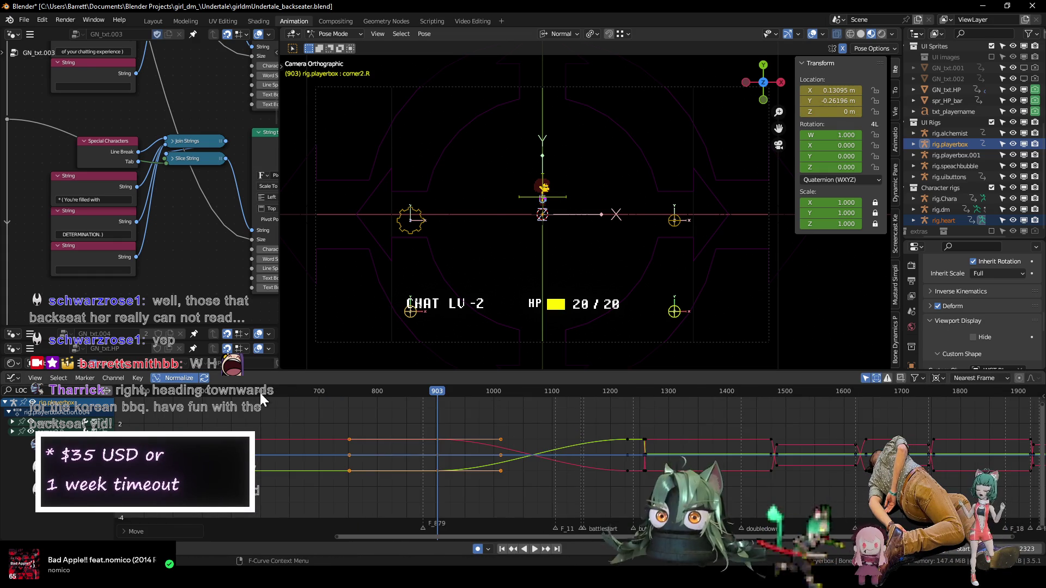
scroll(385, 425, "up", 5, "ctrl")
left_click(279, 390)
key("space")
left_click_drag(280, 391, 447, 391)
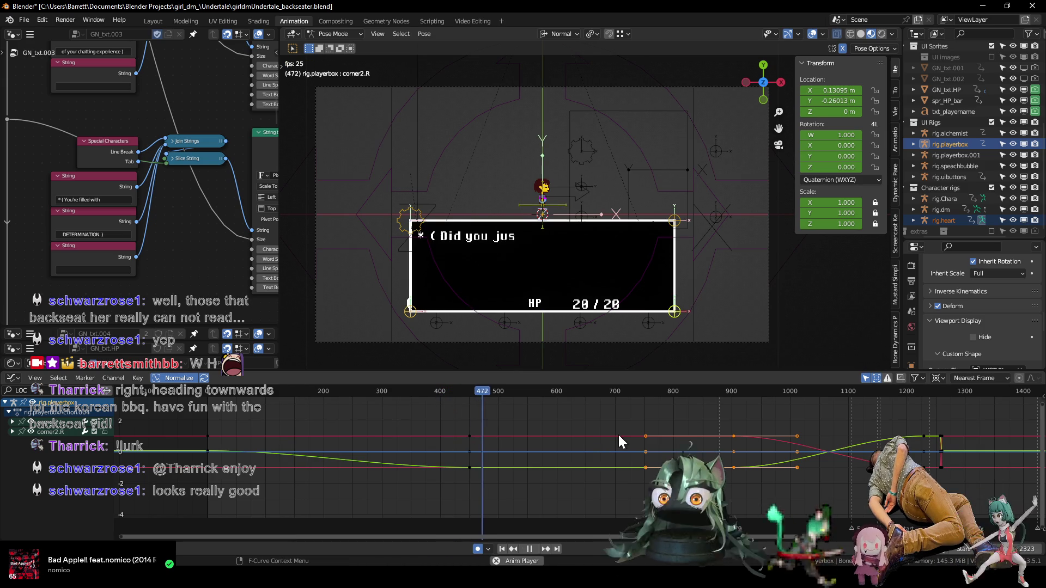
scroll(618, 433, "down", 5, "ctrl")
scroll(543, 443, "up", 1)
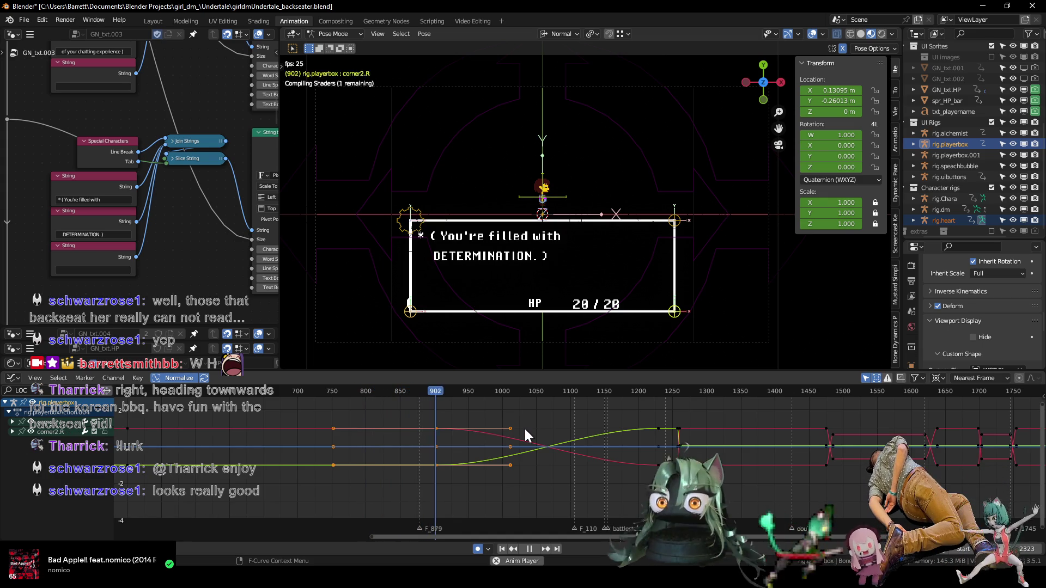
key("space")
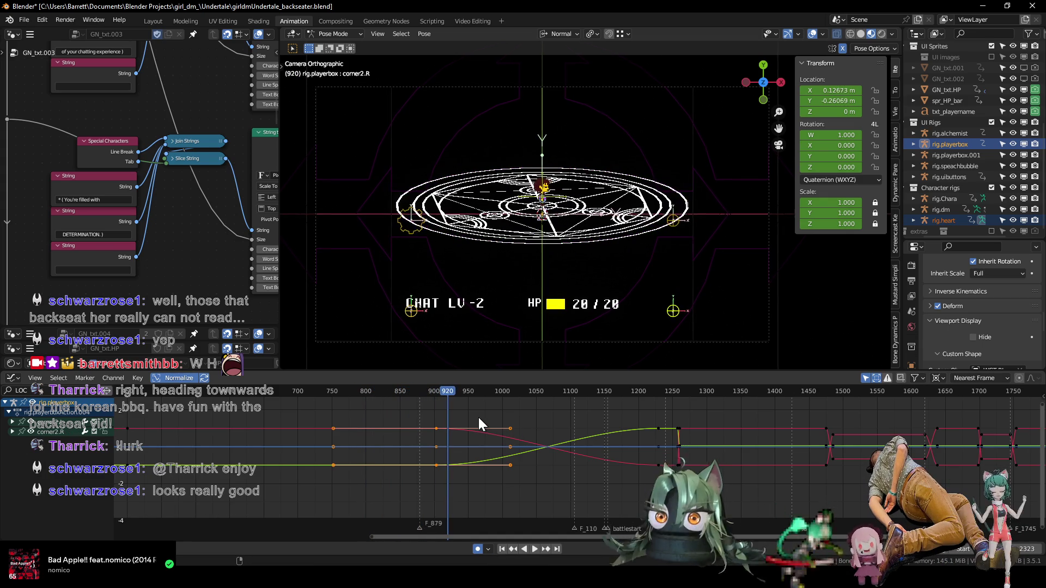
key("Left")
key("Left")
key("Left")
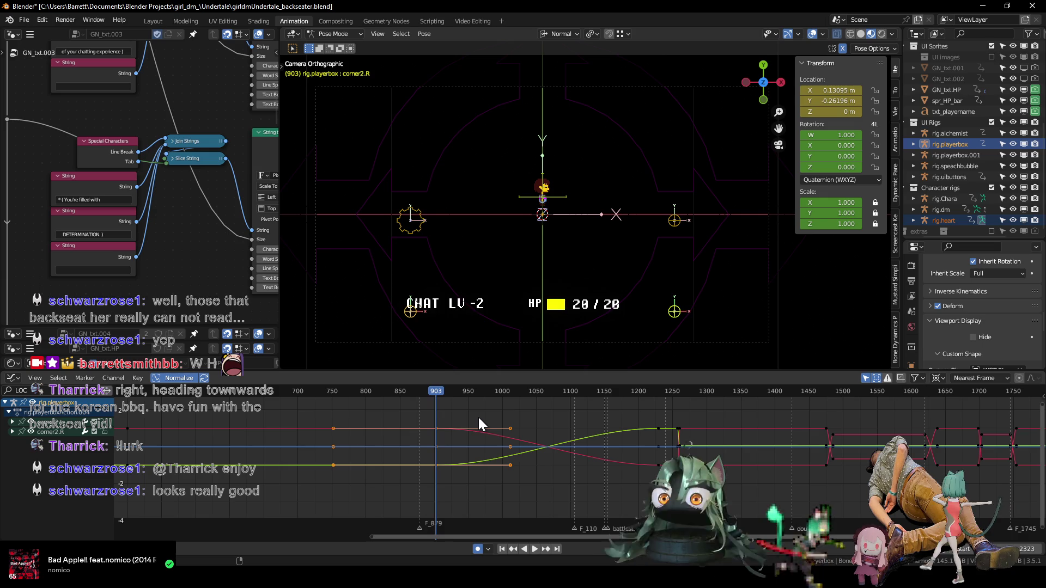
key("Left")
key("Left")
key("Left")
key("Left")
key("Left")
key("Left")
key("Left")
key("Left")
key("Left")
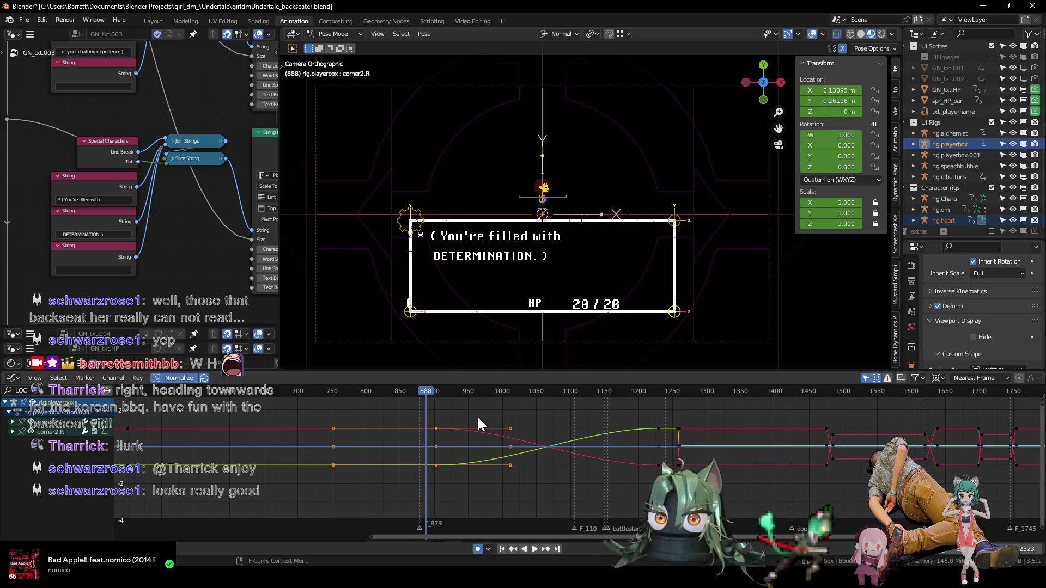
key("space")
key("space")
key("space")
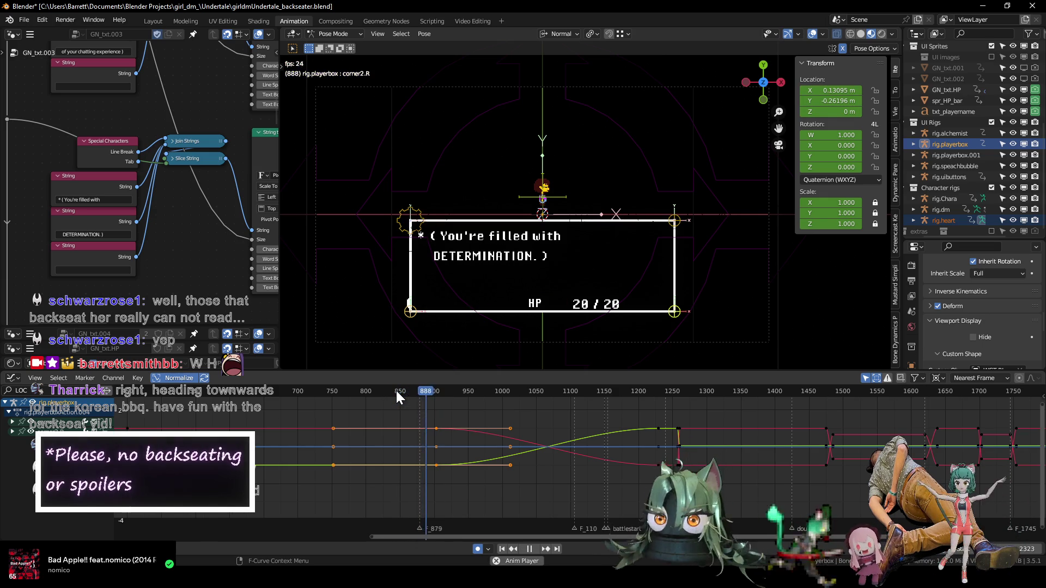
key("space")
scroll(410, 414, "up", 3)
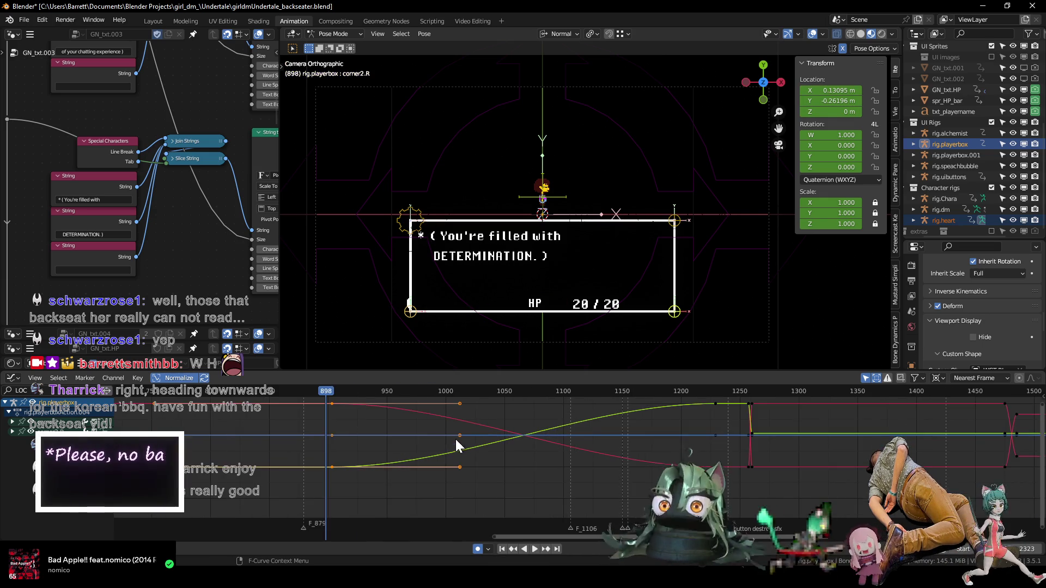
left_click(338, 390)
scroll(404, 230, "up", 6)
middle_click_drag(469, 211, 786, 212, "shift")
key("space")
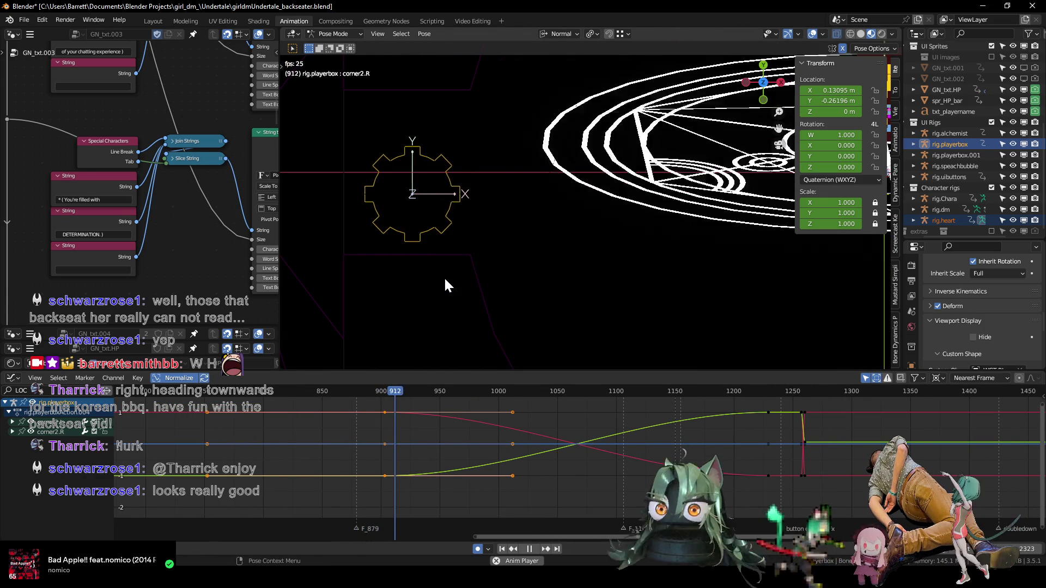
- Stop playback, move the playhead to frame 1243, and render that frame with F12
key("space")
scroll(477, 438, "down", 3)
middle_click_drag(603, 449, 433, 457)
scroll(484, 453, "down", 2)
left_click_drag(391, 390, 439, 391)
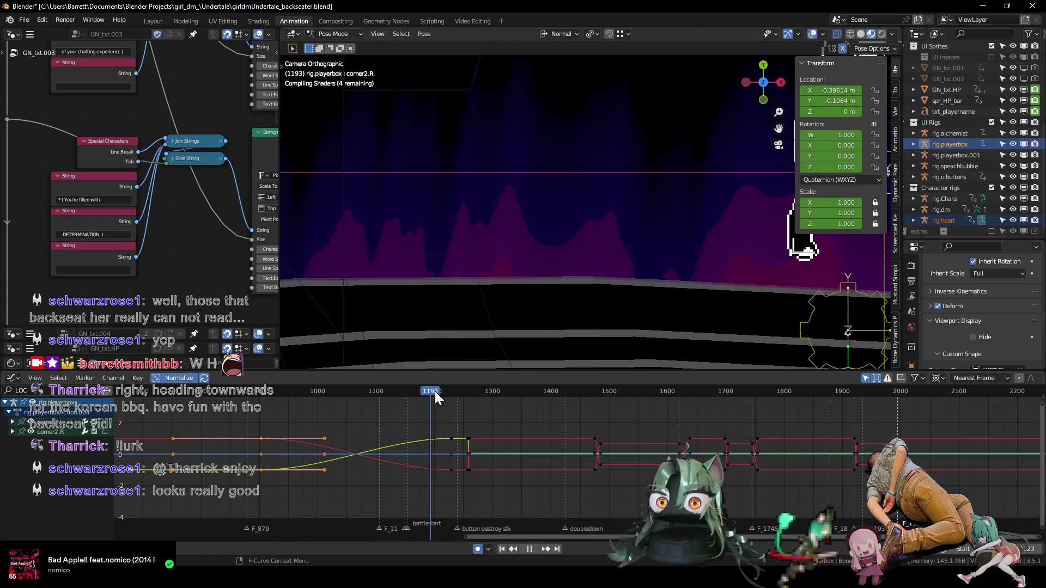
scroll(606, 259, "up", 3)
scroll(573, 235, "up", 3)
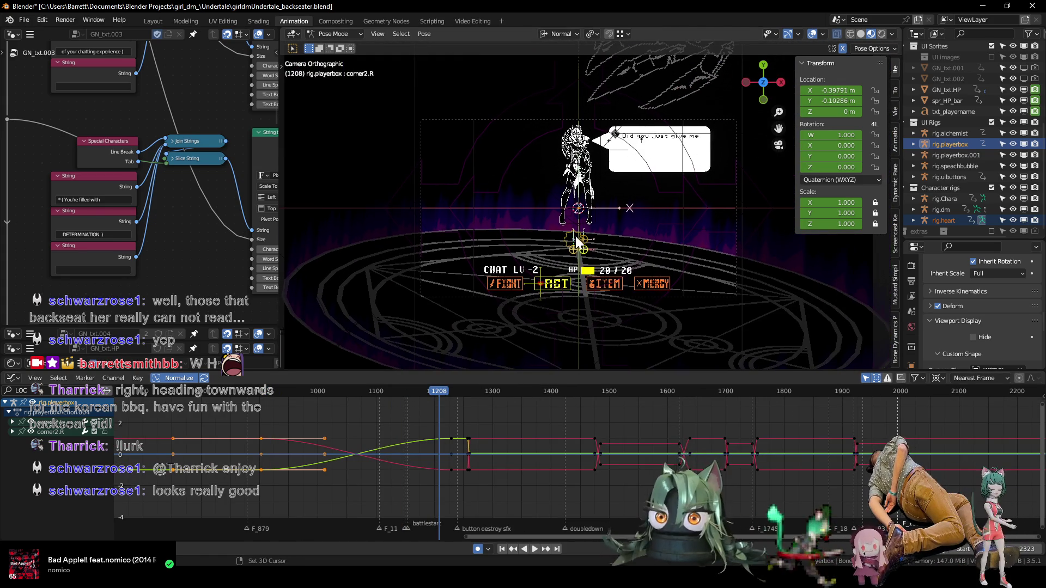
left_click_drag(374, 390, 461, 390)
scroll(606, 261, "down", 2)
scroll(590, 275, "up", 3)
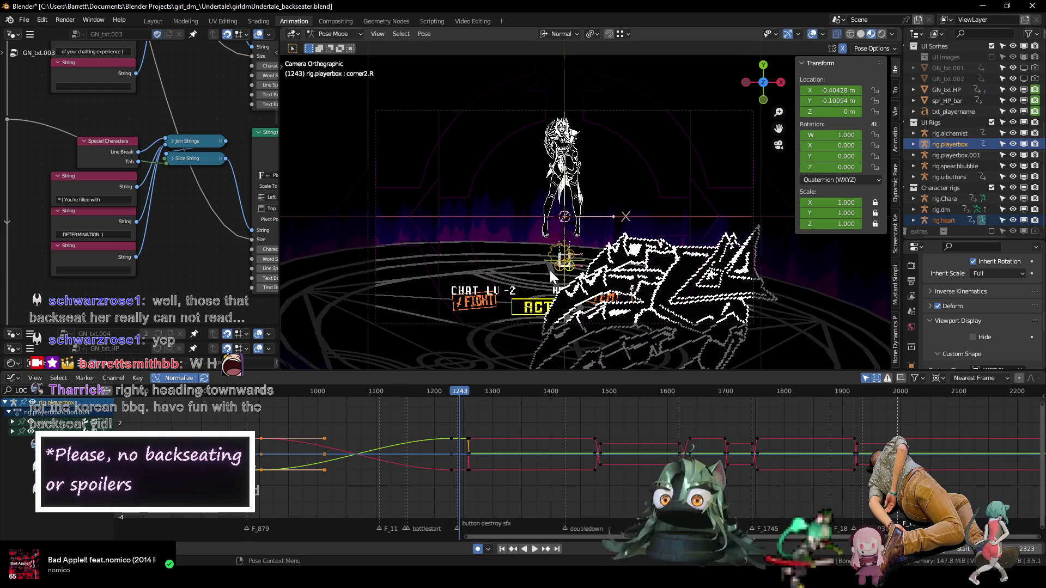
key("space")
key("space")
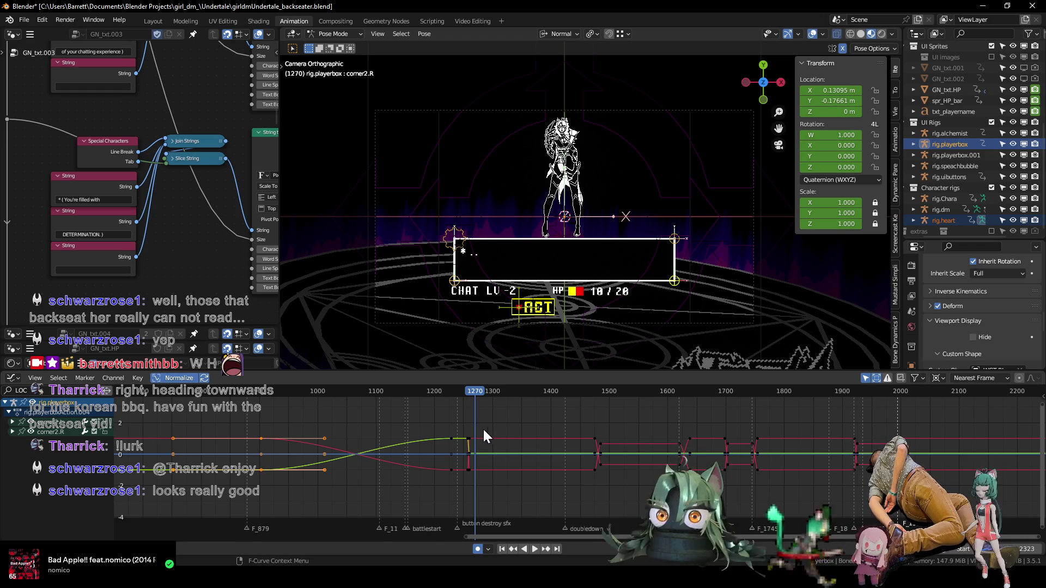
mouse_move(429, 391)
left_mouse_down()
mouse_move(479, 394)
mouse_move(459, 398)
left_mouse_up()
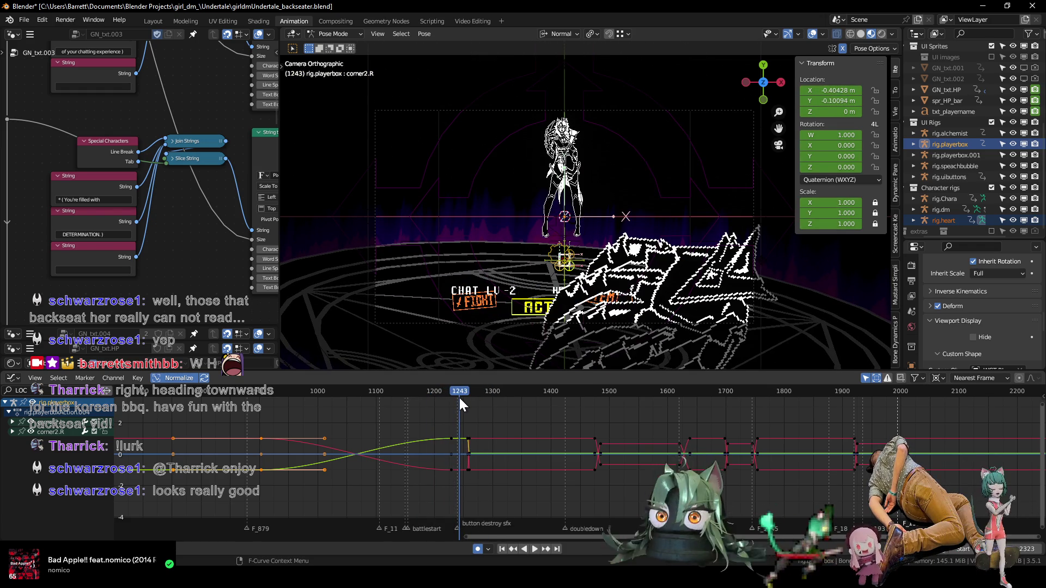
key("F12")
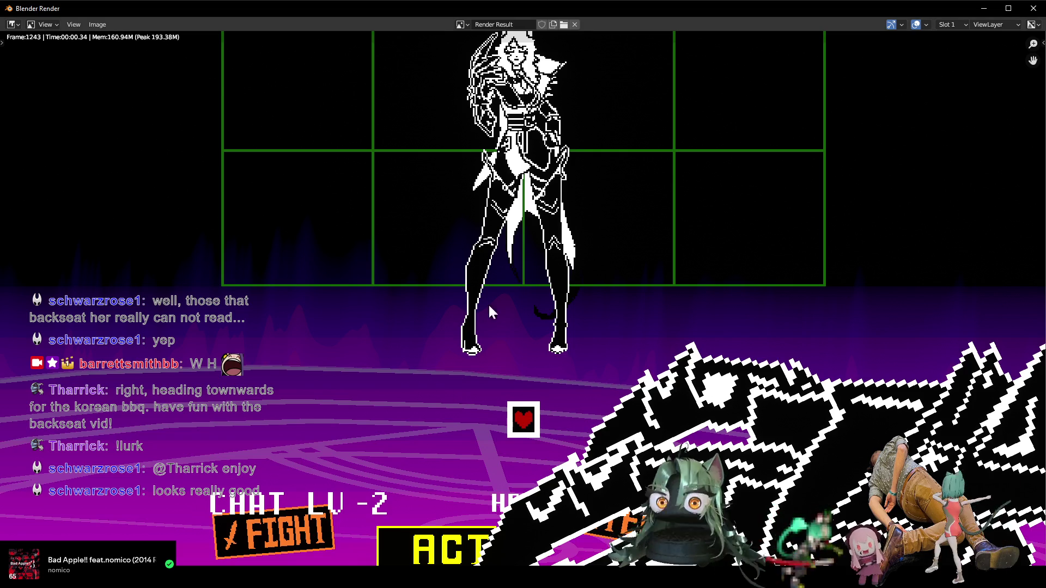
- Zoom into the frame 1243 render result, then close the render window
scroll(526, 287, "up", 3)
scroll(490, 294, "up", 1)
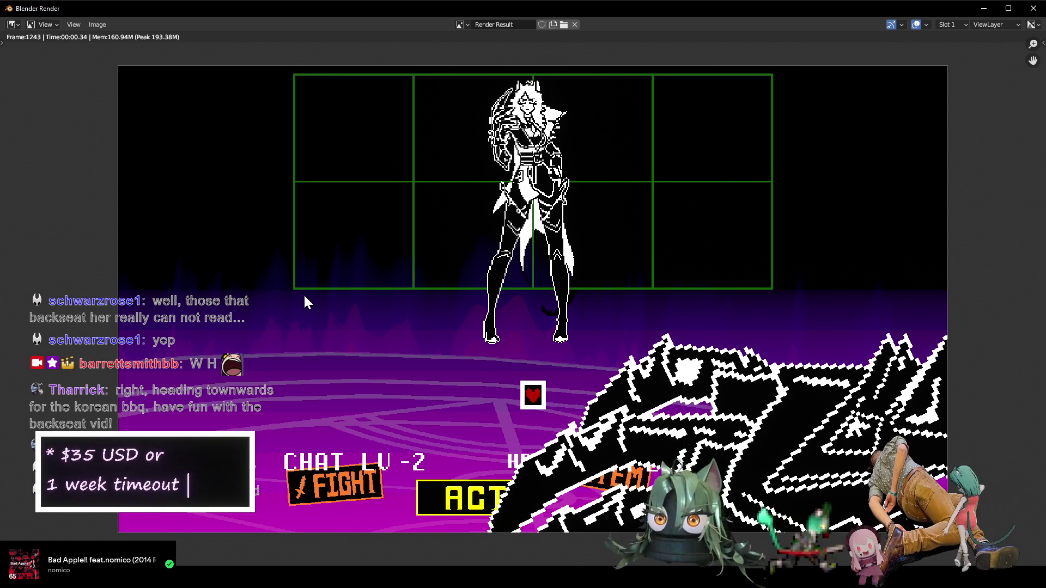
key("Escape")
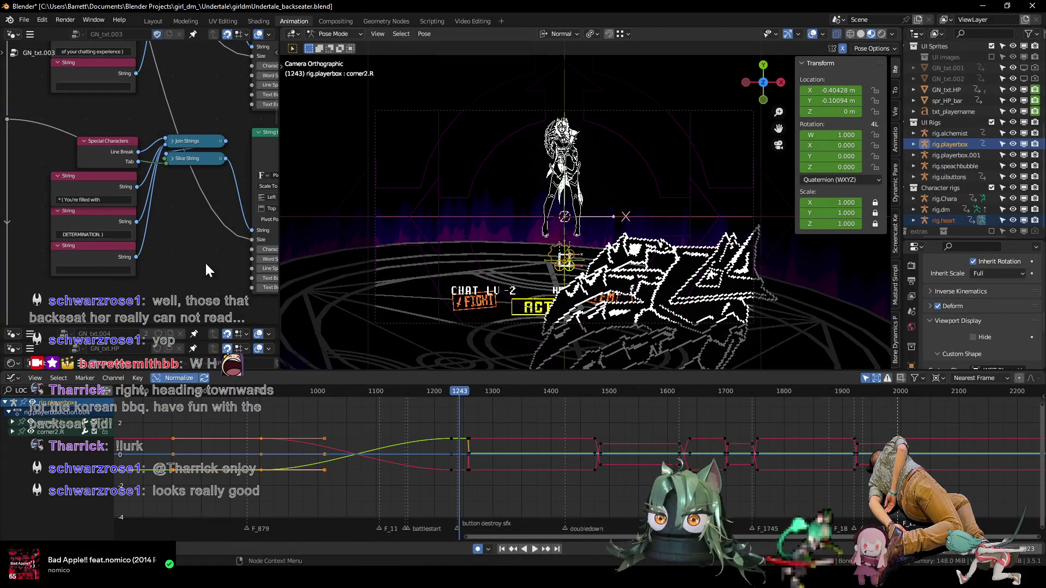
- Switch to the Shading workspace and look through the scene camera
left_click(258, 21)
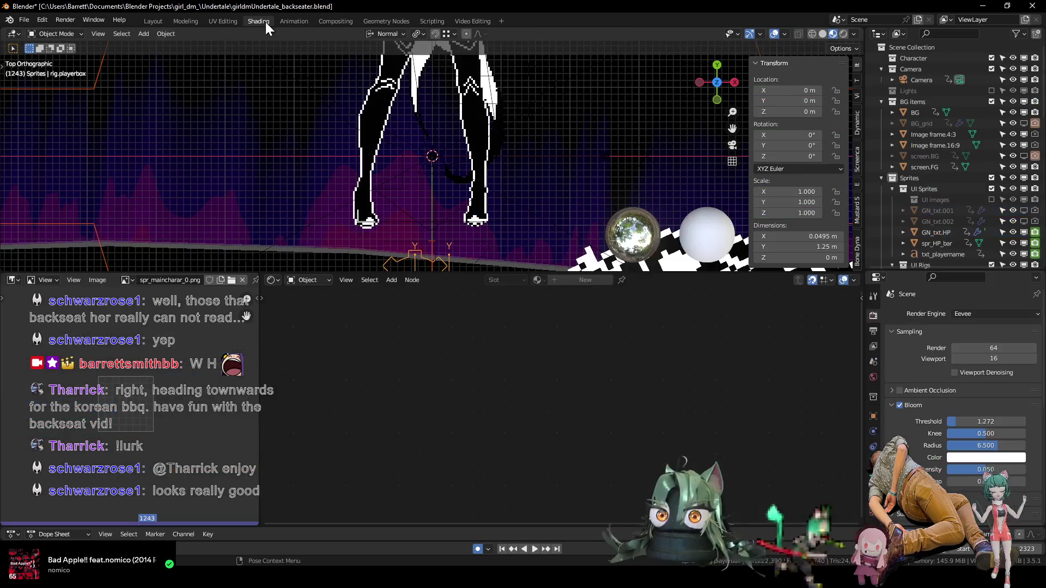
scroll(516, 203, "down", 6)
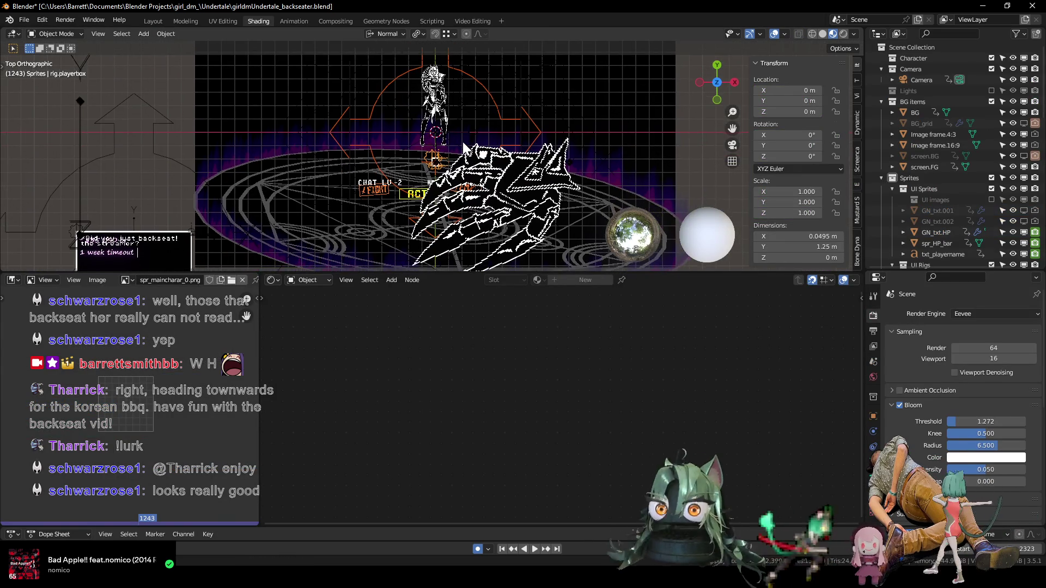
middle_click_drag(467, 154, 459, 175, "shift")
key("KP_0")
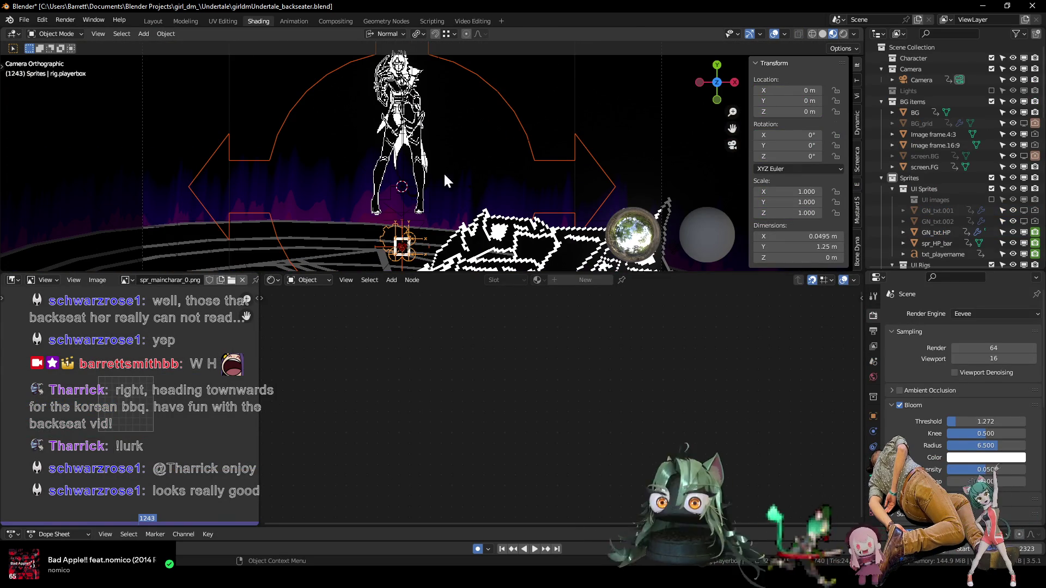
middle_click_drag(446, 172, 449, 180)
middle_click_drag(327, 149, 314, 152, "shift")
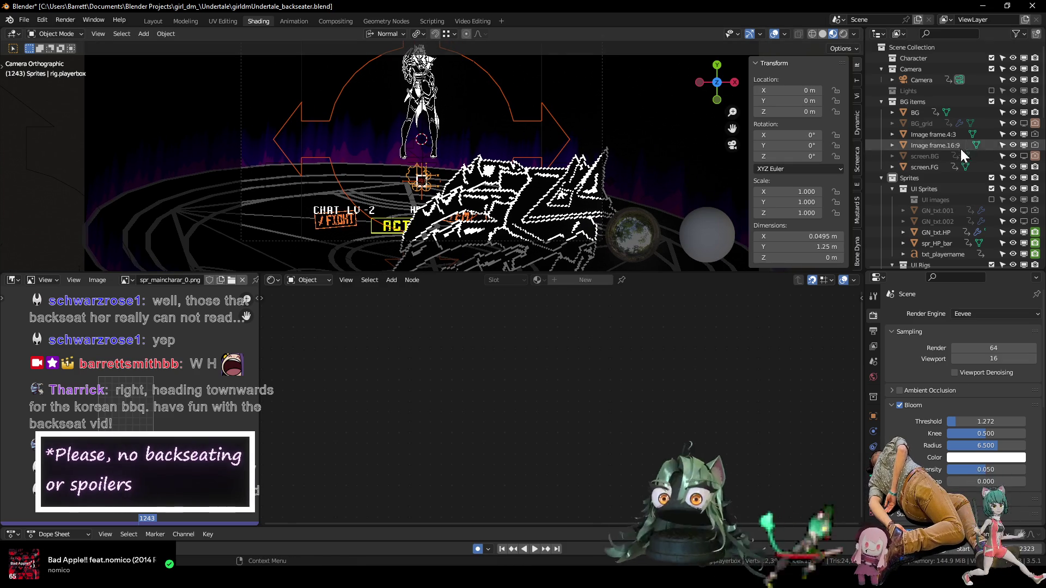
- Select screen.BG and bring its BG_screen gradient and Mapping nodes into view
left_click(926, 171)
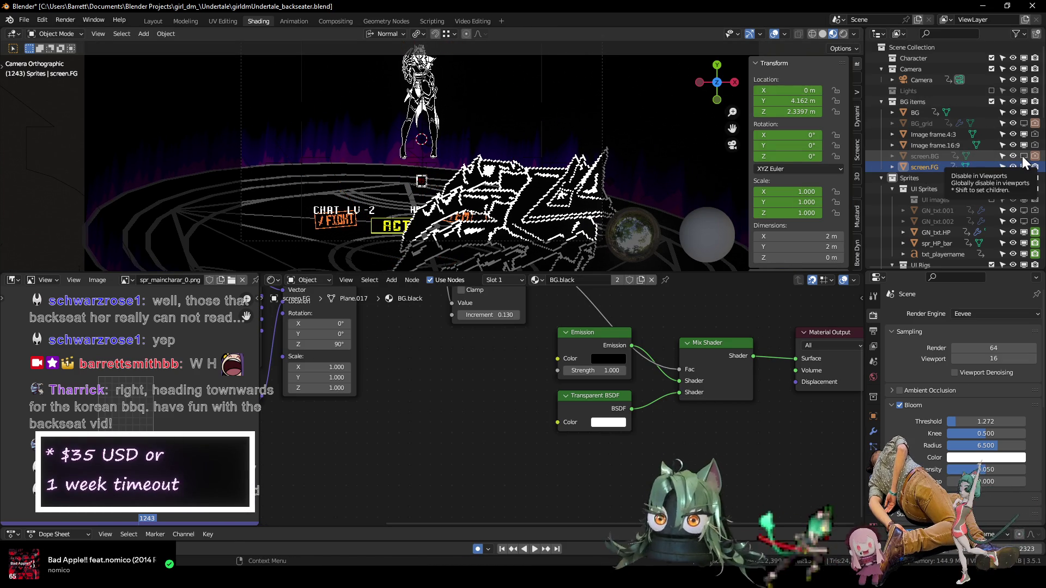
left_click(917, 156)
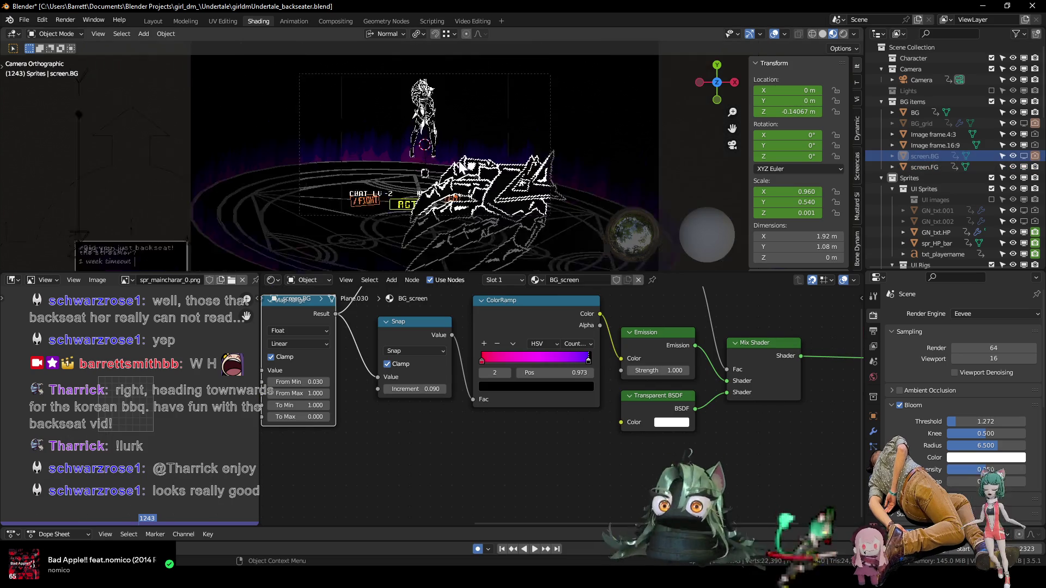
middle_click_drag(460, 166, 490, 199)
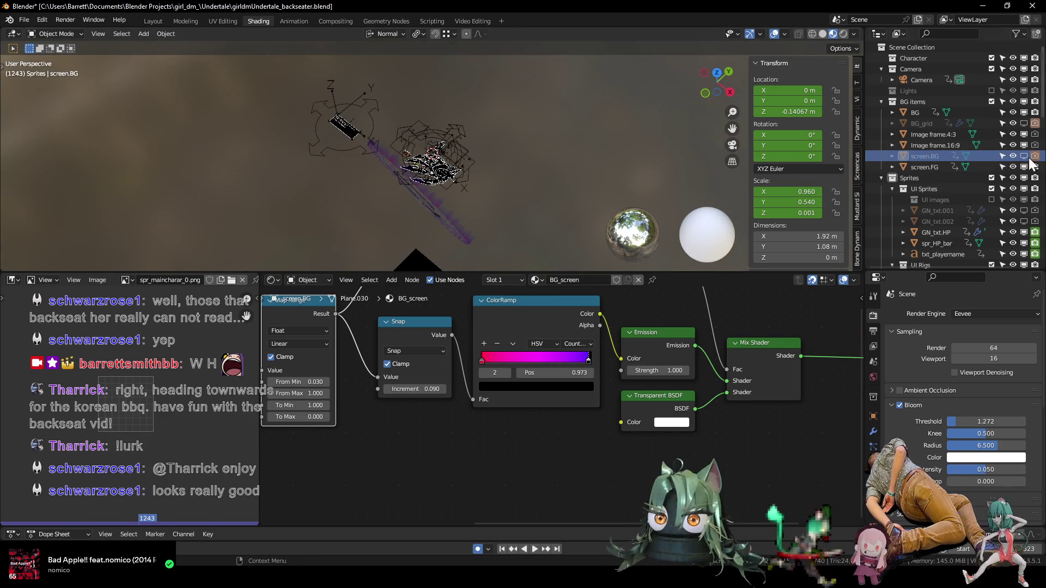
mouse_move(449, 149)
middle_mouse_down()
mouse_move(376, 87)
mouse_move(403, 127)
middle_mouse_up()
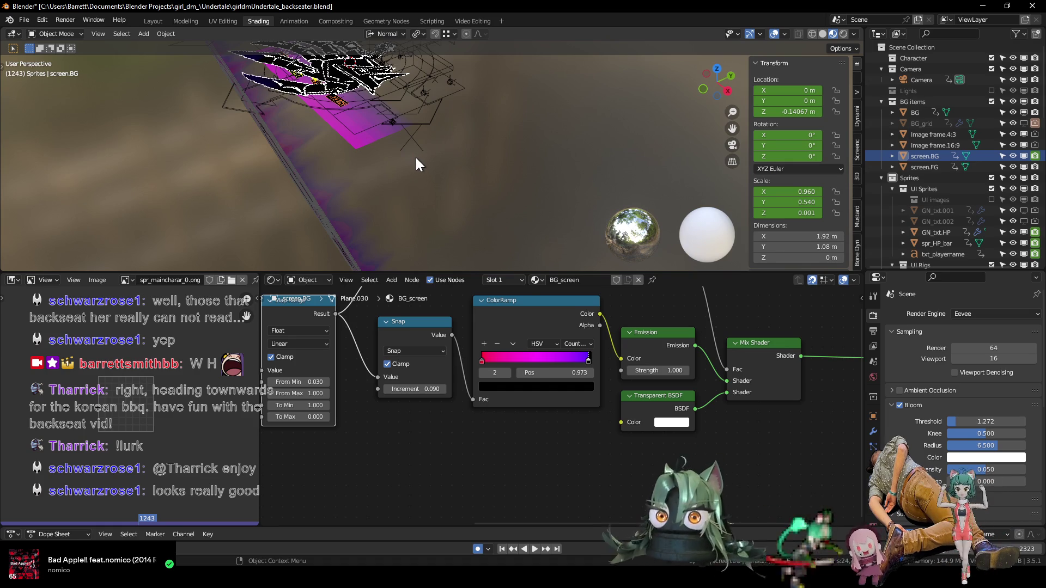
key("KP_0")
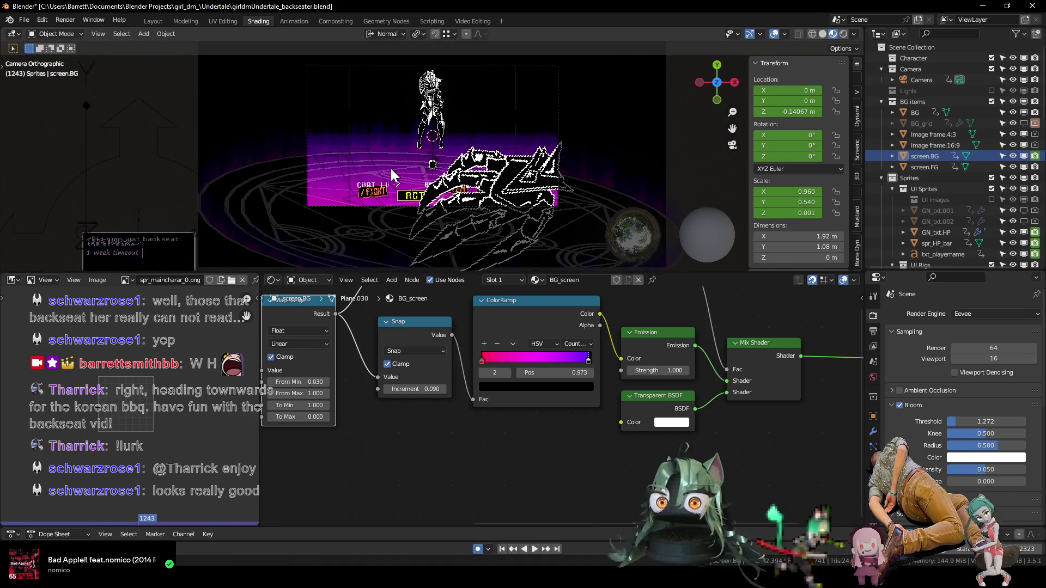
mouse_move(483, 284)
middle_mouse_down("ctrl")
mouse_move(520, 454)
mouse_move(307, 391)
mouse_move(403, 438)
mouse_move(714, 408)
middle_mouse_up("ctrl")
scroll(506, 399, "up", 2)
- Lower the Mapping node's Location Y to about 0.4 m and select the Combine XYZ node
left_click_drag(425, 391, 403, 391)
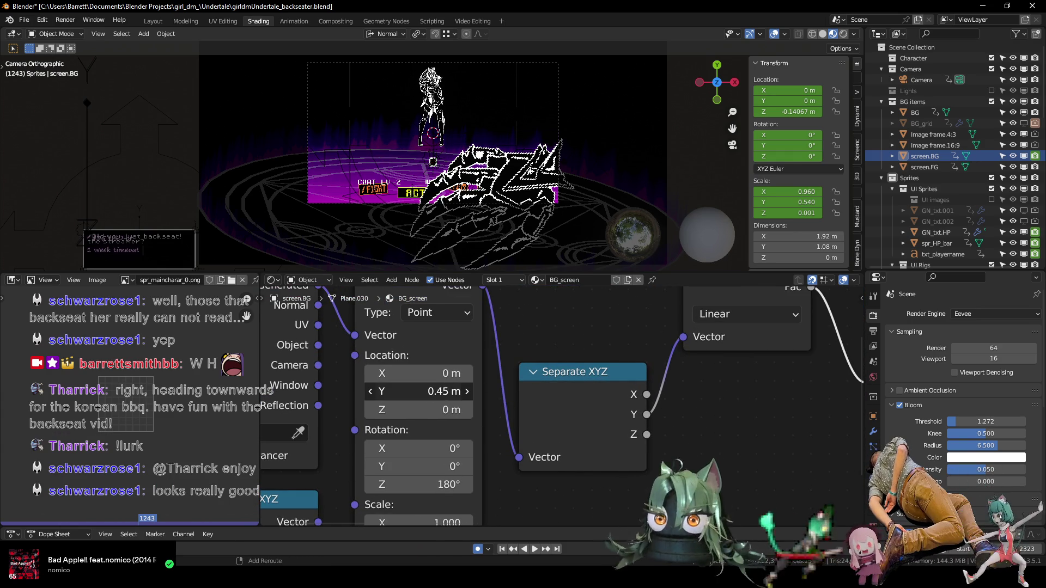
left_click_drag(424, 391, 430, 391)
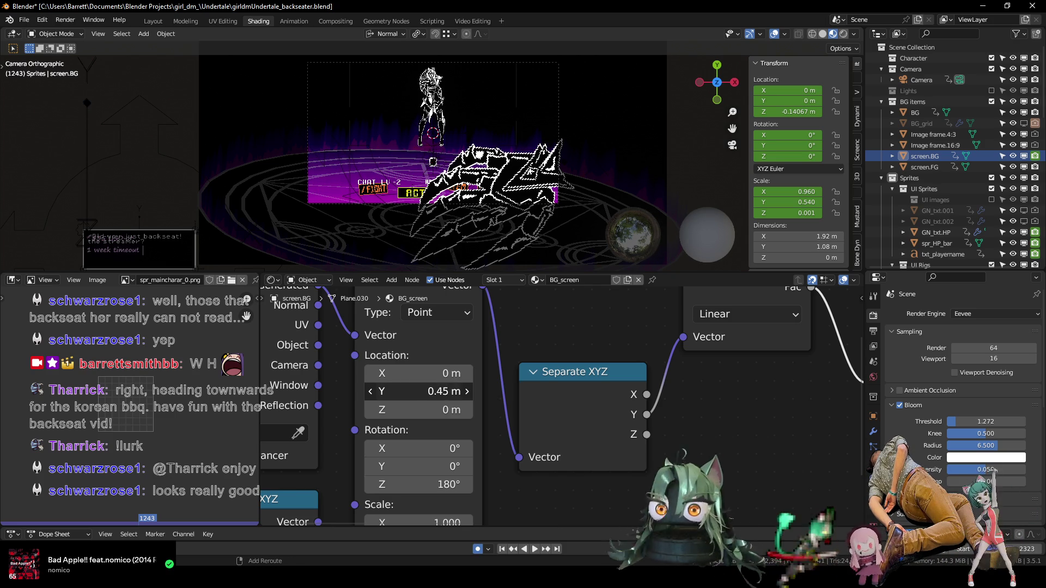
scroll(401, 436, "down", 2)
scroll(401, 436, "down", 2)
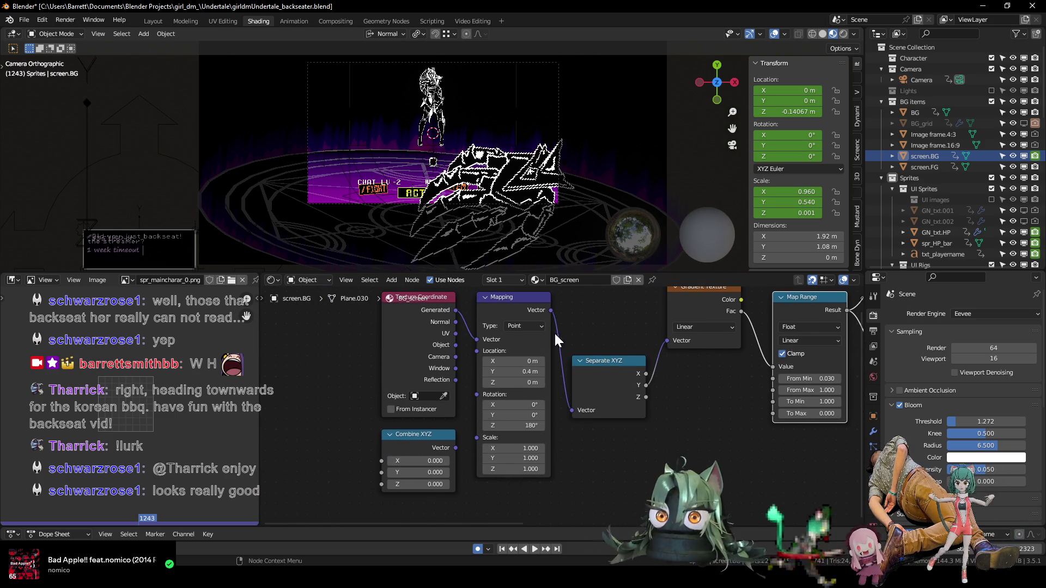
left_click(400, 436)
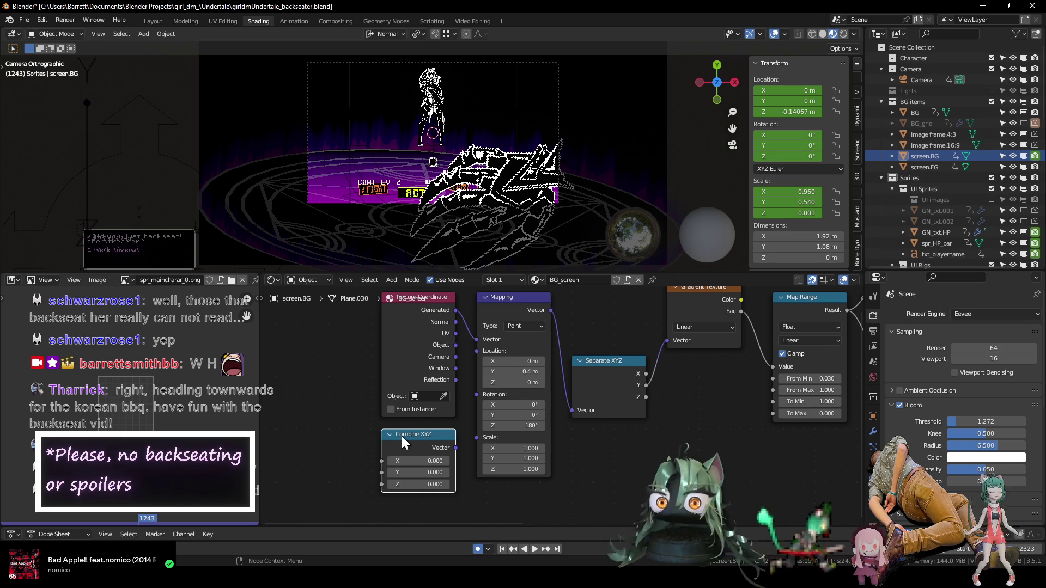
mouse_move(401, 435)
middle_mouse_down()
mouse_move(409, 427)
mouse_move(412, 450)
middle_mouse_up()
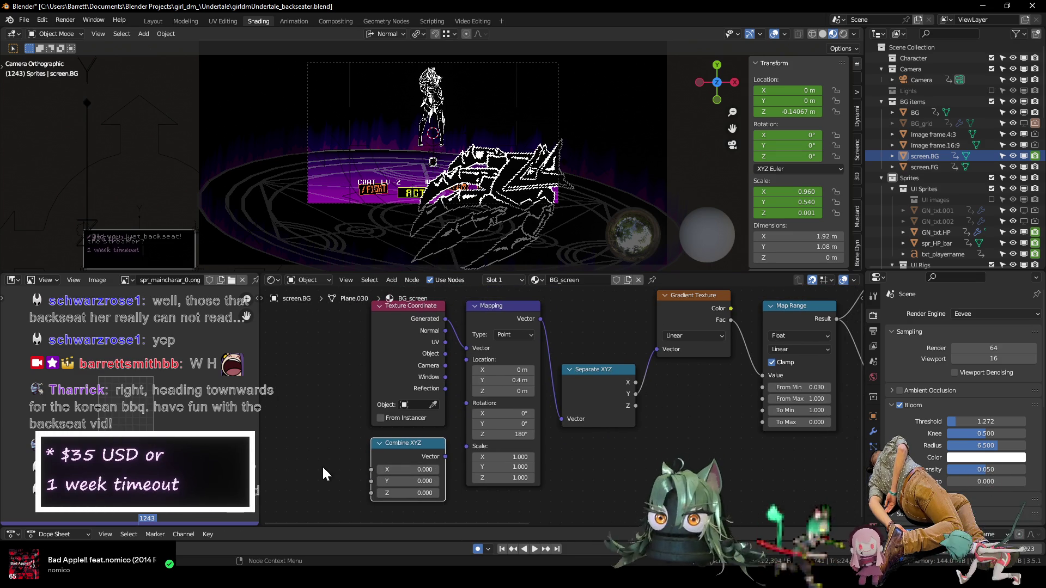
- Add a Value node and connect its output to the Combine XYZ Y input
key("shift+a")
type("val")
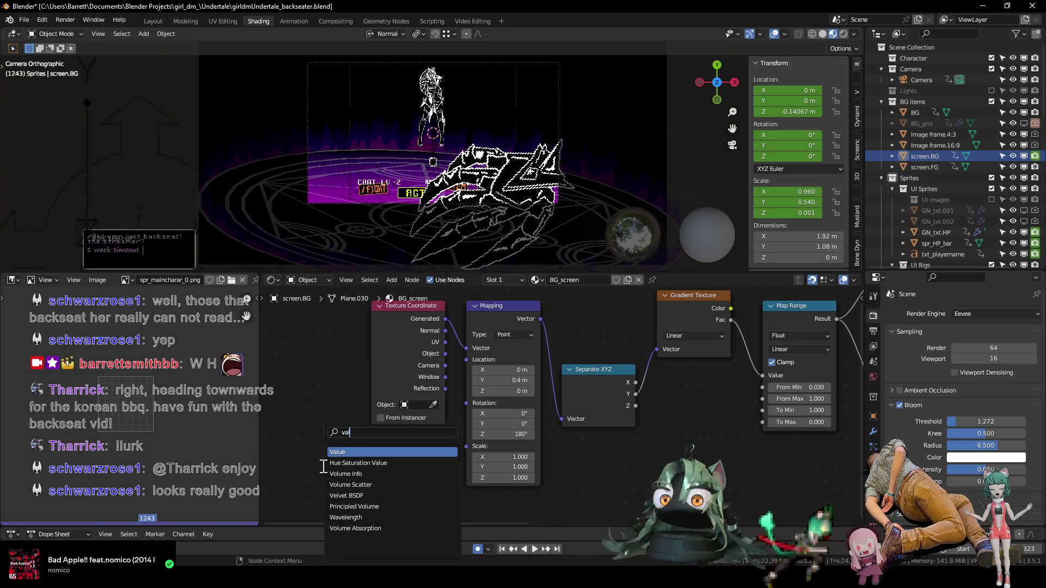
key("Return")
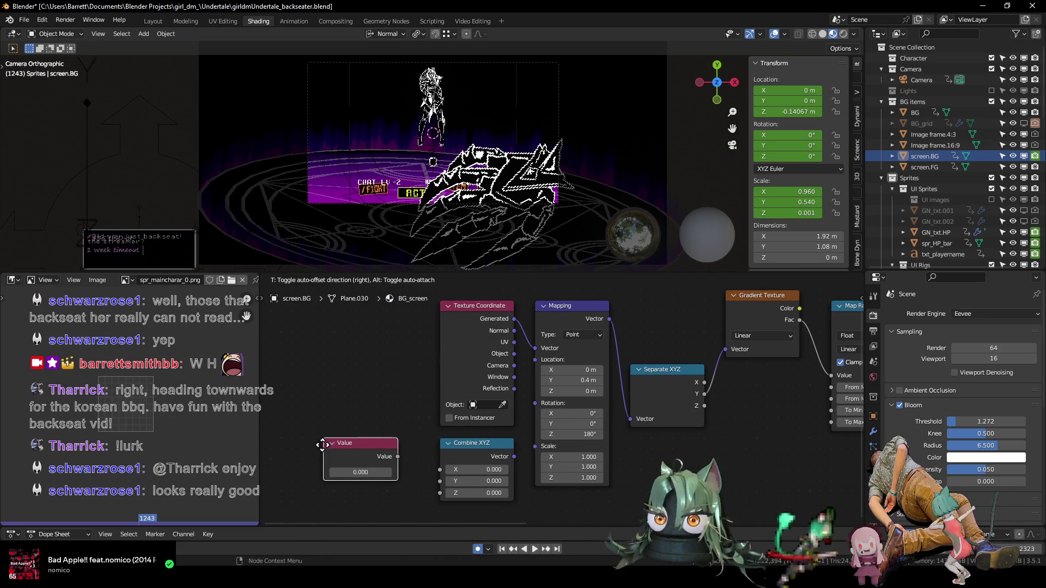
left_click(336, 444)
left_click_drag(407, 456, 440, 481)
middle_click_drag(404, 407, 311, 412)
middle_click_drag(427, 477, 440, 466)
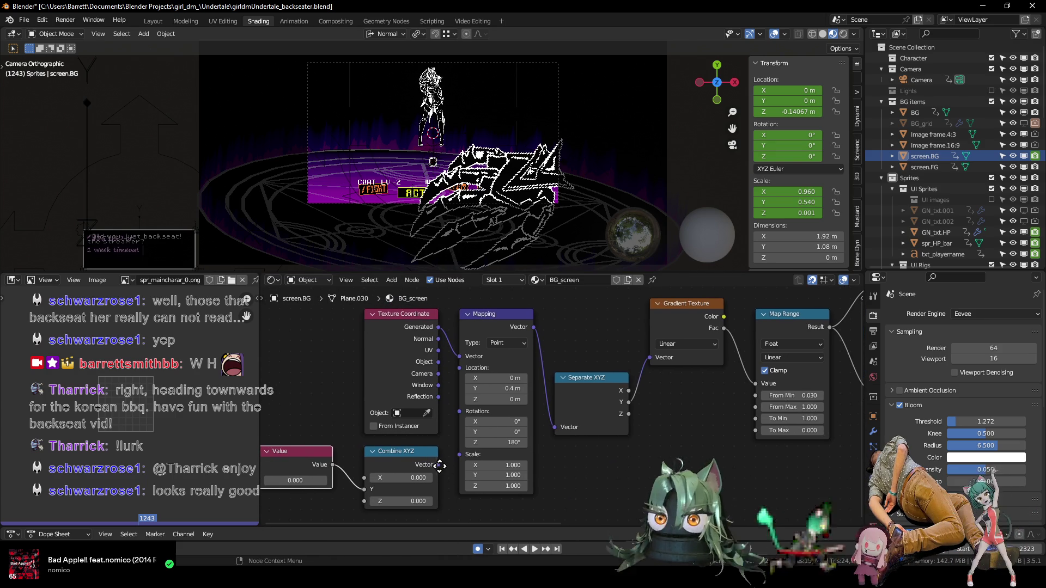
- Set the Value node to 0.4, keyframe it, and link Combine XYZ into the Mapping Location
left_click(297, 482)
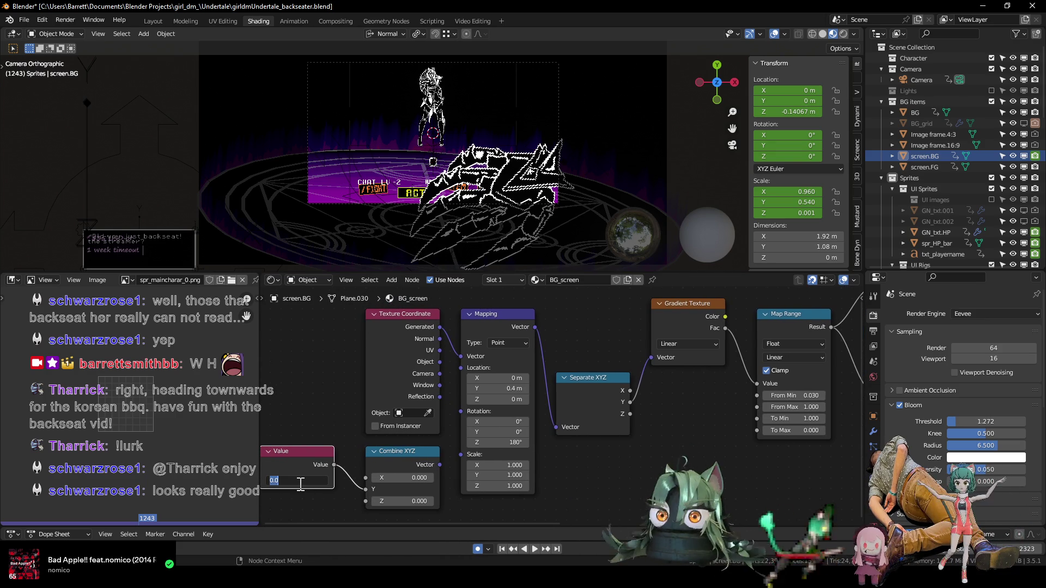
type("0.4")
key("Return")
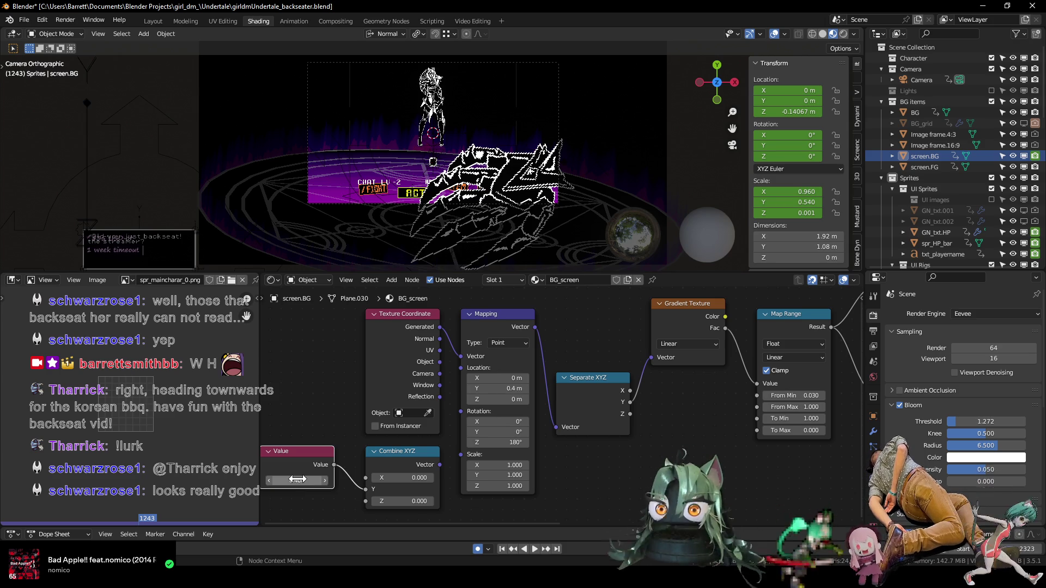
key("i")
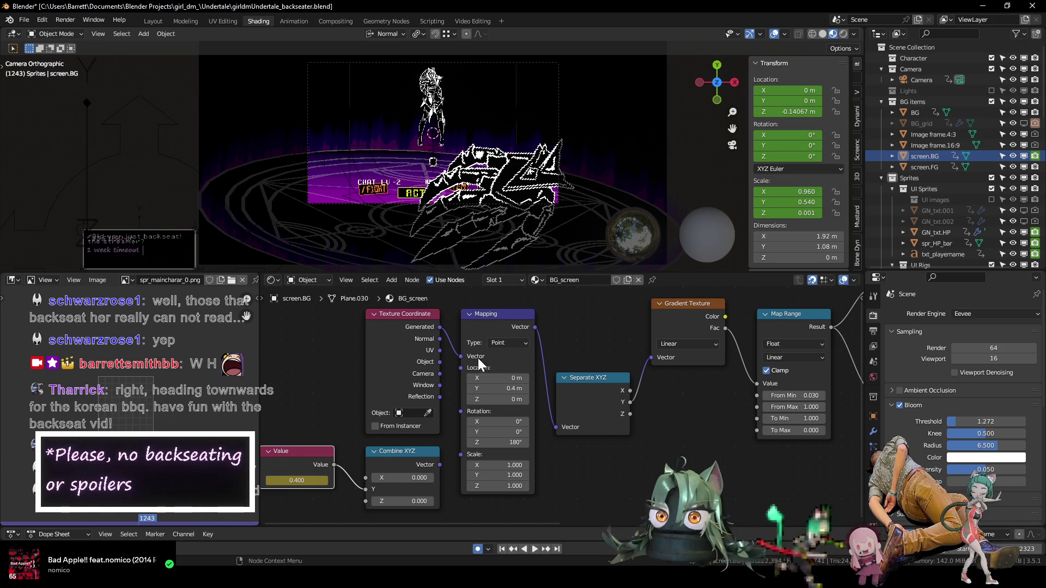
left_click_drag(439, 465, 458, 370)
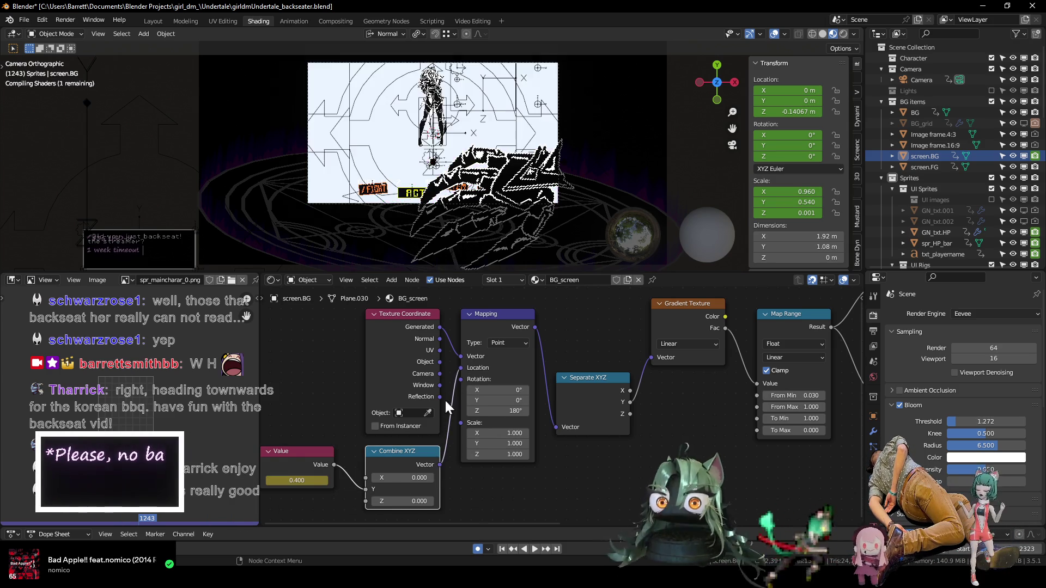
- Enlarge the Dope Sheet and show screen.BG's keyframes across the whole timeline
middle_click_drag(323, 416, 364, 396)
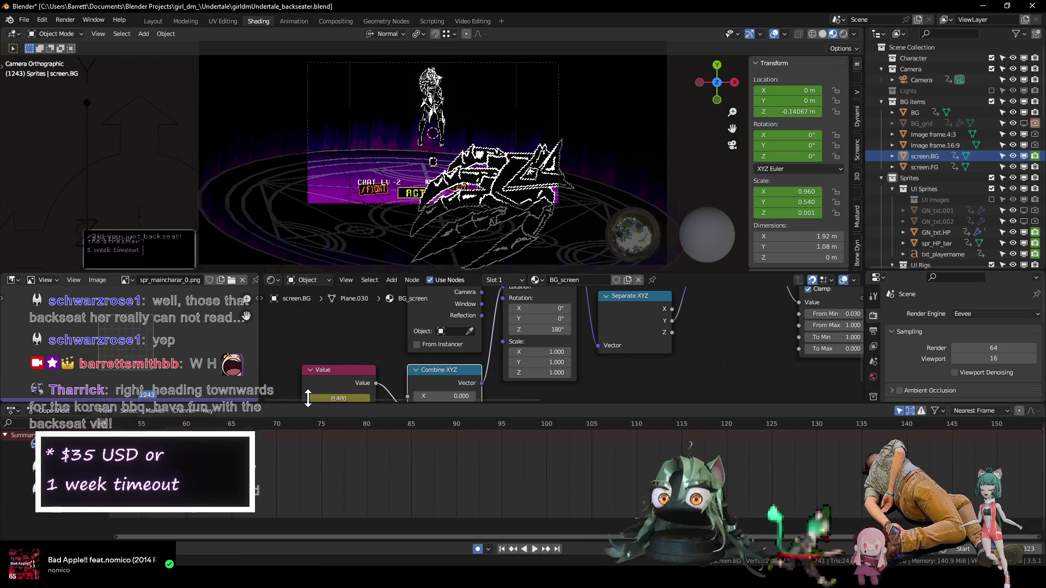
left_click_drag(289, 515, 305, 390)
left_click_drag(339, 271, 338, 210)
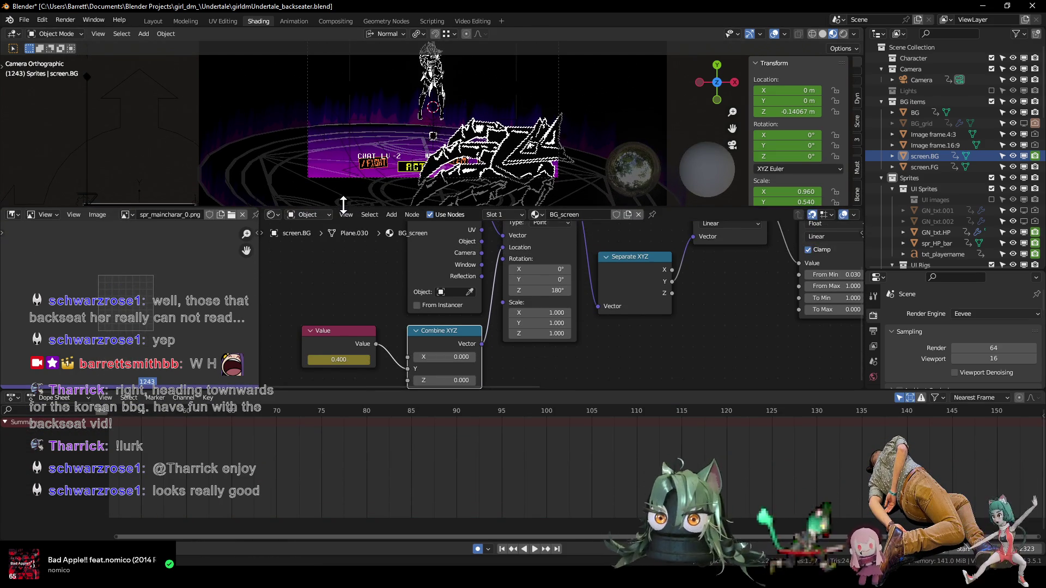
scroll(405, 122, "up", 2)
scroll(329, 309, "up", 1)
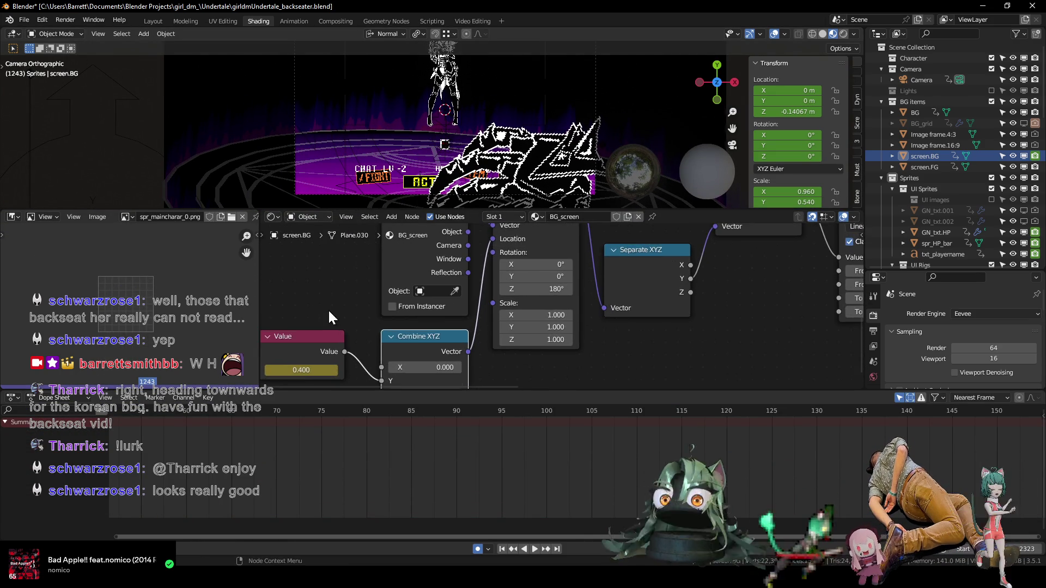
scroll(356, 300, "up", 1)
mouse_move(205, 446)
middle_mouse_down("ctrl")
mouse_move(763, 464)
mouse_move(329, 491)
middle_mouse_up("ctrl")
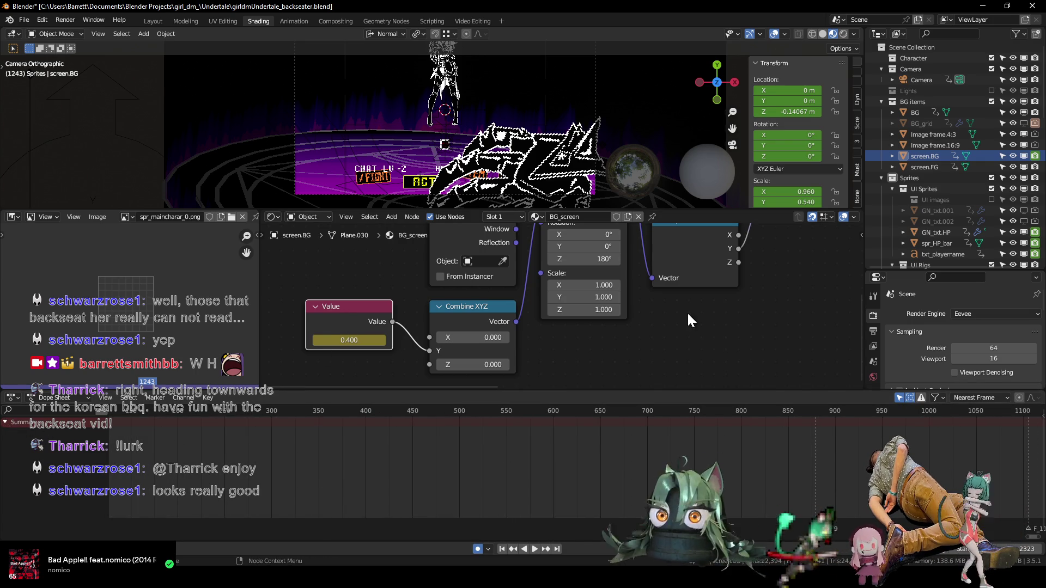
left_click(924, 155)
left_click(14, 481)
key("Home")
scroll(769, 495, "up", 5)
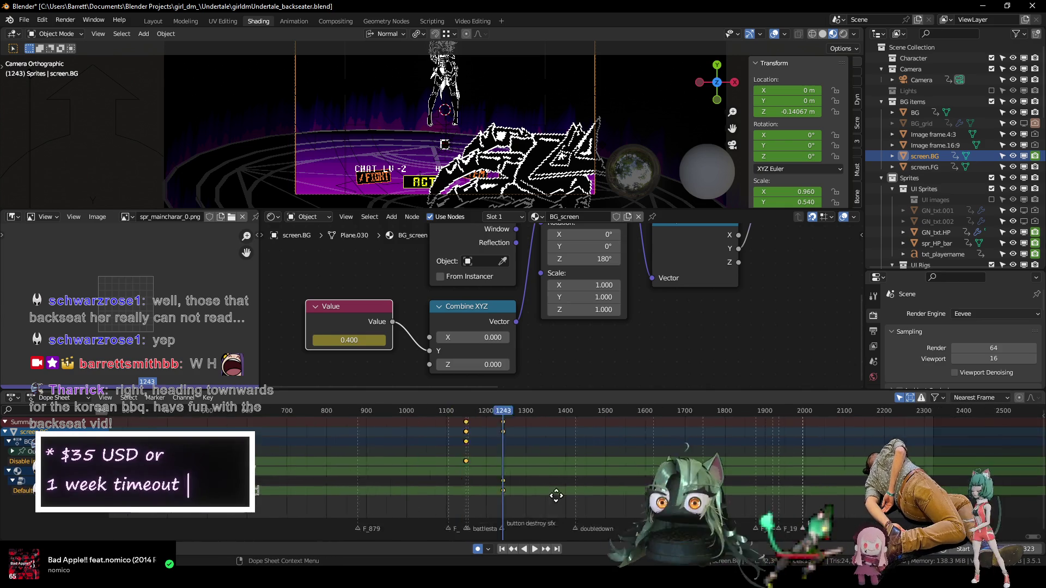
- Switch the bottom editor to the Graph Editor and fit the Value's animation curves in view
middle_click_drag(594, 486, 457, 485)
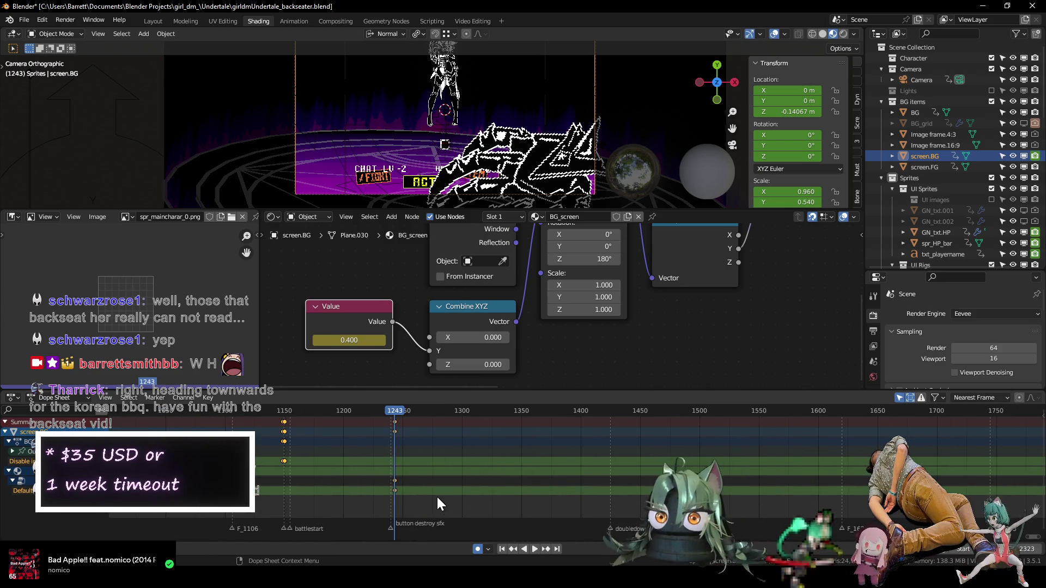
key("ctrl+Tab")
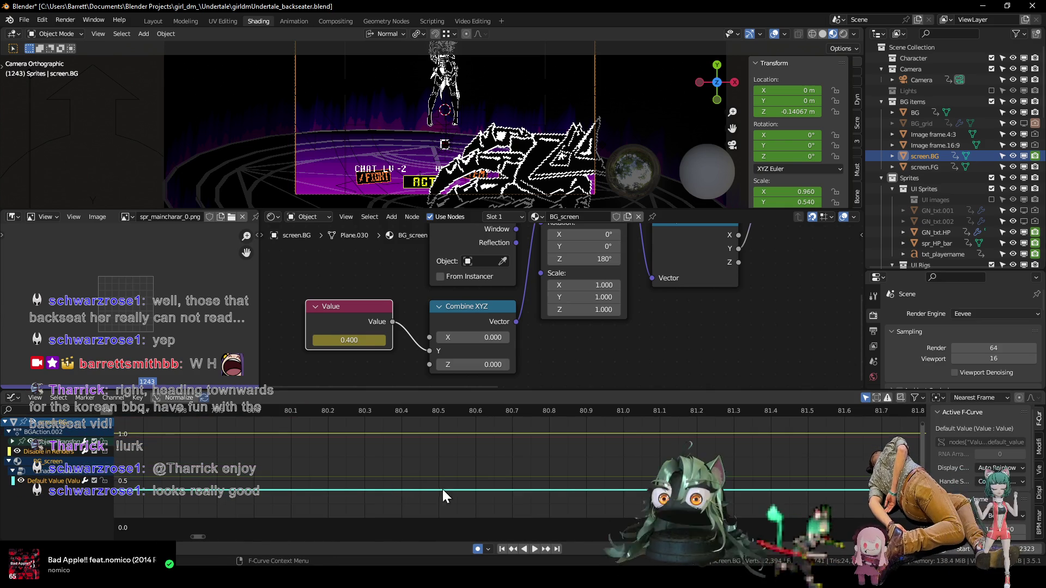
left_click(39, 397)
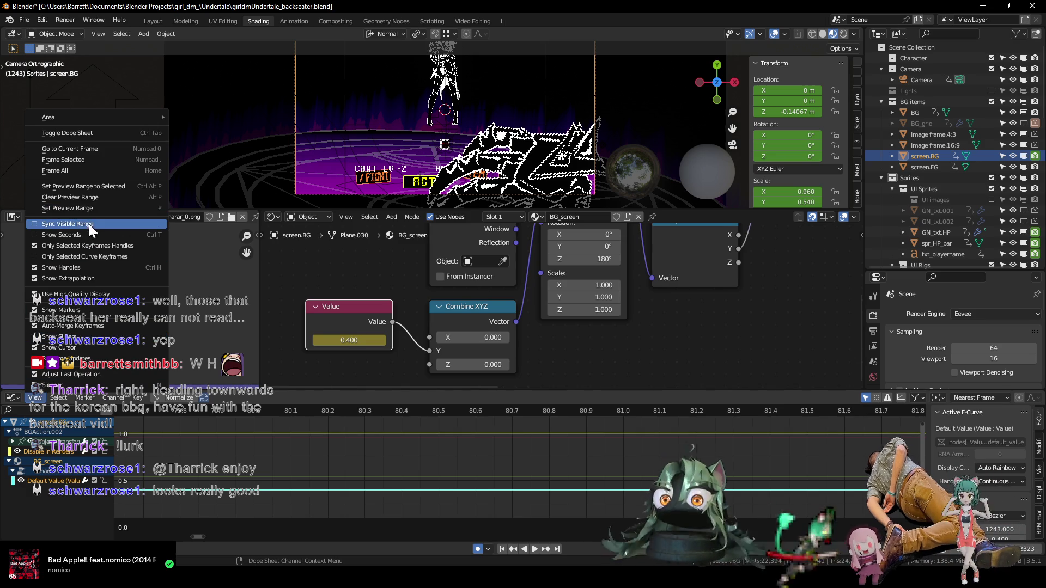
key("ctrl+Tab")
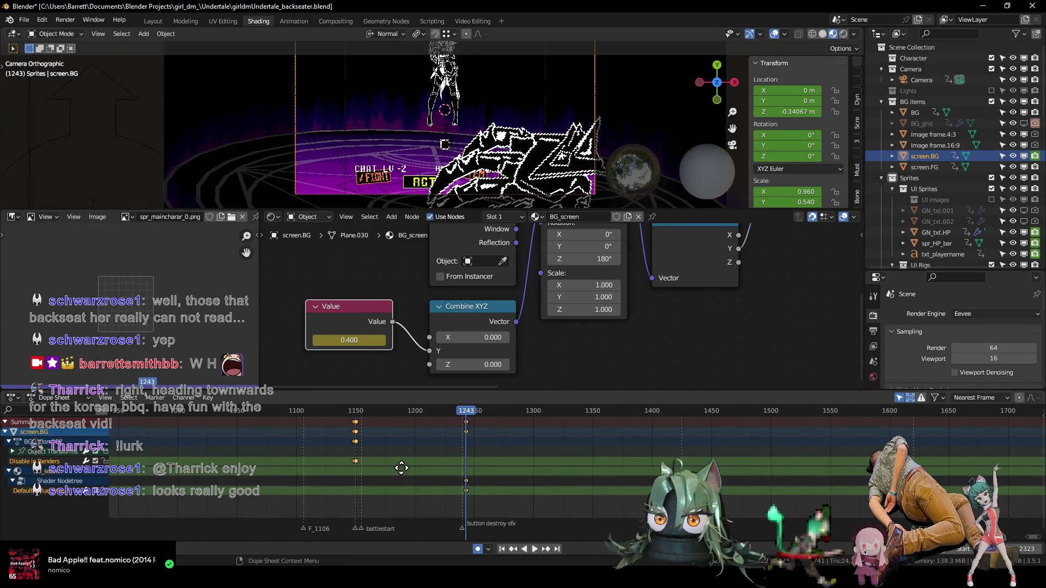
key("ctrl+Tab")
middle_click_drag(402, 466, 227, 485)
scroll(545, 465, "down", 3)
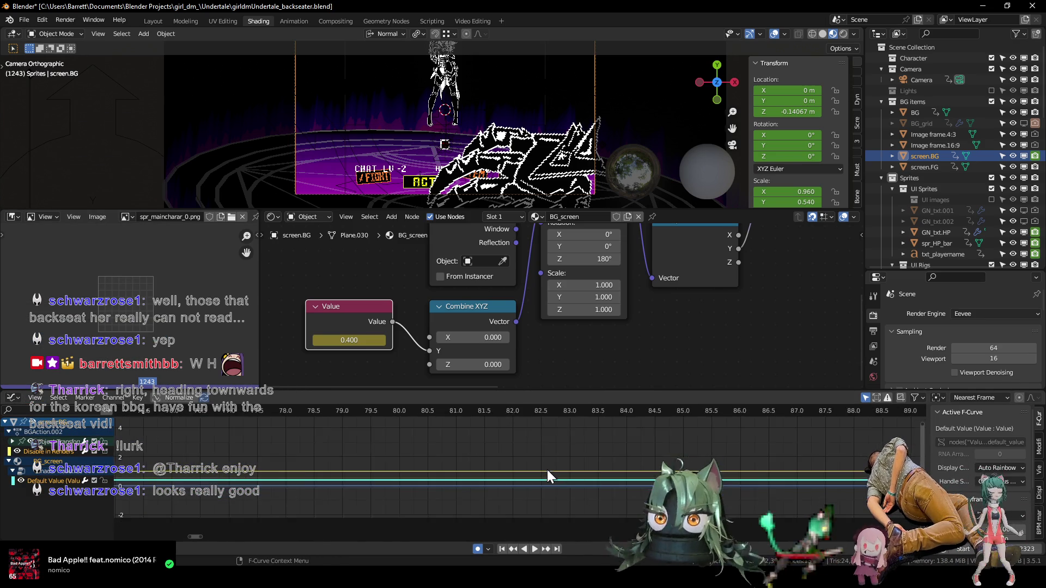
key("Home")
- Frame the curves over frames 1100–2000 and set the playhead to the battlestart marker, frame 1155
middle_click_drag(777, 484, 305, 468, "ctrl")
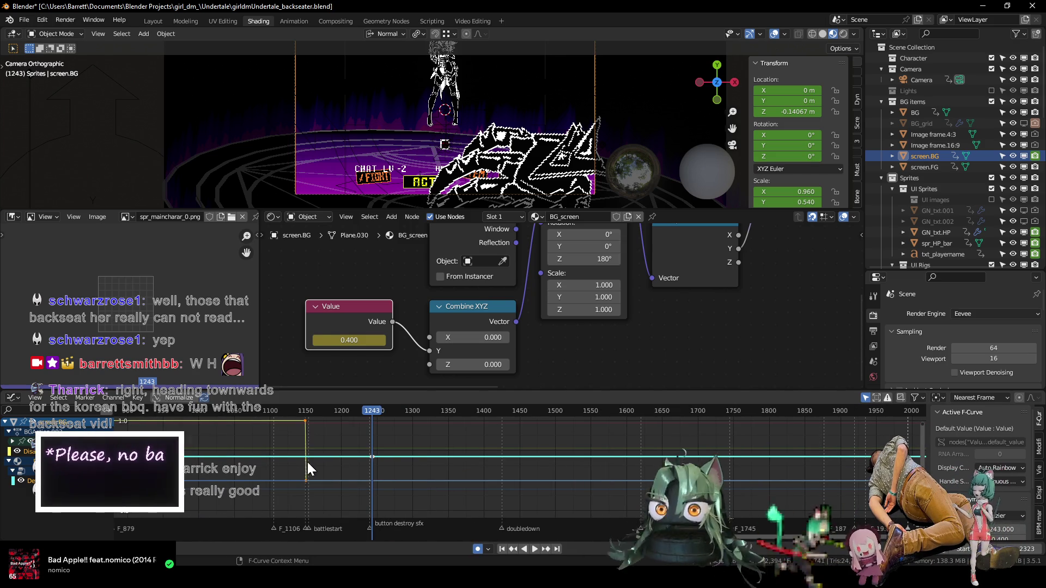
left_click_drag(299, 411, 303, 411)
key("space")
scroll(260, 455, "up", 3)
scroll(260, 455, "up", 1)
scroll(334, 464, "up", 4, "ctrl")
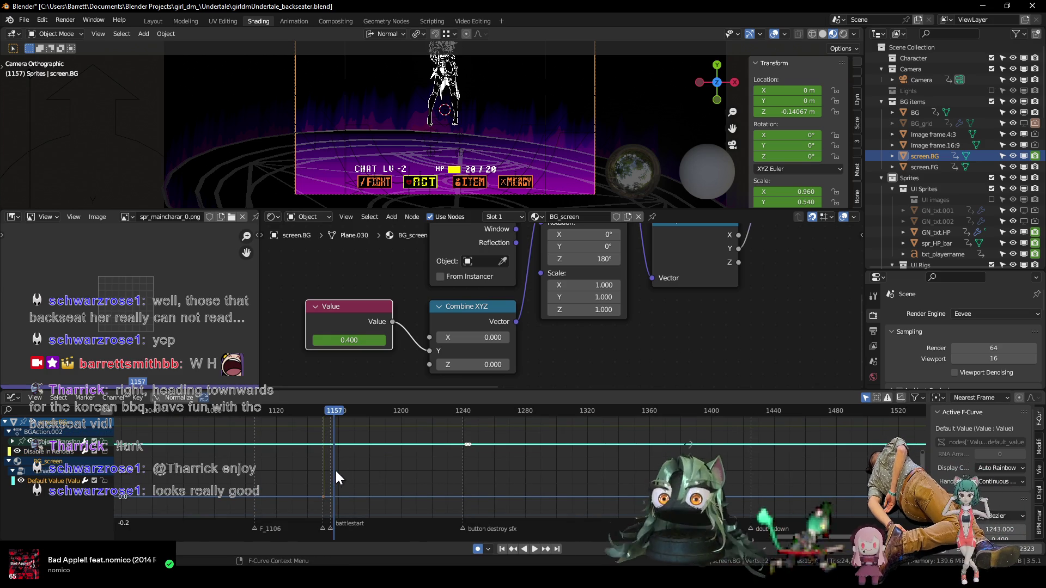
key("Left")
key("Left")
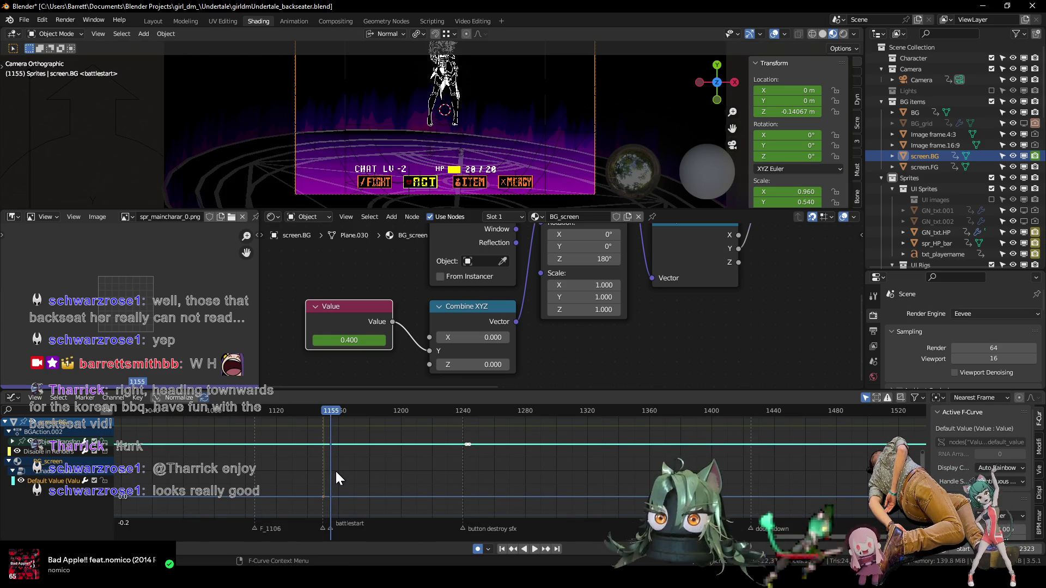
- Move the screen.BG value keyframe from about frame 1244 to frame 1155
left_click(451, 446)
key("g")
key("x")
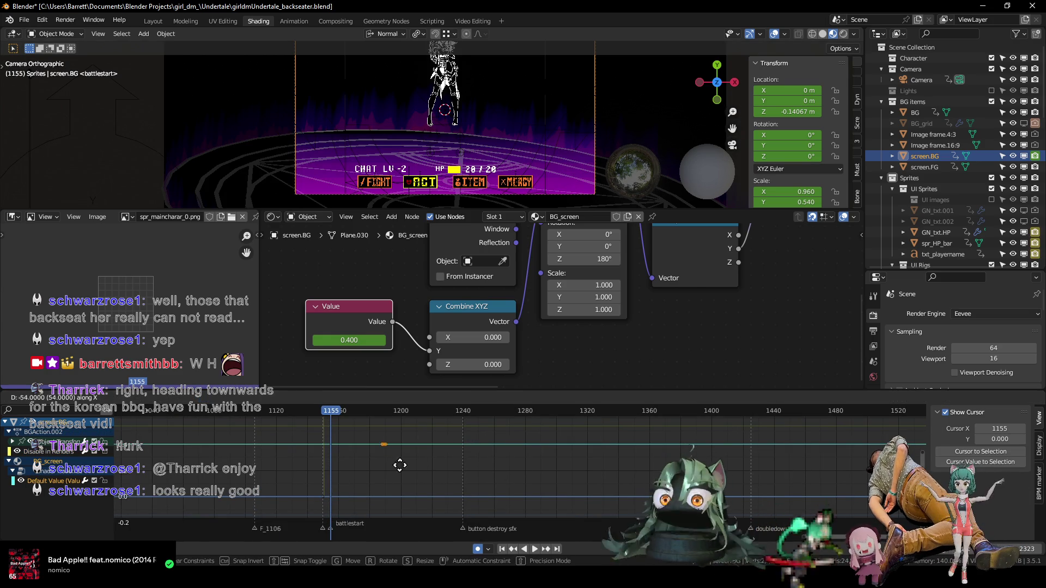
left_click(355, 466)
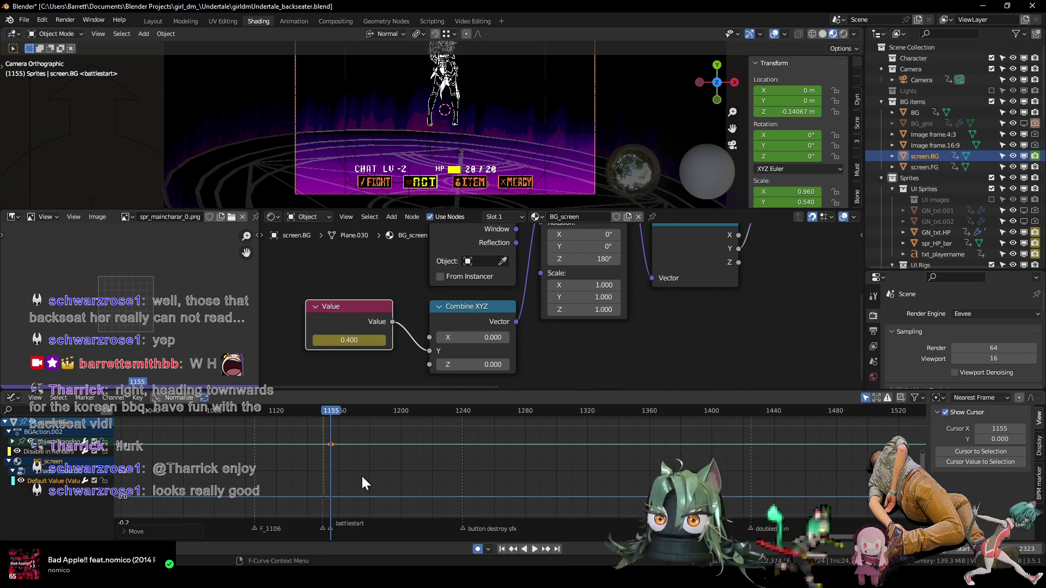
scroll(367, 479, "down", 3)
scroll(378, 471, "down", 3)
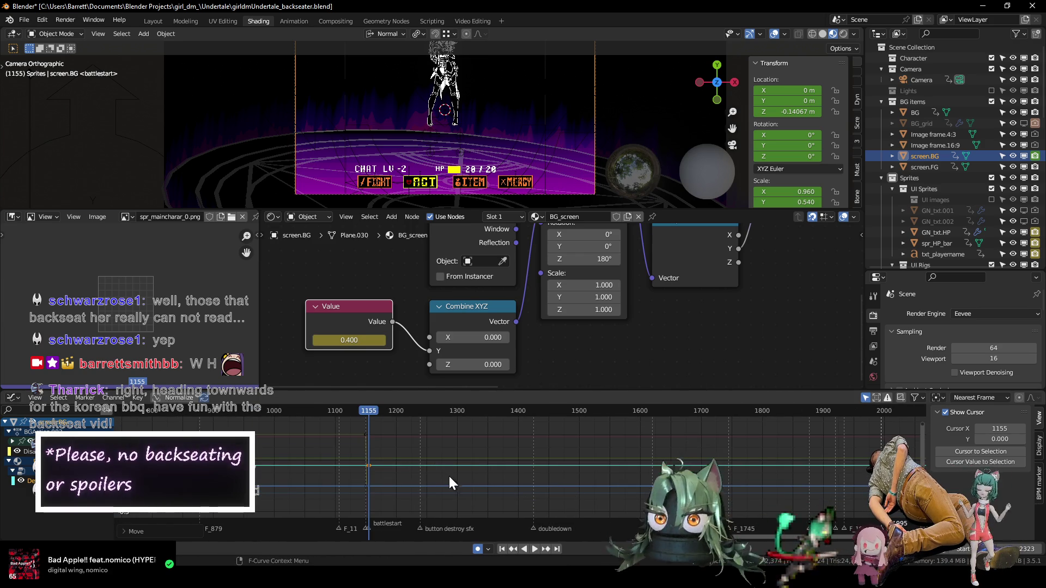
- Isolate the cyan Value curve by hiding the other curves, and bring up the curve modifiers
left_click(400, 470)
key("shift+h")
left_click(1038, 448)
left_click(960, 415)
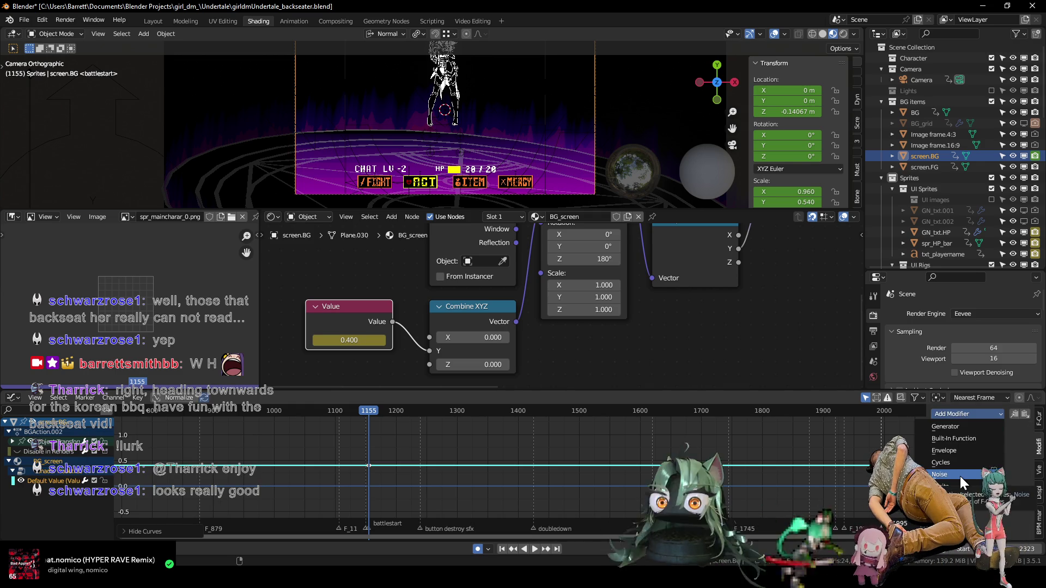
- Add a Sine built-in function modifier to the Value curve with phase multiplier 0.010
left_click(970, 437)
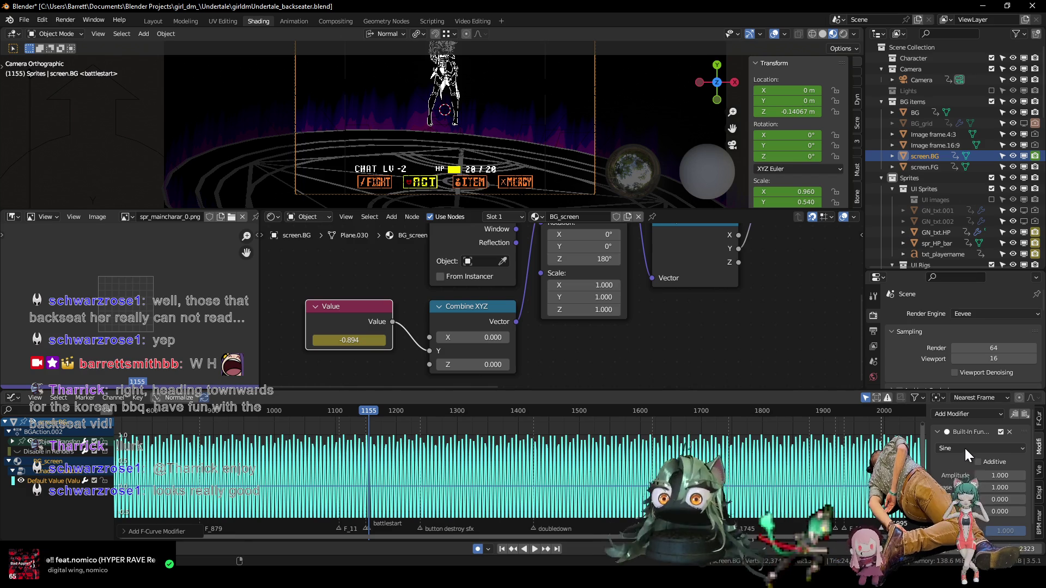
left_click(960, 449)
left_click(961, 451)
left_click_drag(925, 454, 843, 455)
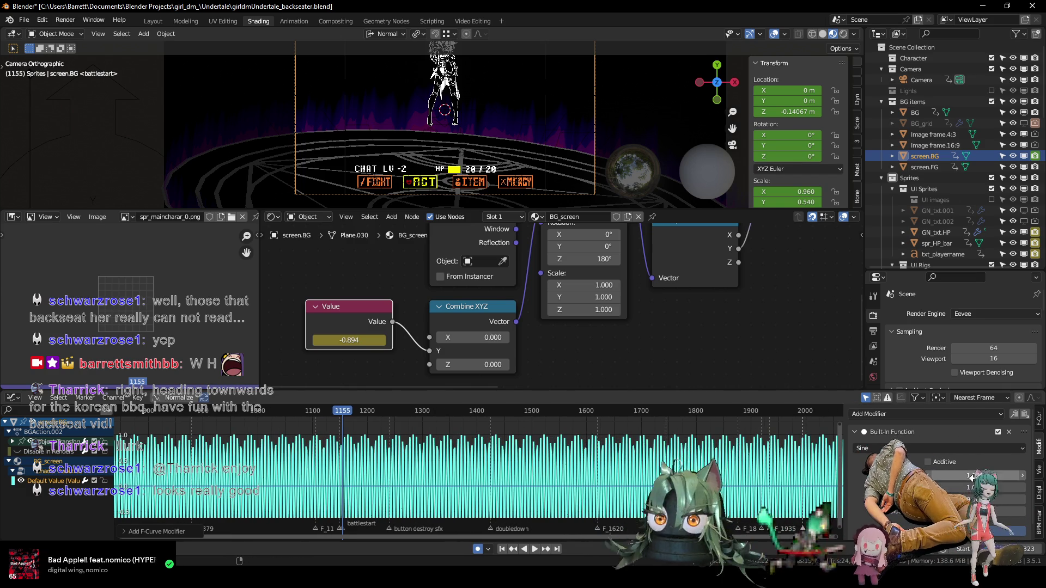
left_click_drag(975, 488, 975, 488)
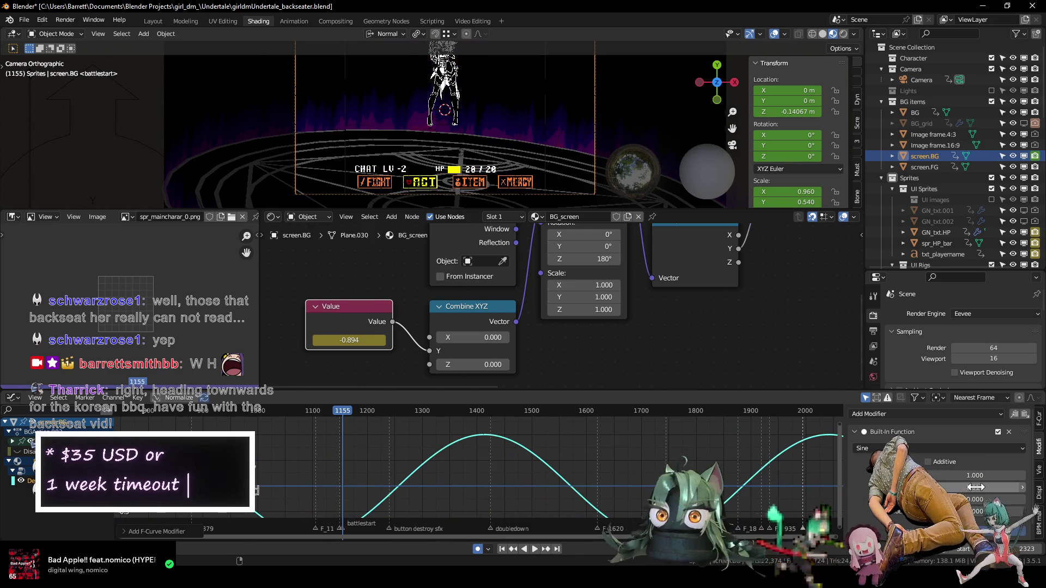
- Make the sine modifier additive and reduce its amplitude to 0.050, previewing the wave
key("space")
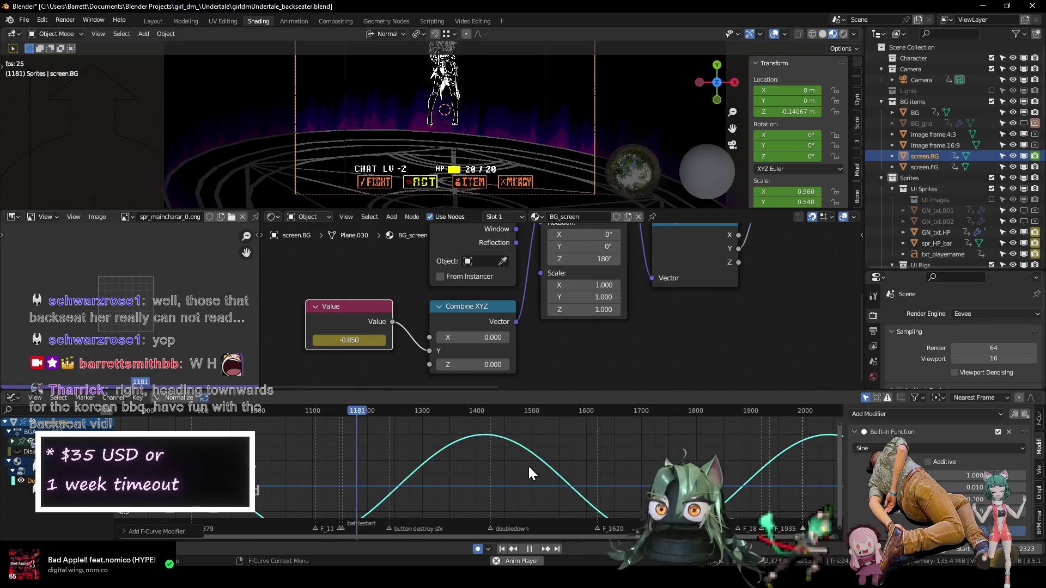
key("space")
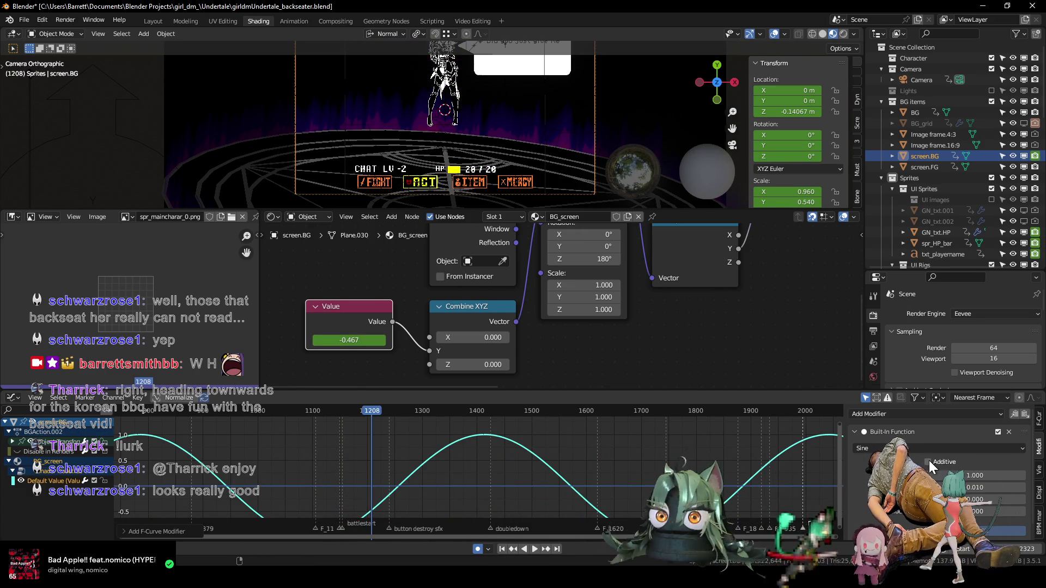
left_click(928, 461)
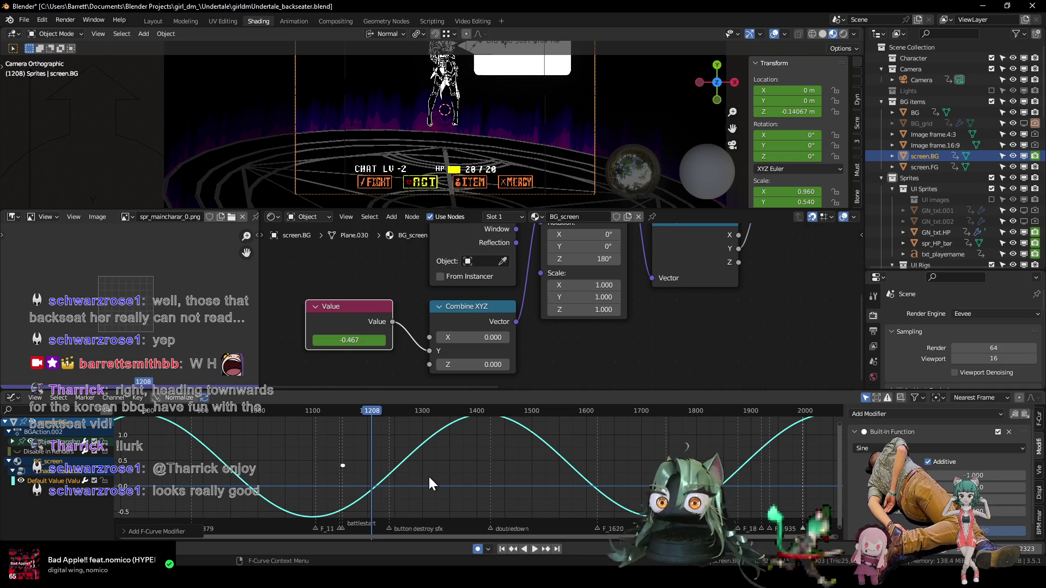
key("space")
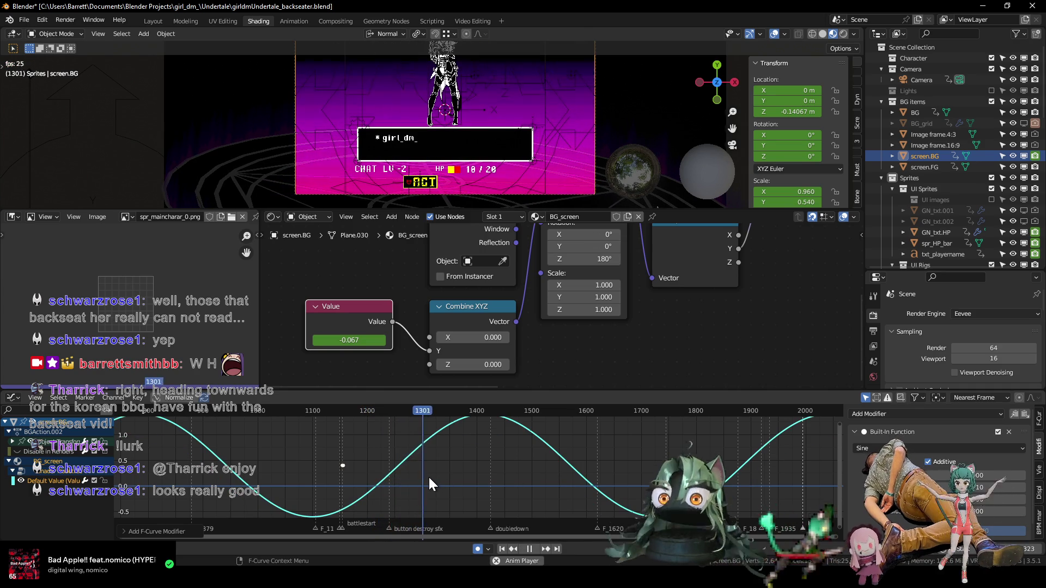
key("space")
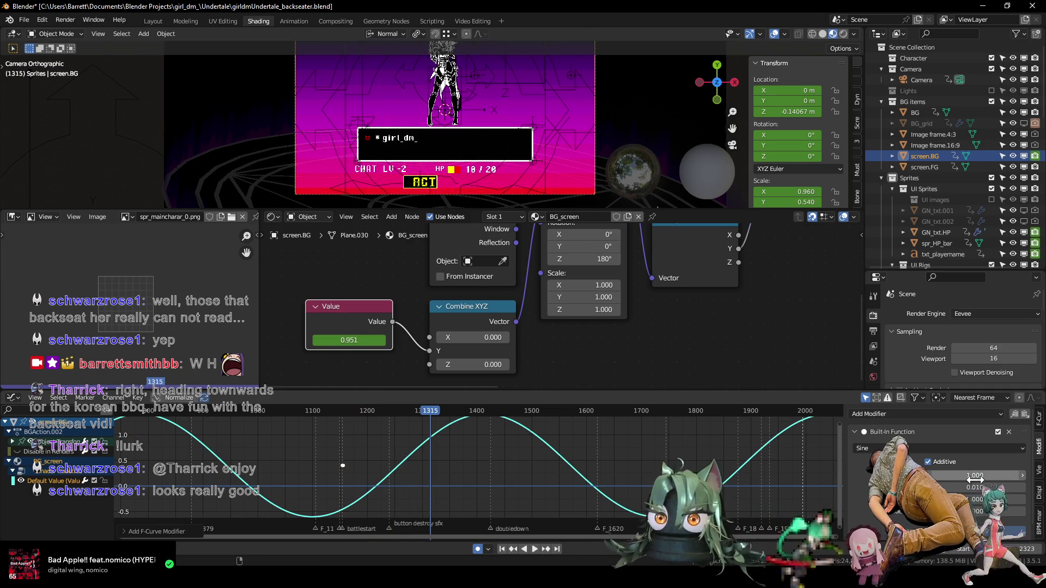
left_click_drag(974, 480, 943, 480)
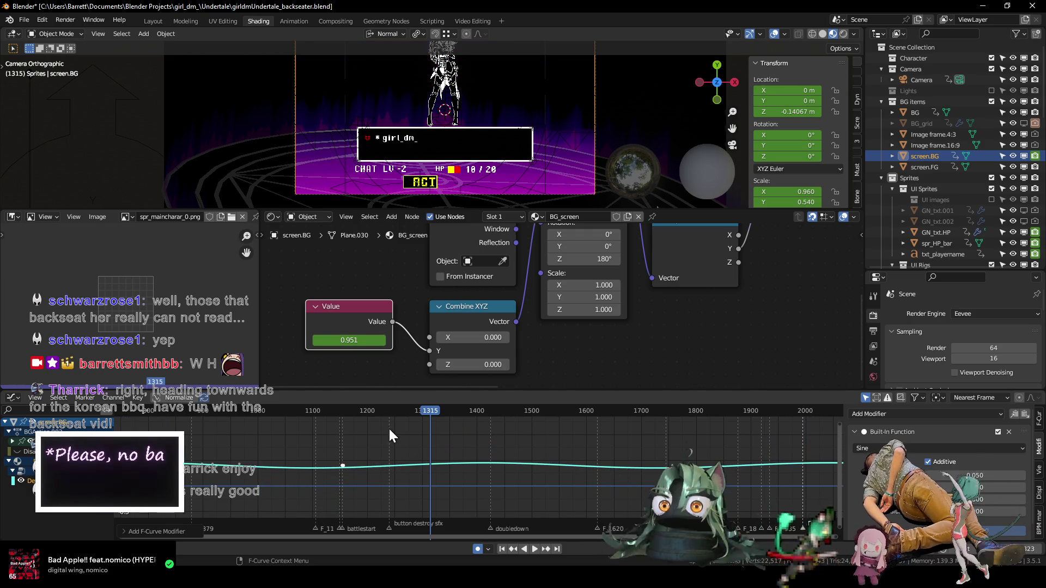
- Make the 3D viewport taller while previewing playback from around frame 1158
left_click(342, 410)
key("space")
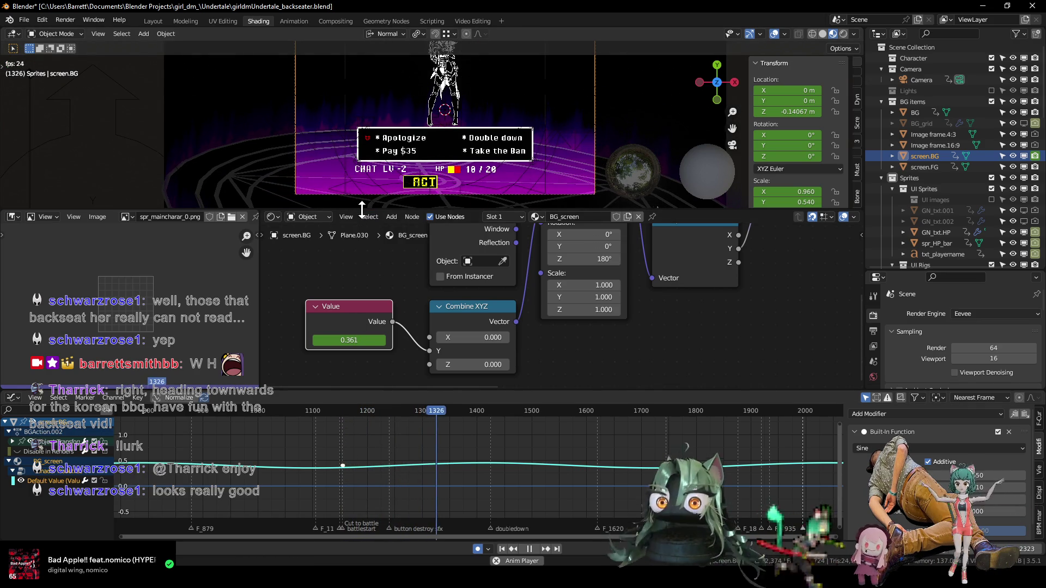
left_click_drag(362, 209, 361, 333)
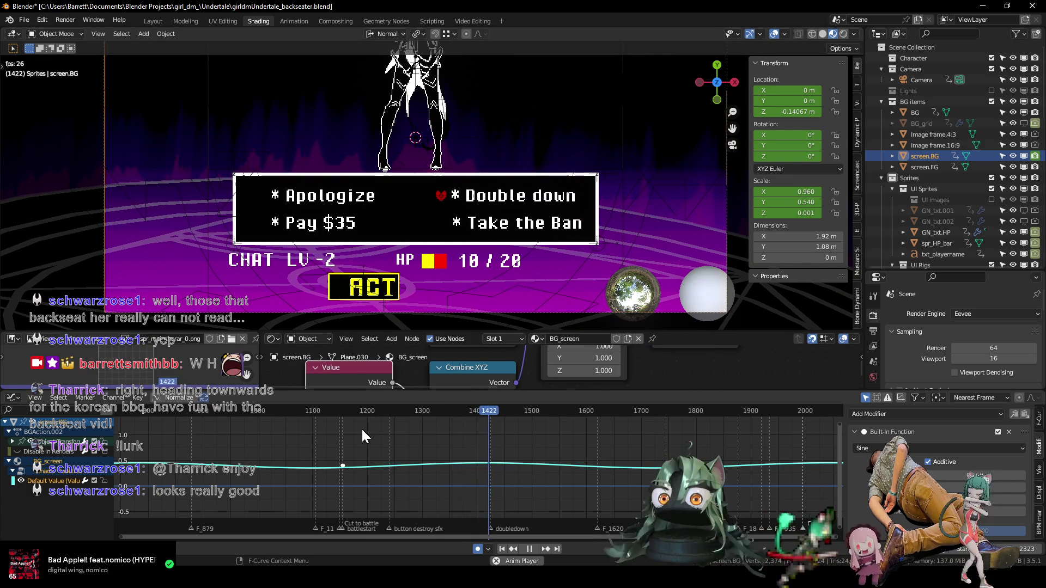
key("space")
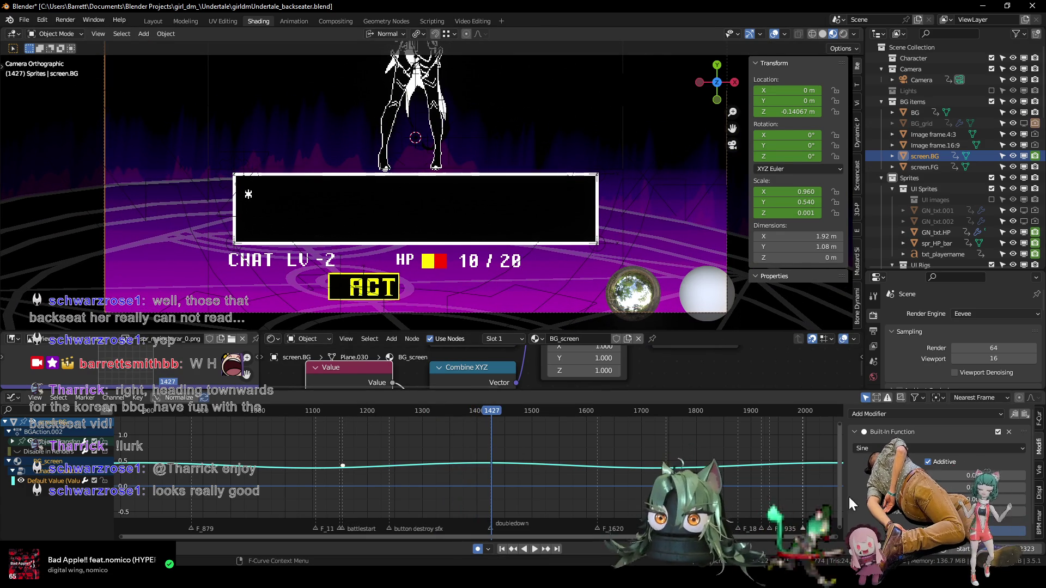
- Increase the sine amplitude slightly and replay from the battle start to check it
left_click(990, 476)
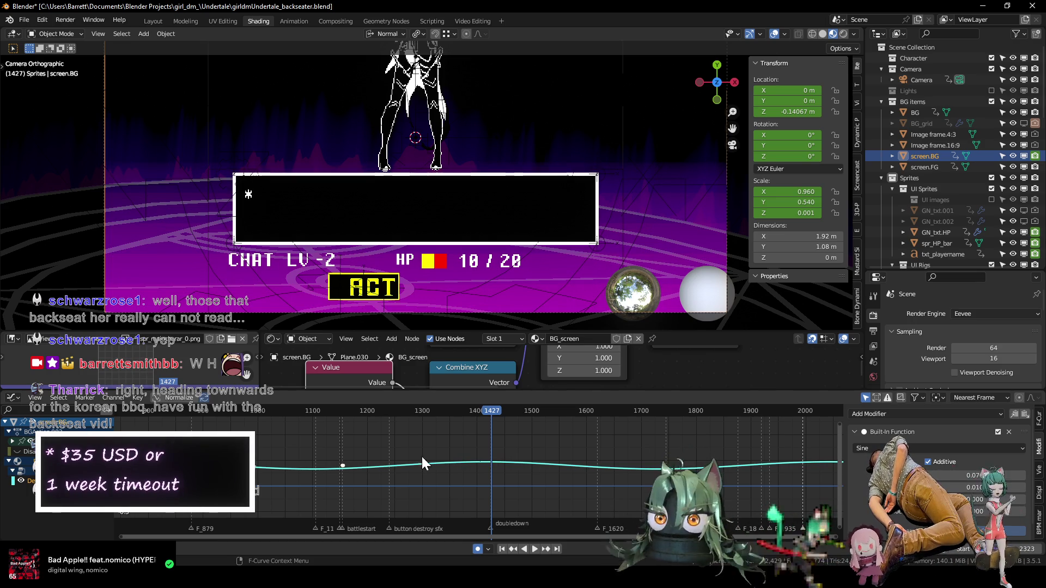
left_click(341, 412)
key("space")
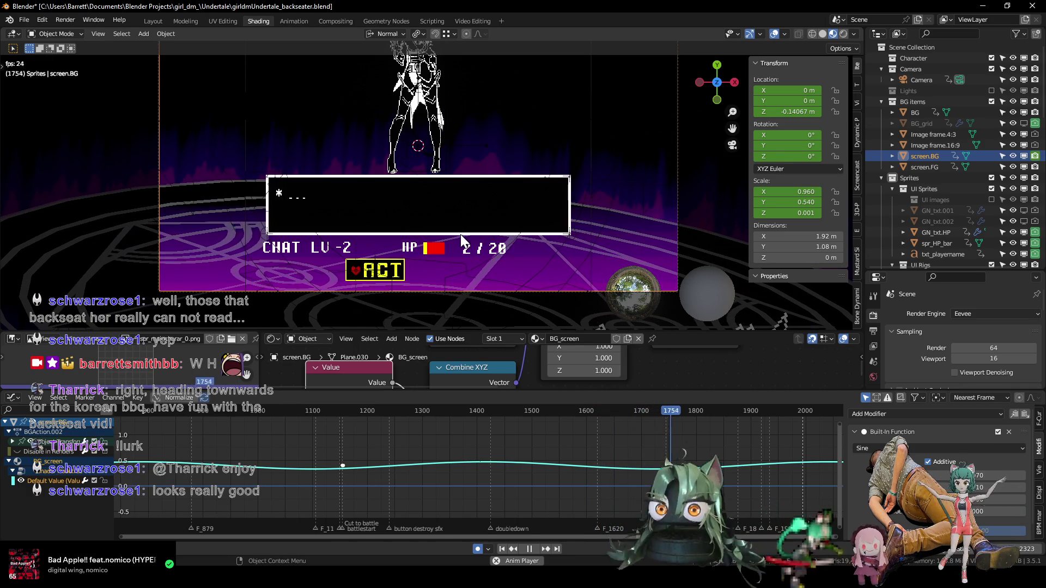
key("space")
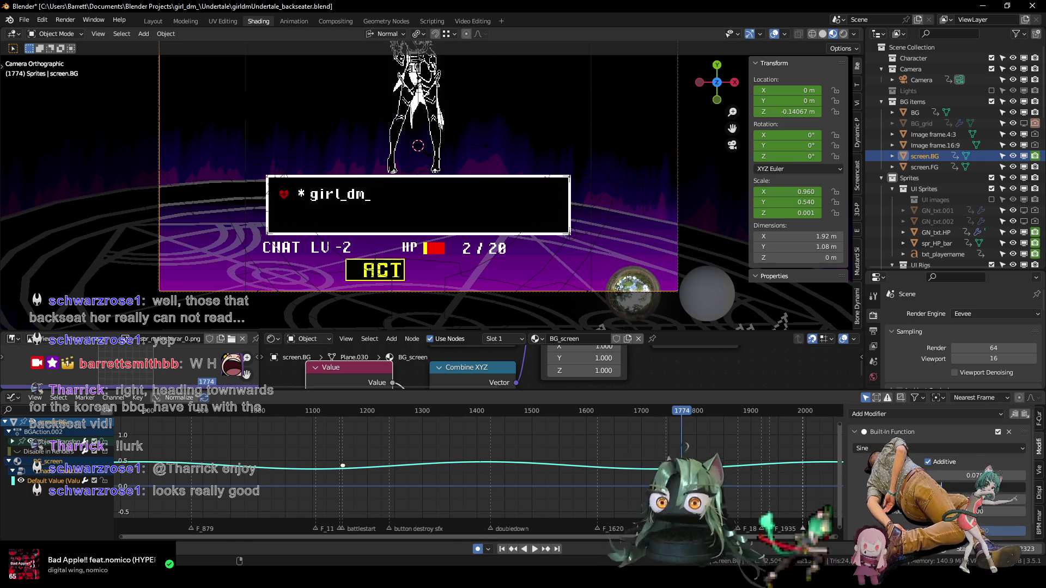
- Speed up the sine wobble with phase multiplier 0.020 and review the battle sequence from frame 1153
left_click_drag(941, 486, 980, 486)
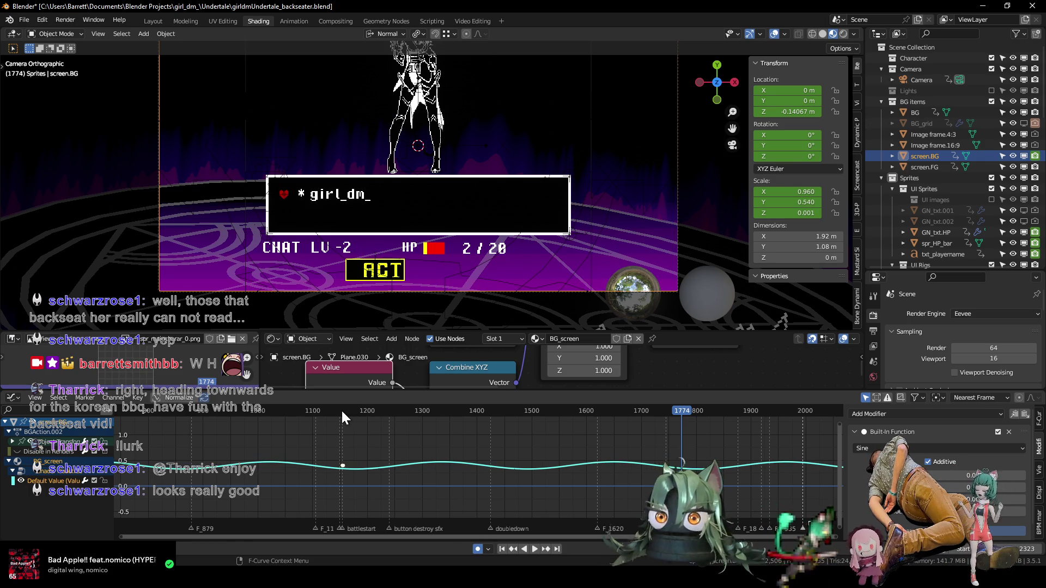
left_click(342, 413)
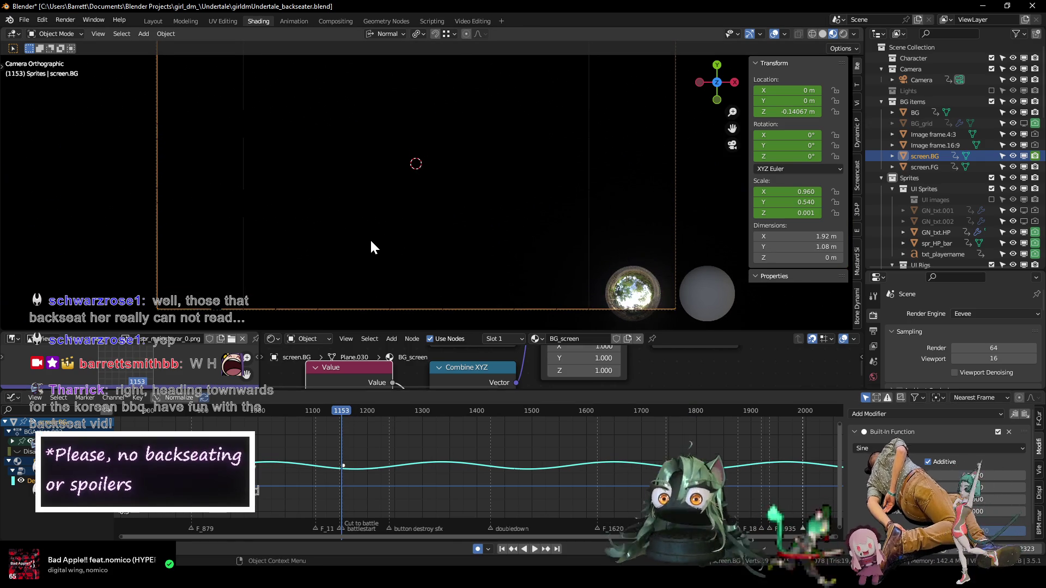
key("space")
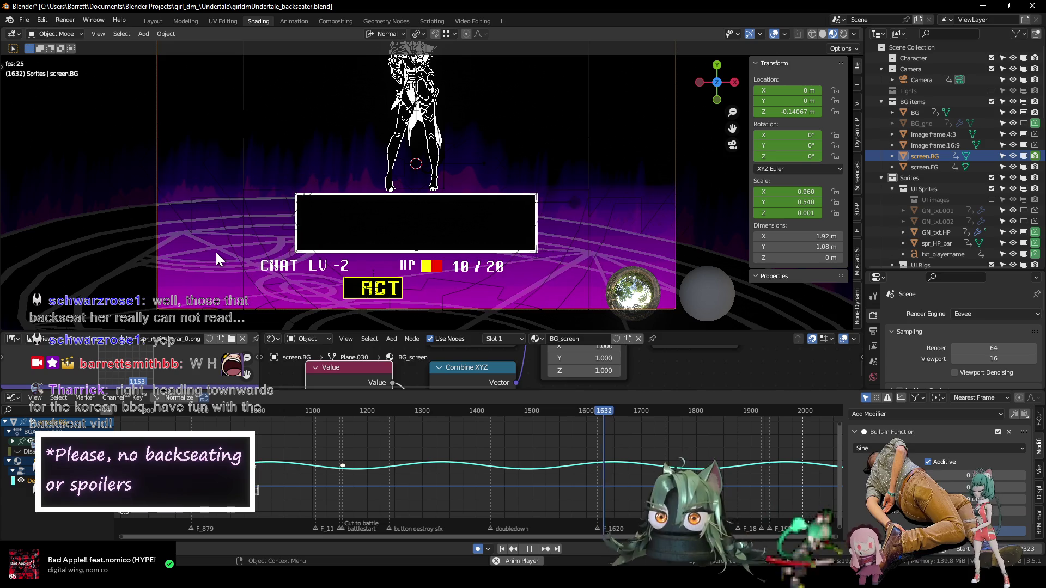
key("space")
- Deselect the node and reveal all the hidden red, green and blue curves
scroll(220, 256, "down", 3)
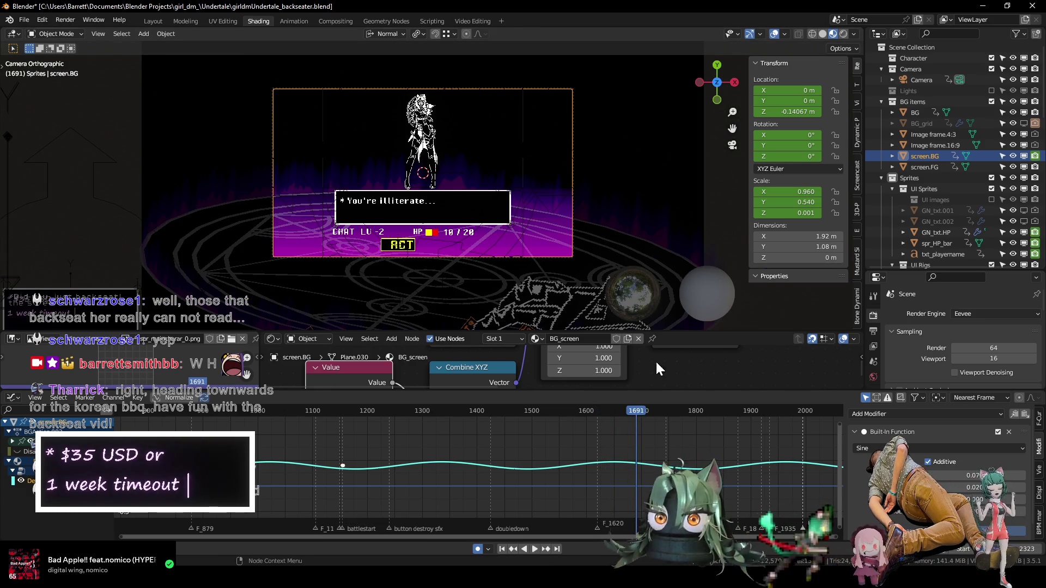
left_click(682, 370)
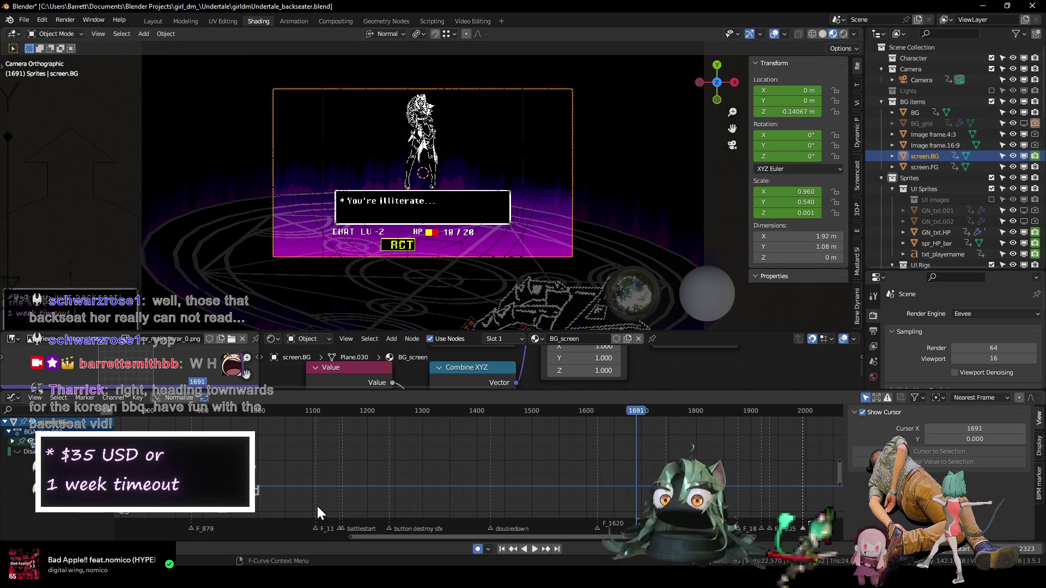
left_click(259, 474)
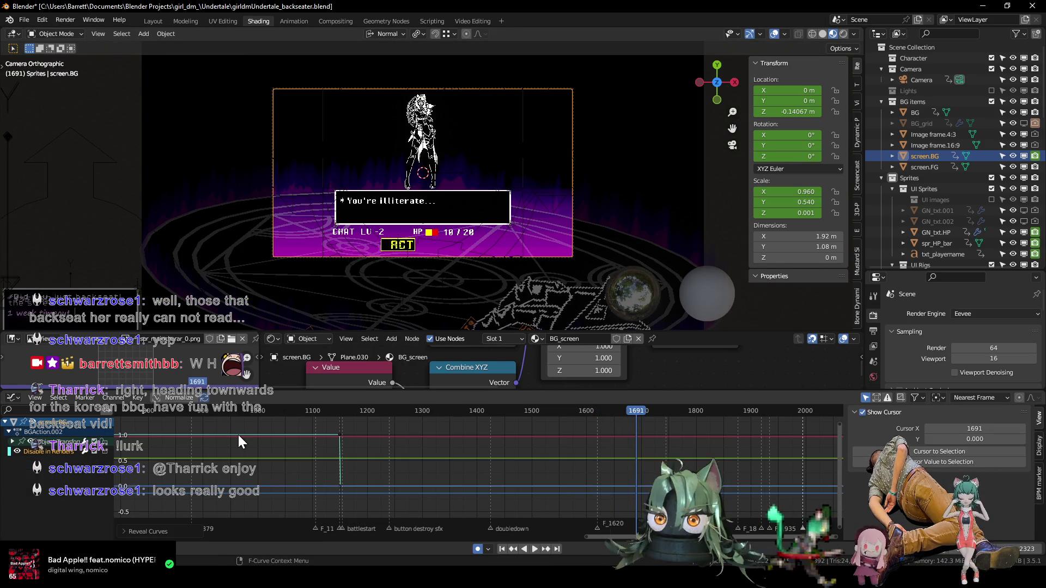
- Give the node tree more vertical and horizontal room by resizing the editors
left_click_drag(276, 390, 267, 562)
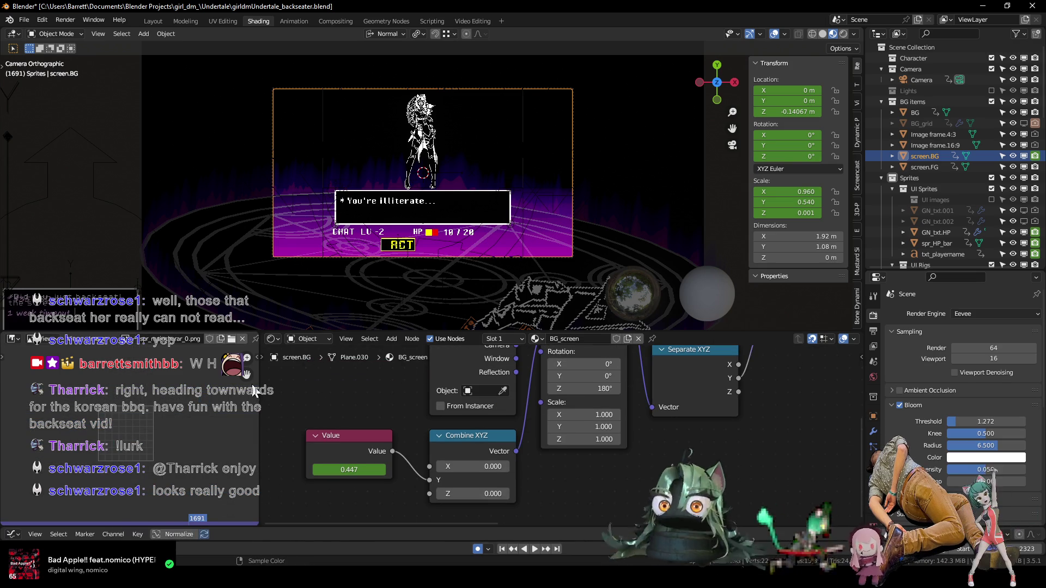
left_click_drag(259, 338, 156, 339)
mouse_move(401, 238)
middle_mouse_down("shift")
mouse_move(416, 199)
mouse_move(413, 241)
middle_mouse_up("shift")
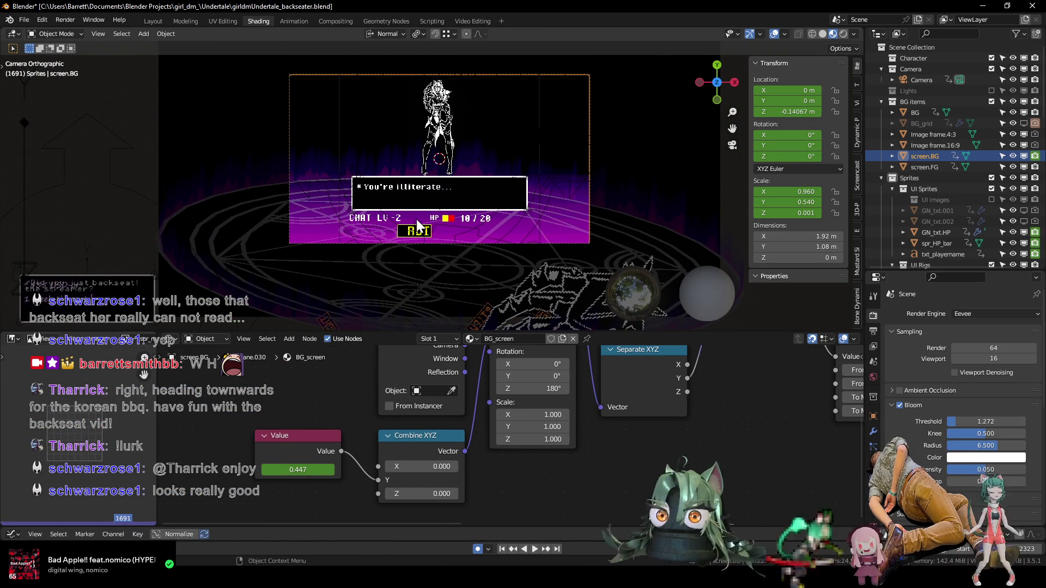
- Orbit and zoom around the battle scene, then return to the camera view of the game screen
scroll(464, 168, "up", 1)
middle_click_drag(465, 168, 449, 199, "shift")
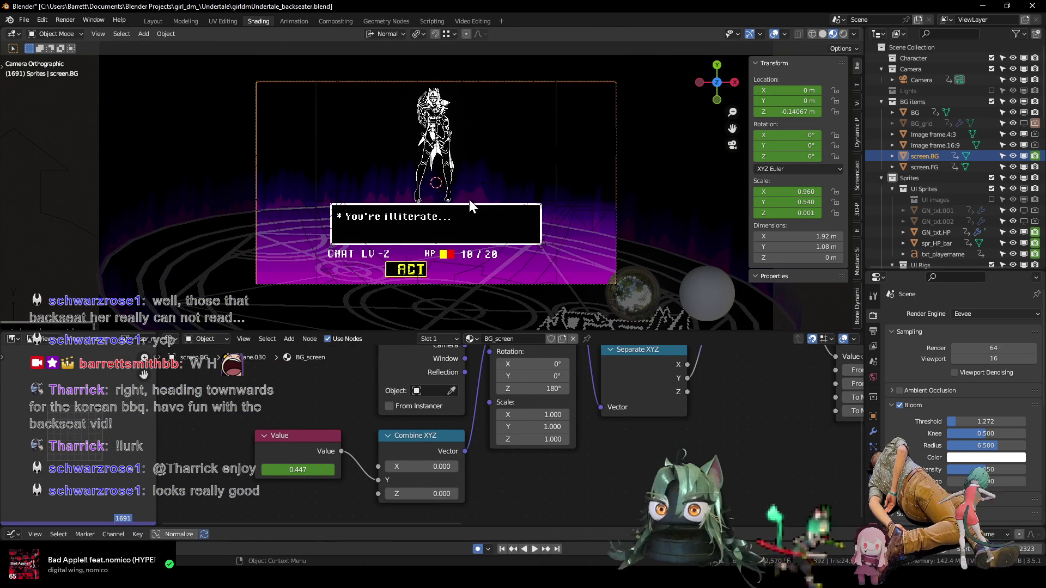
scroll(472, 192, "down", 2)
scroll(495, 222, "up", 1)
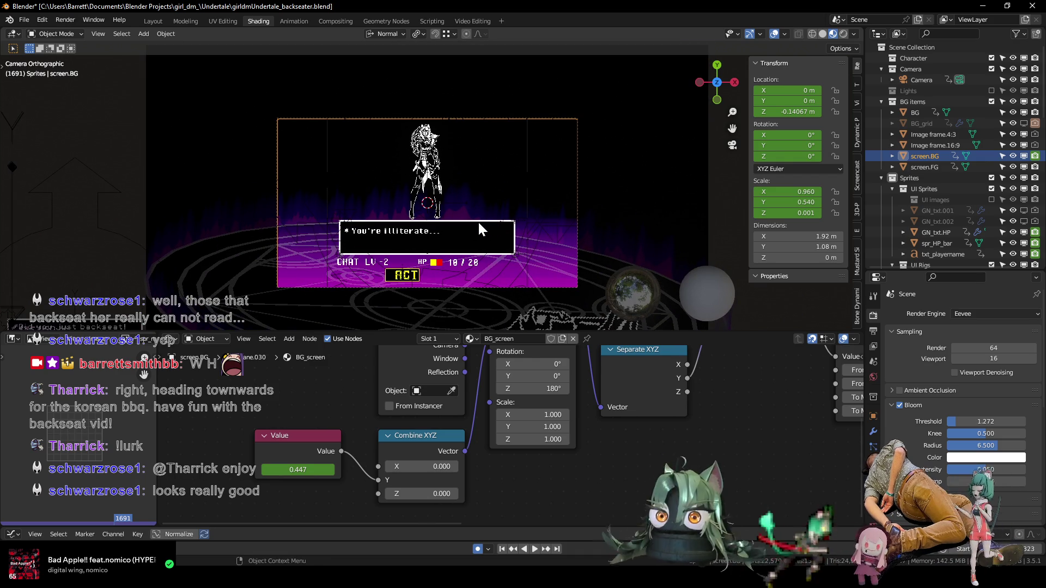
scroll(454, 230, "down", 3)
scroll(359, 231, "up", 3)
mouse_move(317, 241)
middle_mouse_down()
mouse_move(337, 208)
mouse_move(339, 146)
mouse_move(351, 210)
mouse_move(413, 280)
middle_mouse_up()
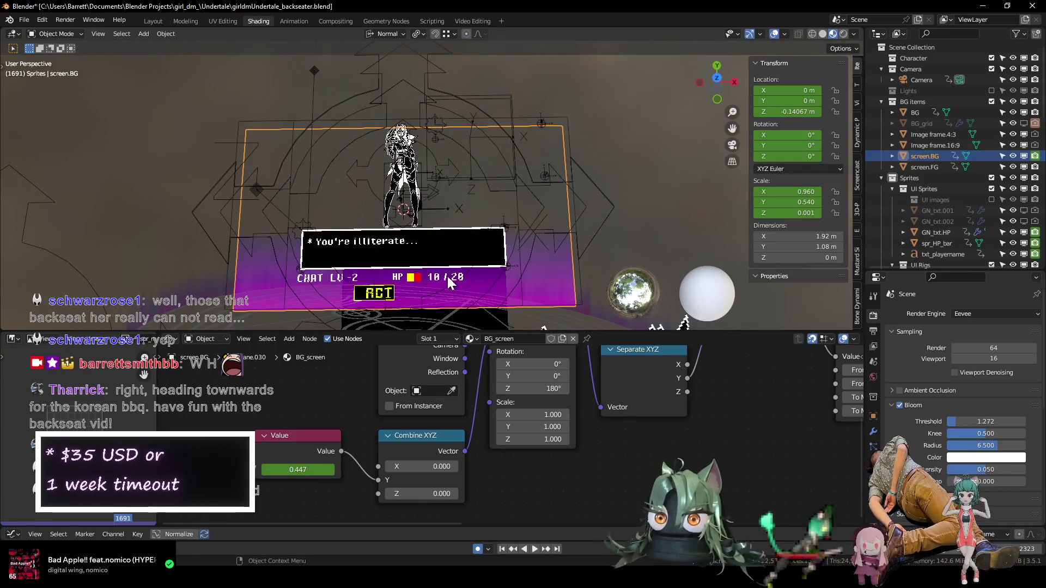
middle_click_drag(447, 279, 423, 238)
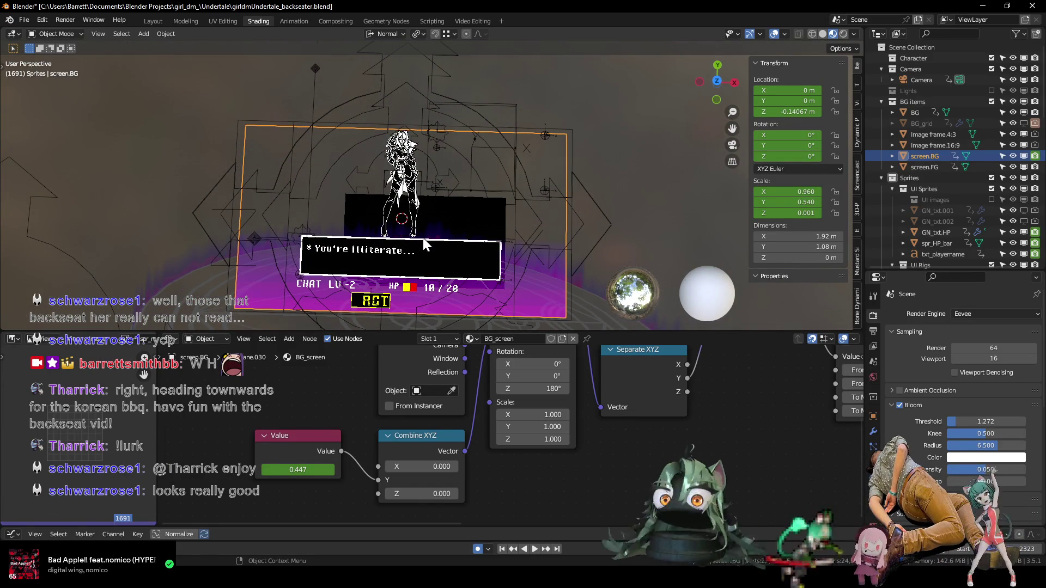
key("KP_0")
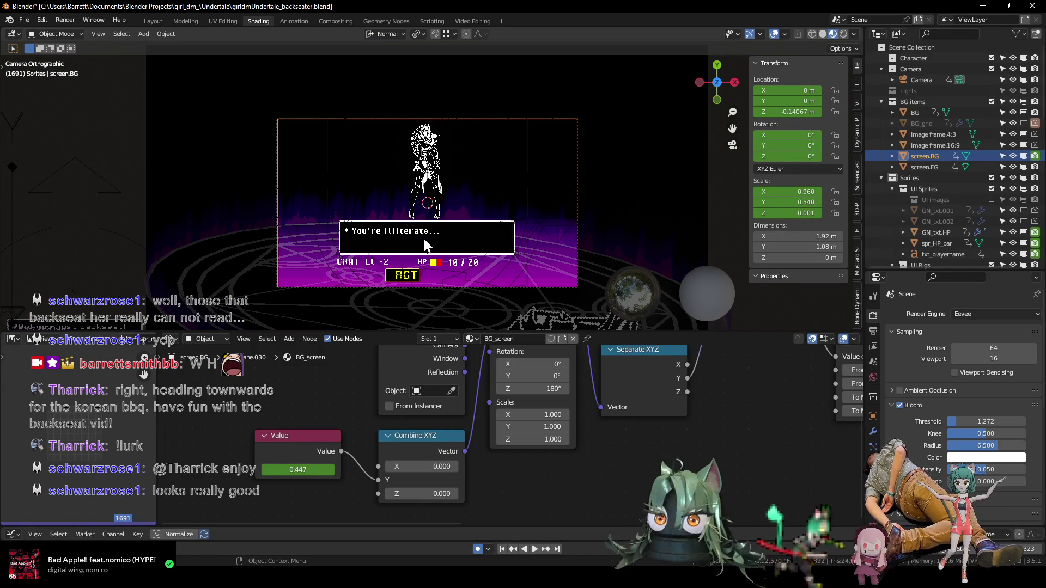
scroll(406, 227, "up", 3)
scroll(298, 210, "up", 2)
middle_click_drag(297, 210, 387, 193, "shift")
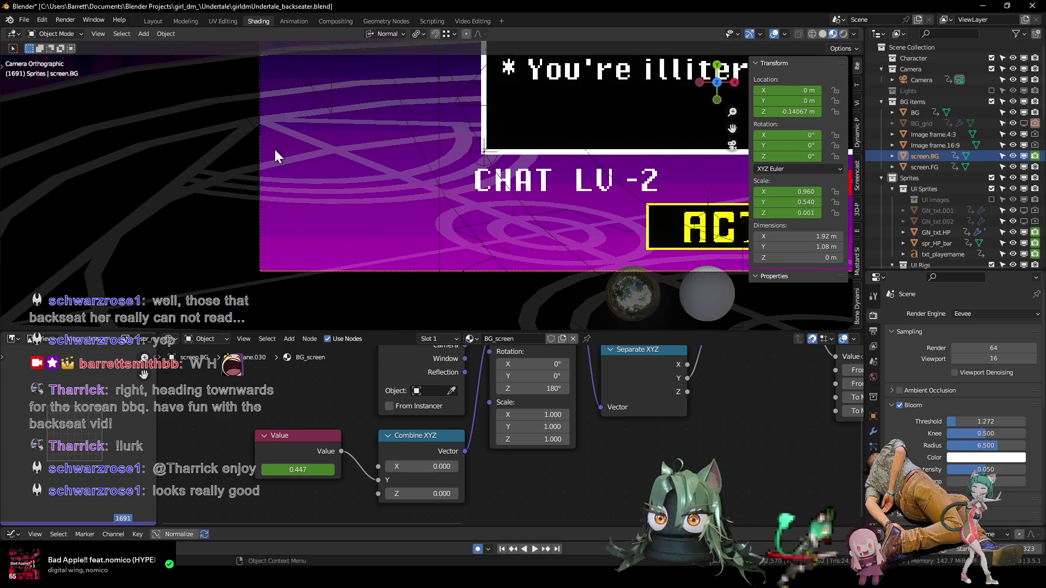
scroll(526, 135, "down", 5)
scroll(423, 209, "up", 2)
scroll(354, 208, "up", 1)
scroll(373, 171, "up", 1)
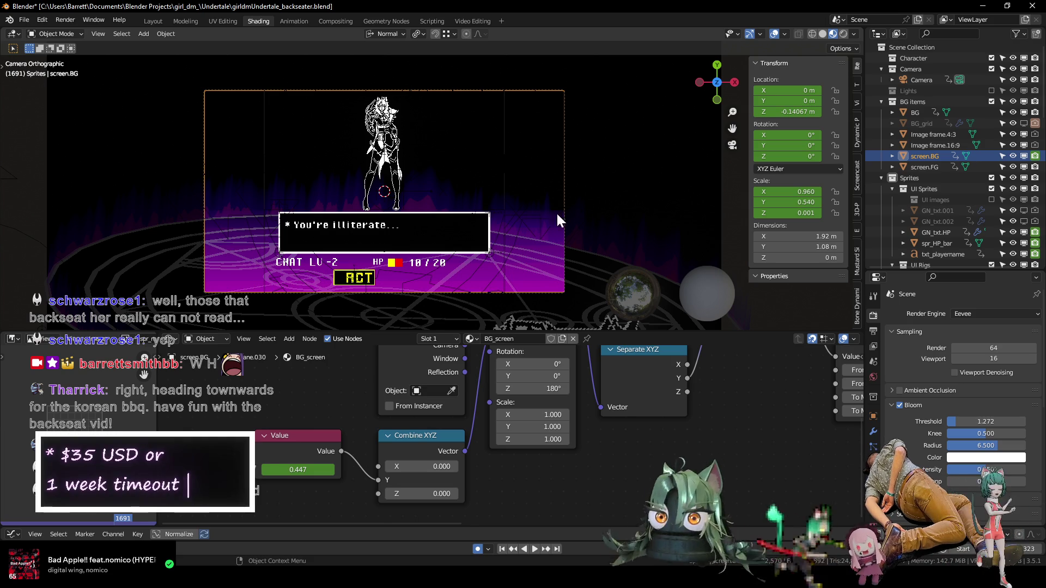
- Fit the whole node tree in view and switch to the Animation workspace
key("Home")
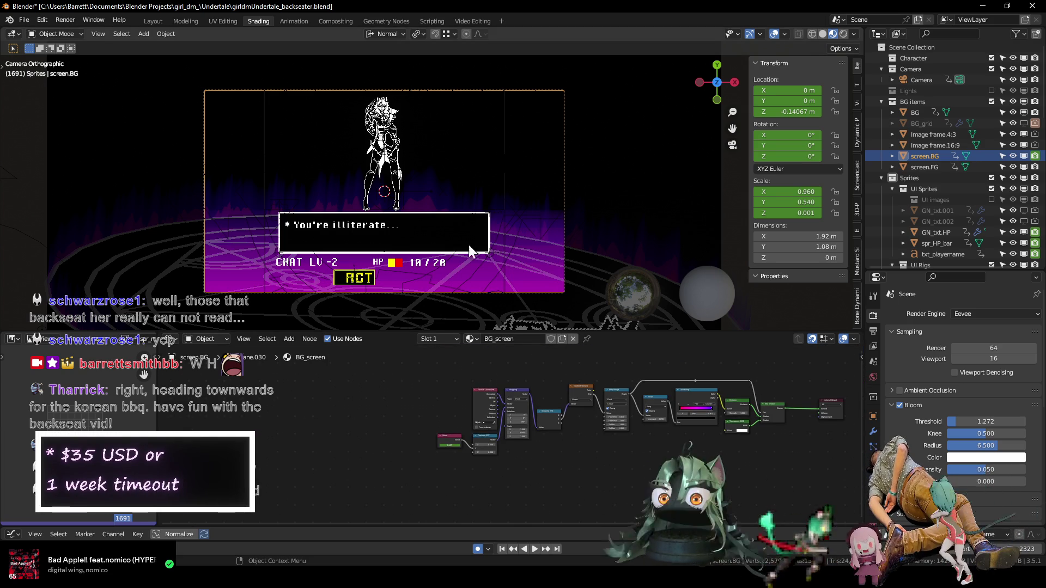
left_click(294, 21)
middle_click_drag(373, 141, 419, 188)
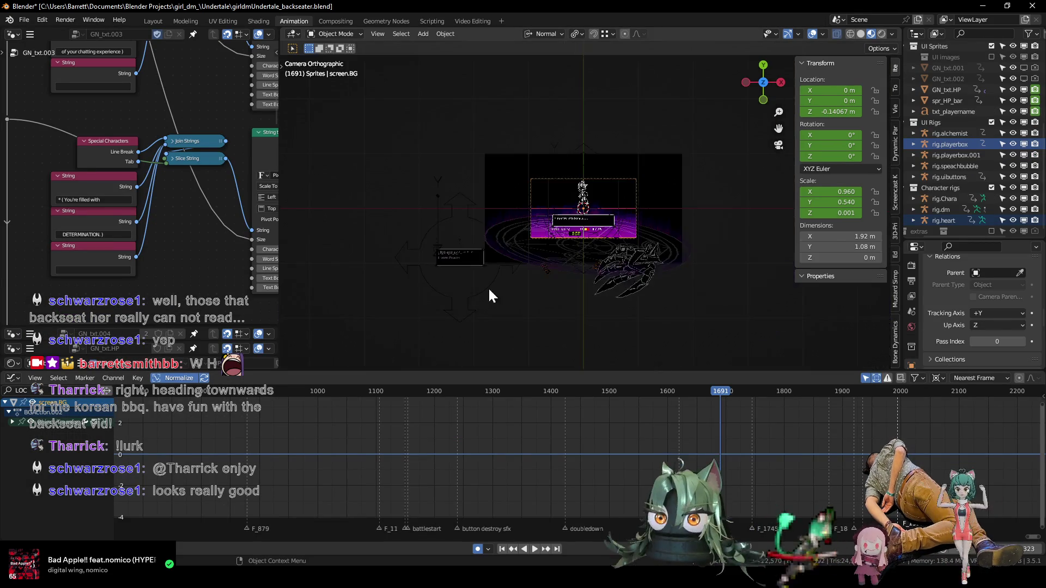
- Select the camera in the viewport and show its keyframes in the Dope Sheet
scroll(537, 220, "down", 5)
scroll(583, 204, "up", 1)
scroll(568, 188, "up", 2)
scroll(567, 196, "up", 2)
scroll(545, 207, "up", 2)
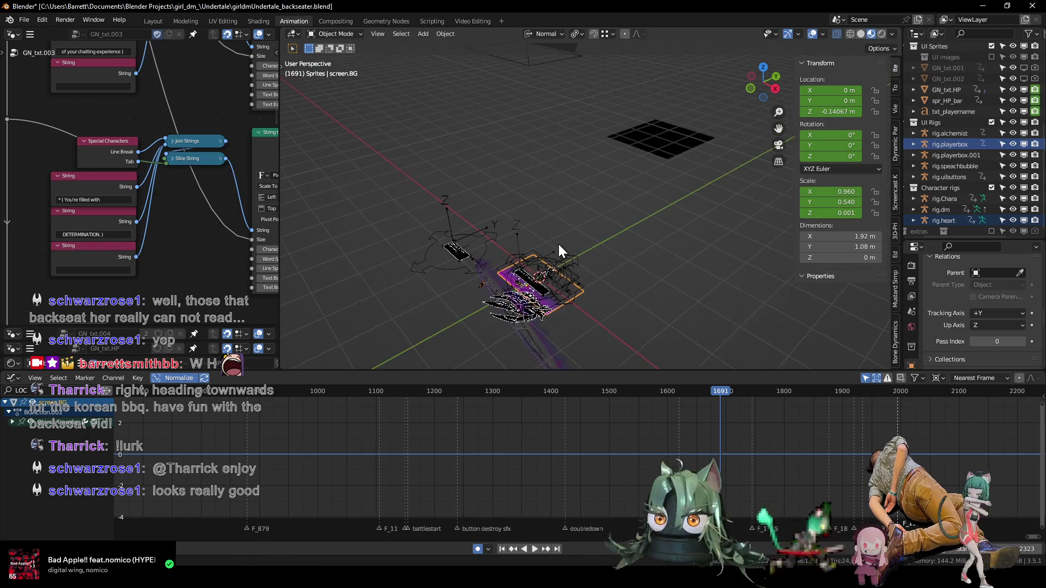
middle_click_drag(559, 276, 554, 200)
left_click(538, 126)
key("ctrl+Tab")
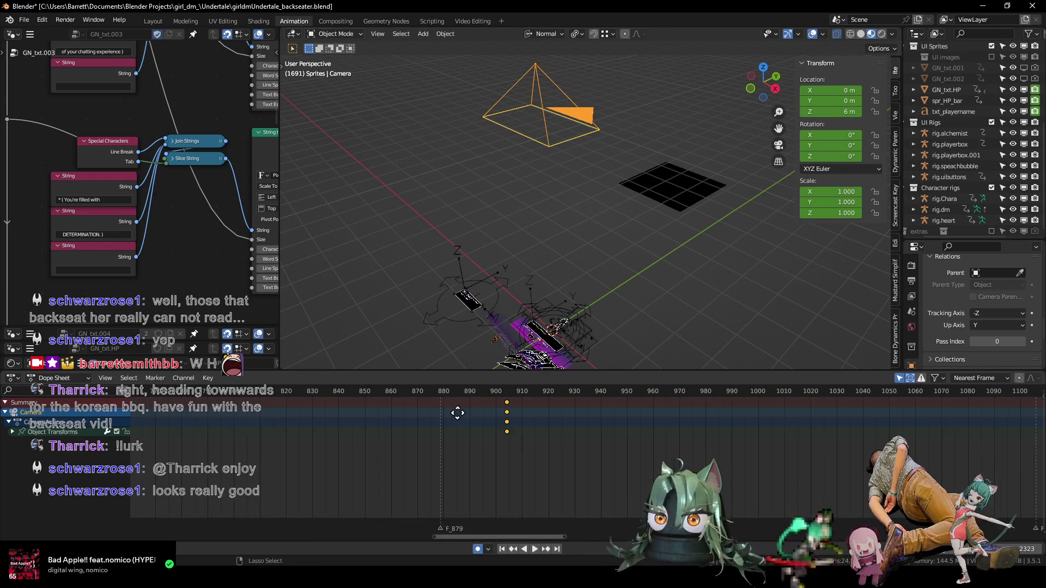
- Set the current frame to 905 beside the camera keyframes and zoom the timeline there
scroll(386, 425, "down", 5)
scroll(491, 434, "down", 3)
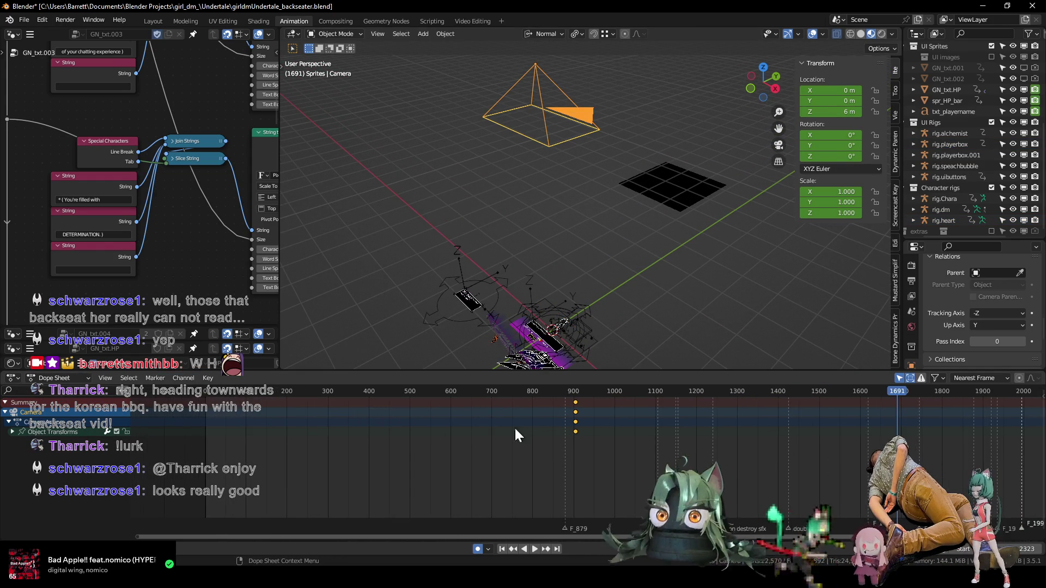
left_click(572, 390)
scroll(586, 422, "up", 1)
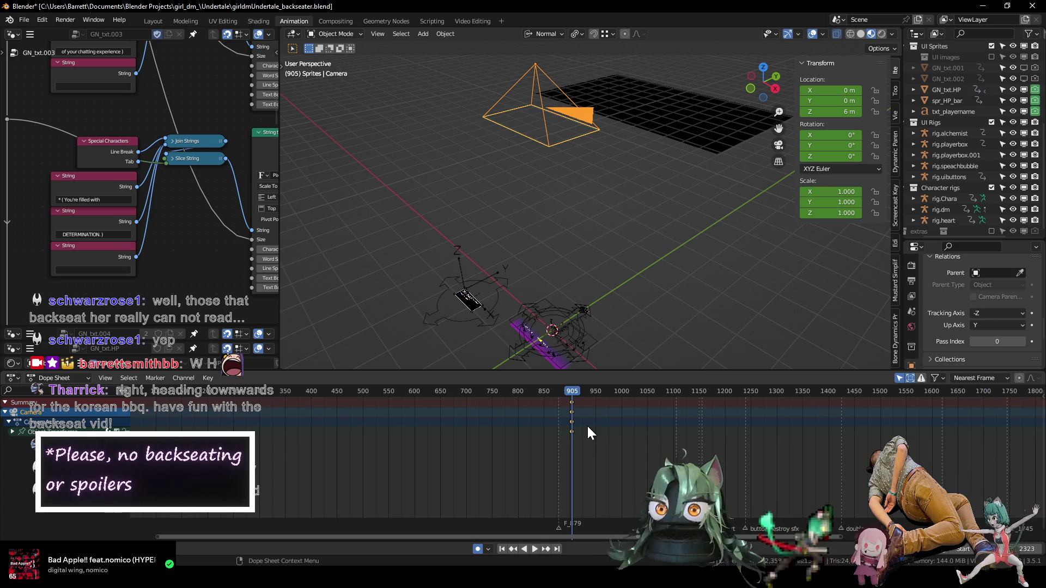
scroll(571, 440, "down", 2)
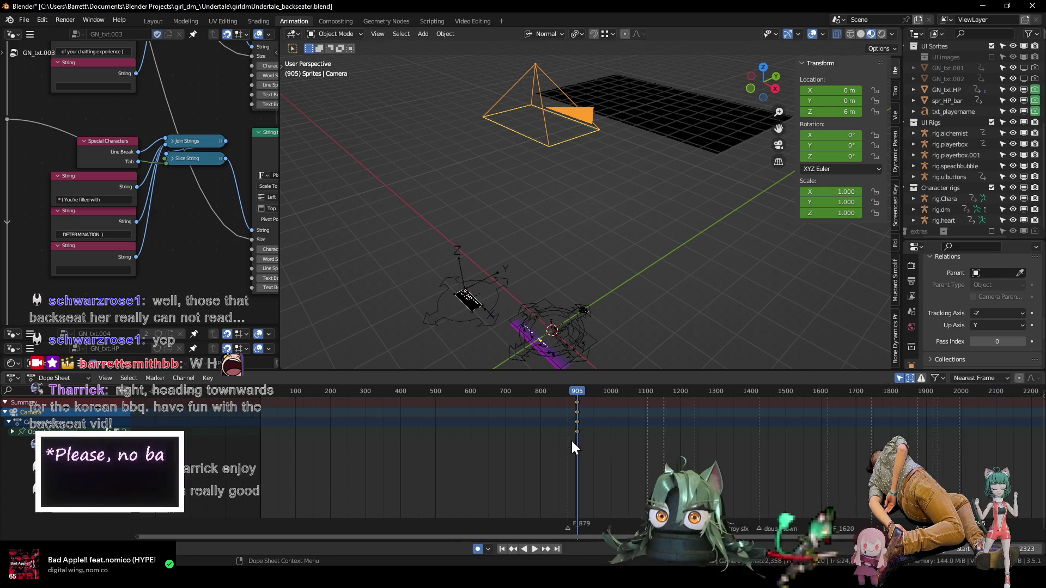
mouse_move(534, 441)
middle_mouse_down("ctrl")
mouse_move(661, 467)
mouse_move(528, 486)
middle_mouse_up("ctrl")
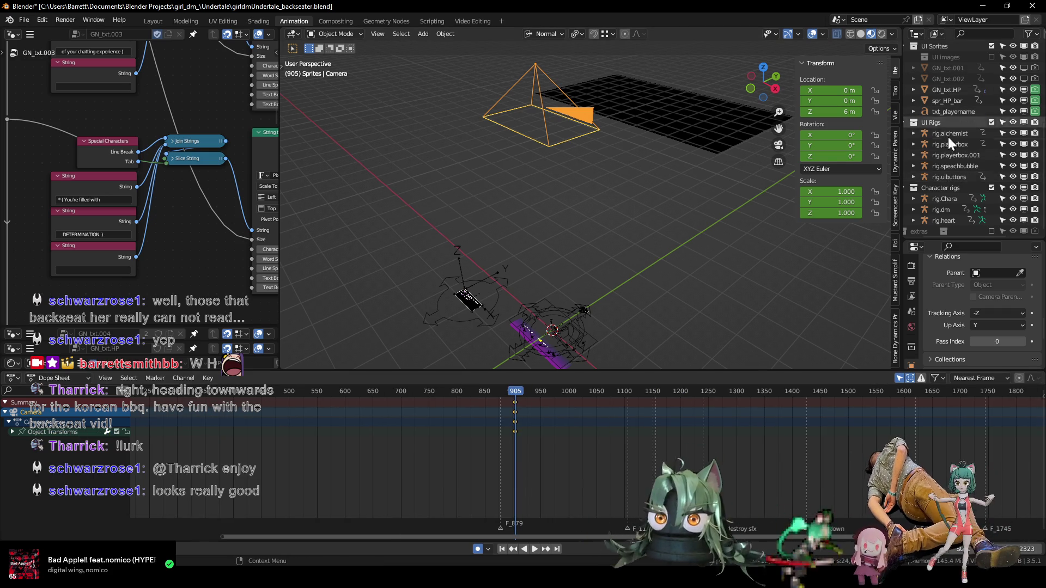
scroll(945, 165, "up", 3)
scroll(946, 166, "up", 3)
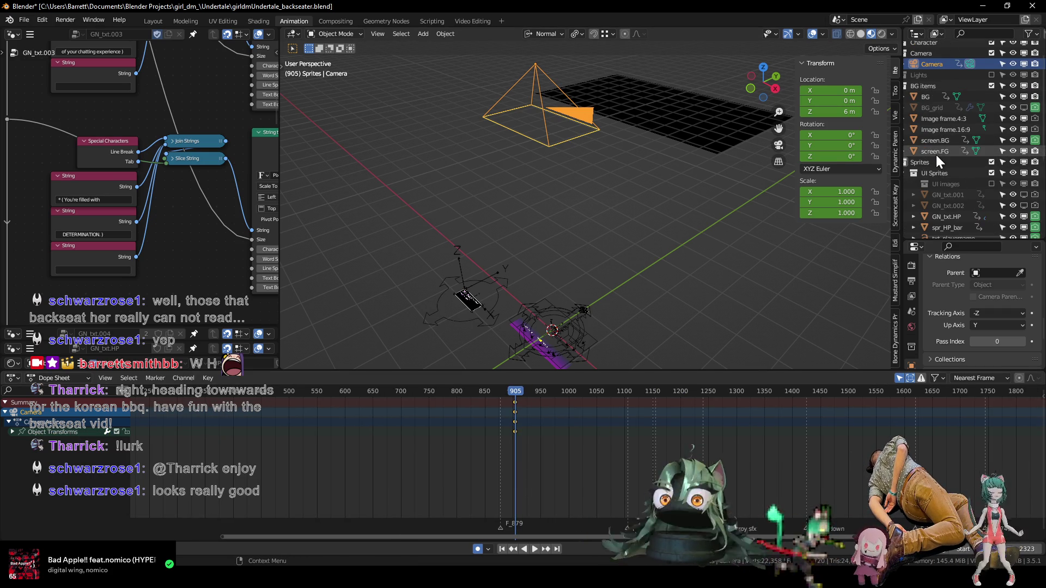
- Select the screen.BG object in the Outliner
left_click(936, 144)
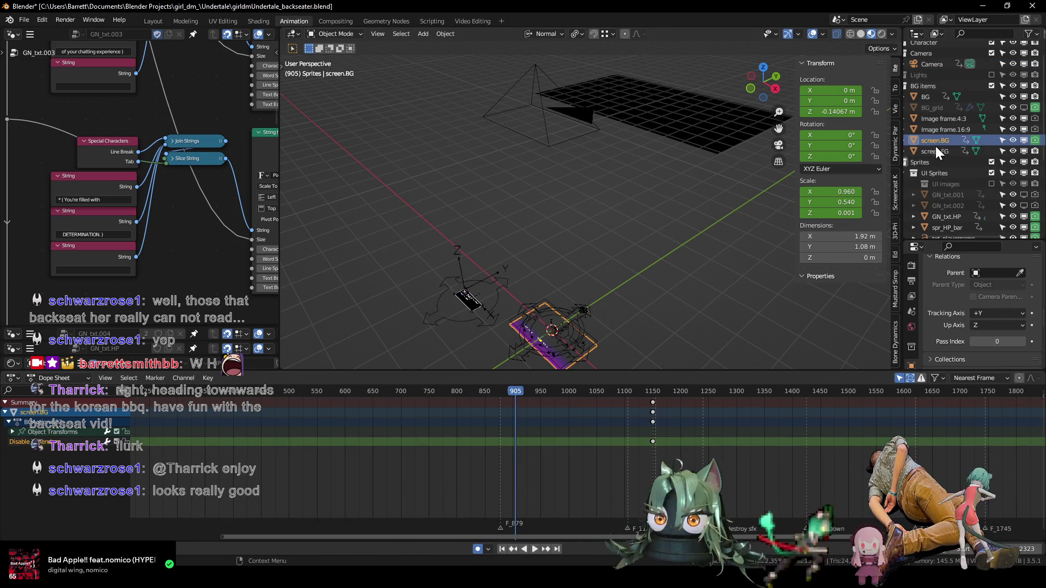
left_click(936, 151)
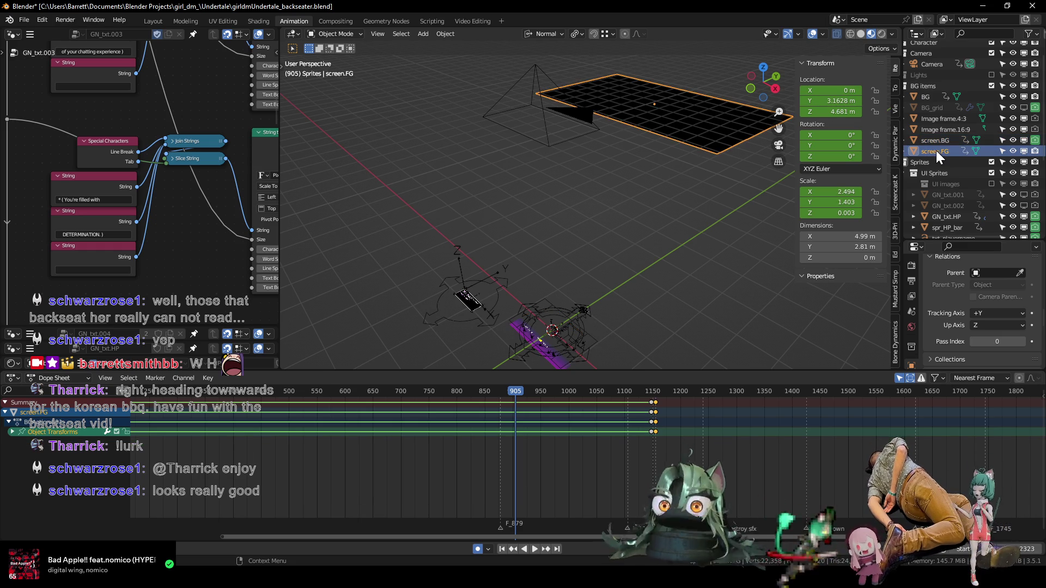
left_click(933, 143)
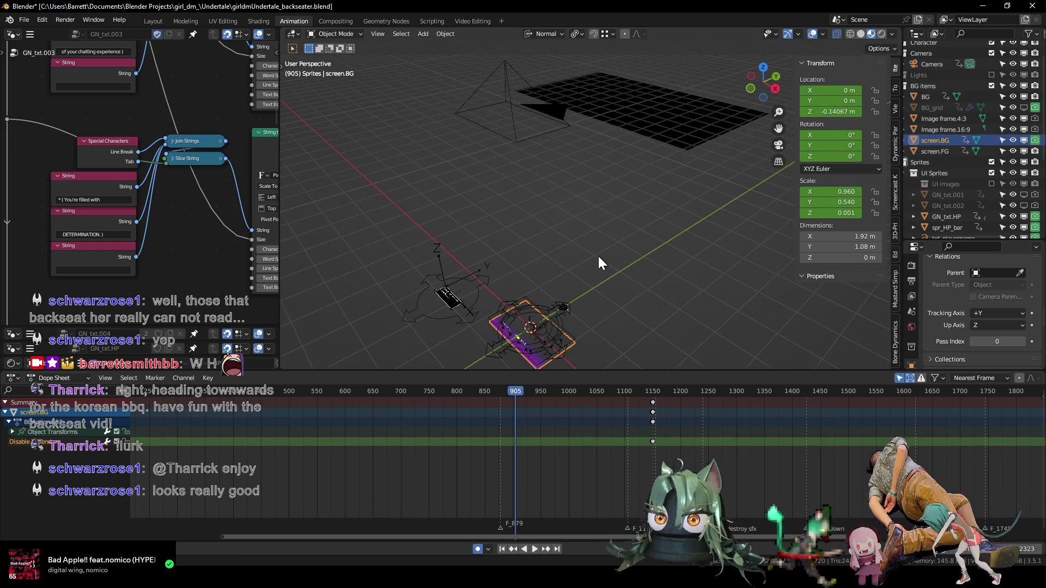
middle_click_drag(600, 256, 556, 344)
- Scrub the timeline to the cut around frames 1150–1154 and orbit to reveal the scene objects
left_click_drag(509, 397, 652, 397)
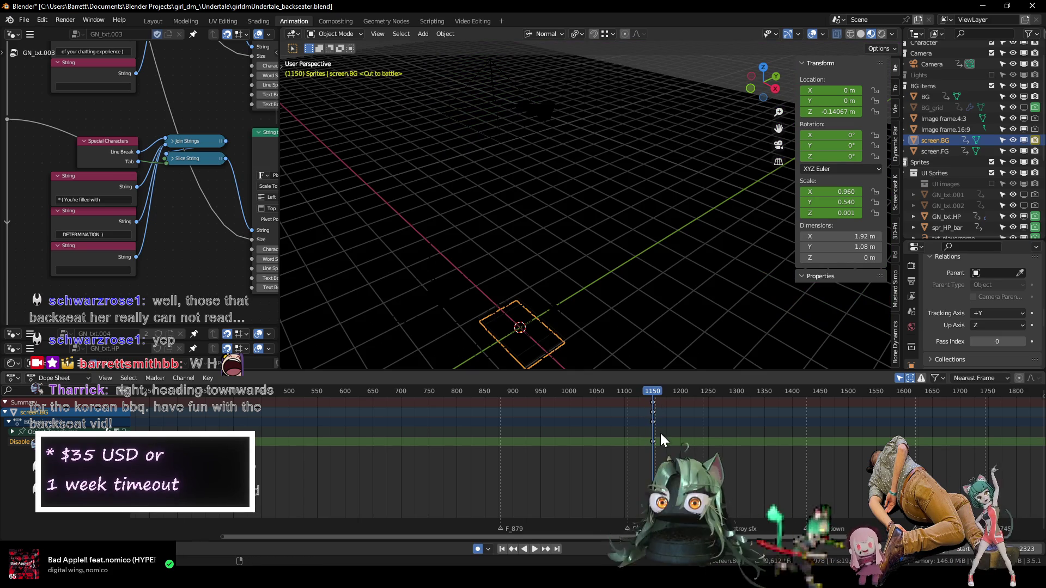
key("Left")
key("Left")
key("Left")
key("Right")
key("Right")
key("Right")
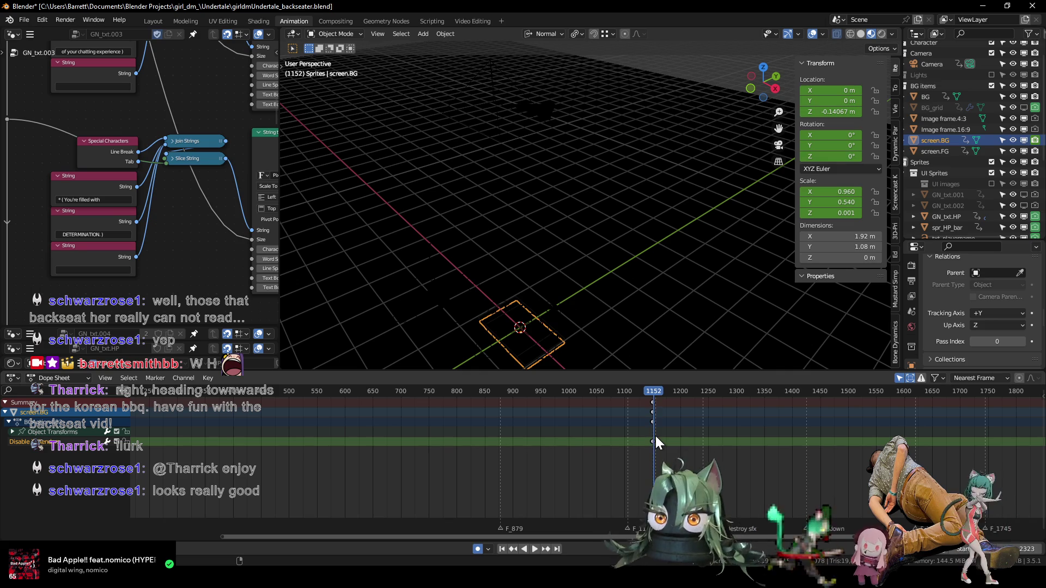
key("space")
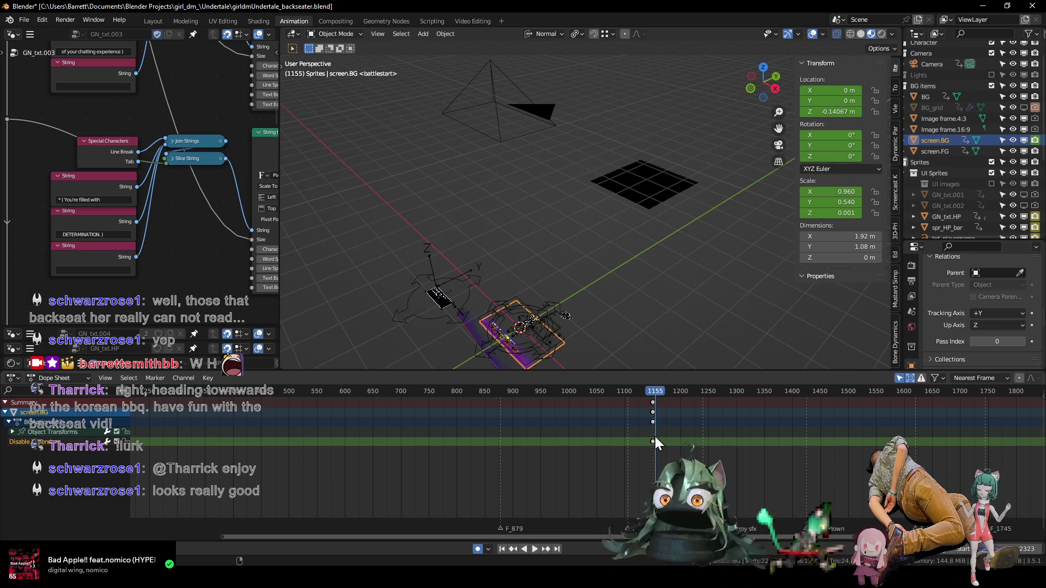
key("Left")
key("Left")
key("Left")
middle_click_drag(556, 303, 572, 139)
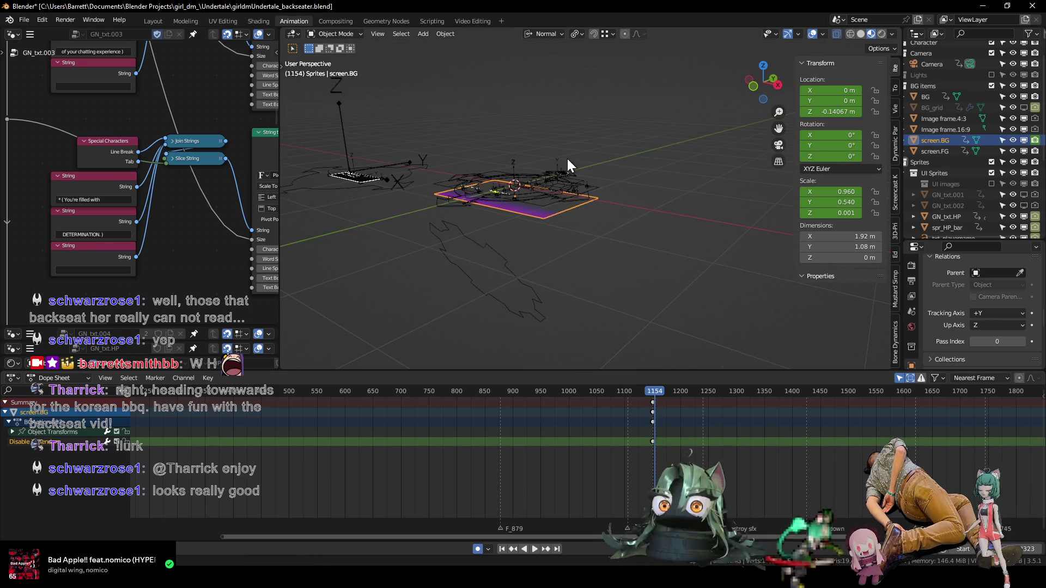
- Hide screen.FG in the viewport while keeping screen.BG visible
left_click(1023, 141)
left_click(1024, 141)
left_click(1023, 151)
scroll(594, 138, "down", 4)
scroll(593, 135, "down", 3)
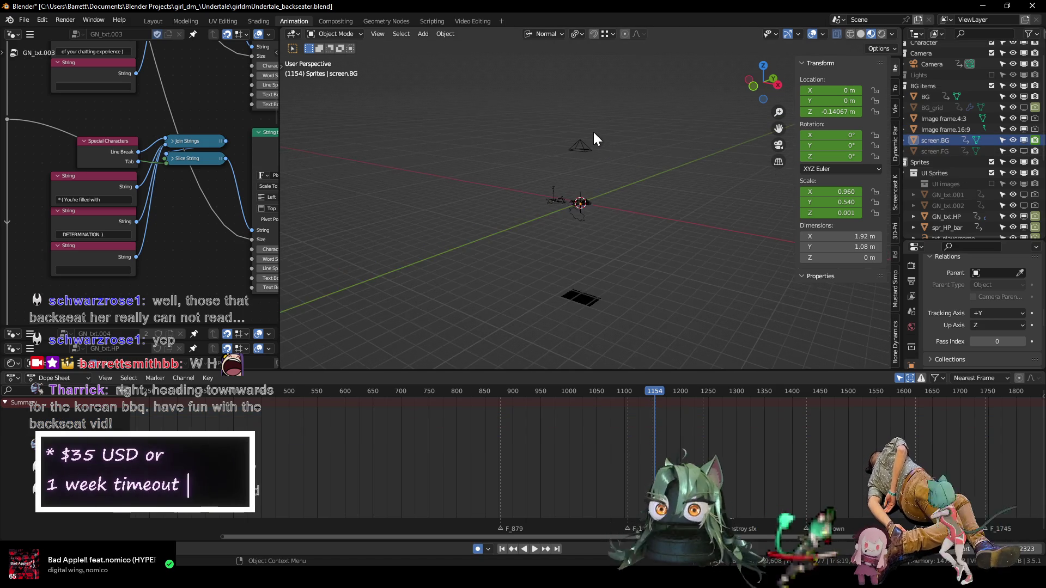
left_click(1024, 151)
left_click(1024, 151)
scroll(550, 273, "up", 3)
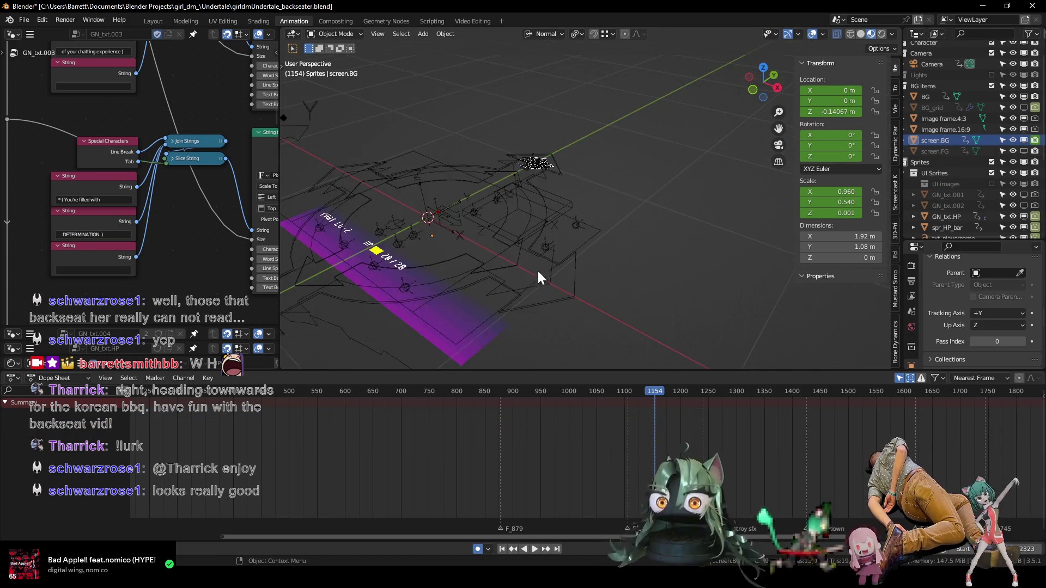
scroll(651, 209, "up", 2)
- Select the purple screen.BG plane and step back to frame 1150 at the Cut to battle marker
left_click(652, 255)
scroll(708, 458, "up", 5)
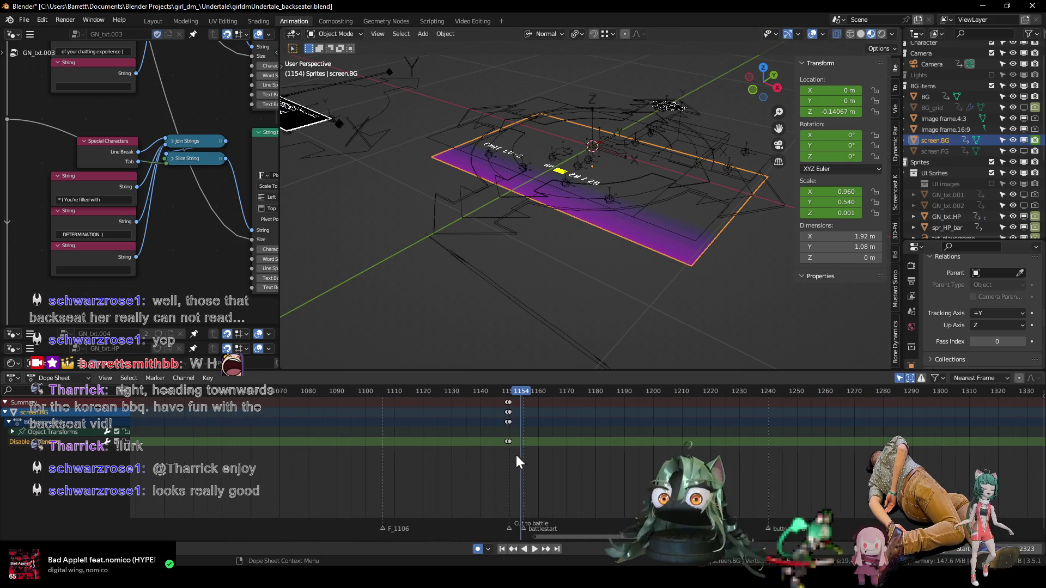
middle_click_drag(587, 471, 414, 452)
key("Left")
key("Left")
key("Left")
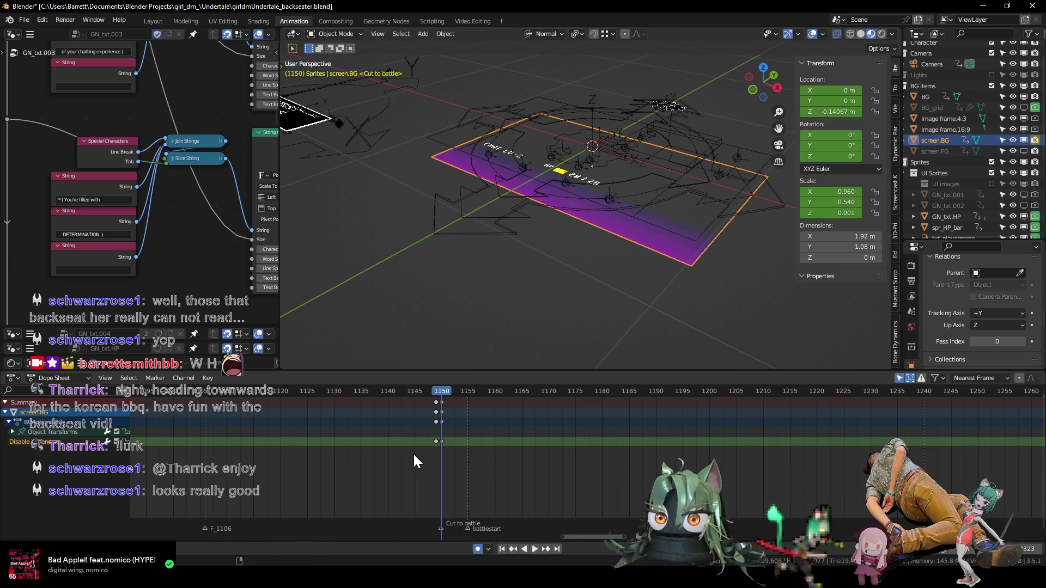
key("Left")
scroll(414, 453, "down", 4)
scroll(452, 440, "down", 3)
scroll(532, 230, "down", 3)
scroll(531, 230, "down", 3)
scroll(520, 227, "down", 2)
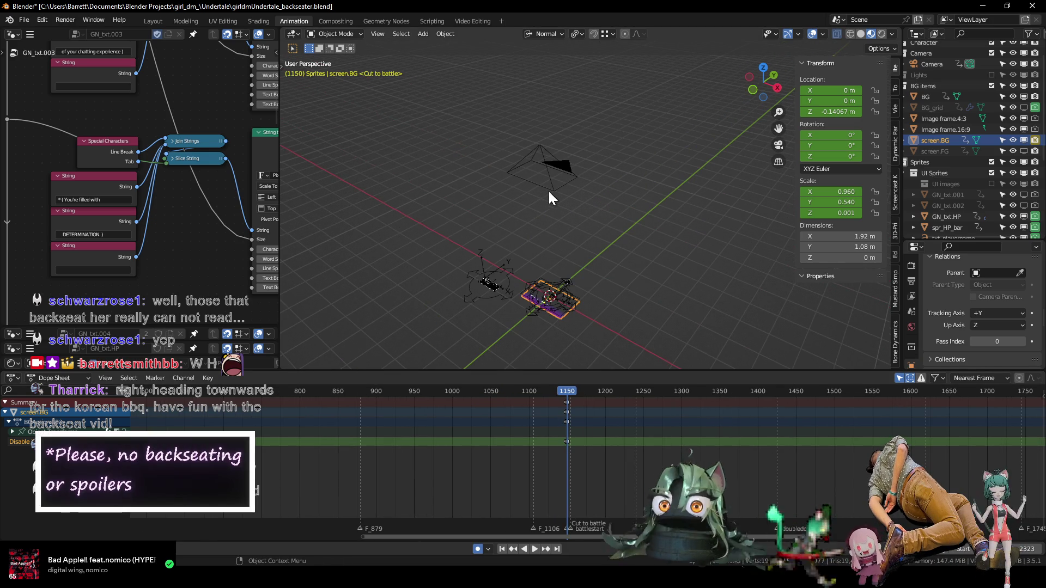
- Return to frame 0 and add the Camera to the selection as the parent
key("Home")
left_click(541, 172, "shift")
key("shift+Left")
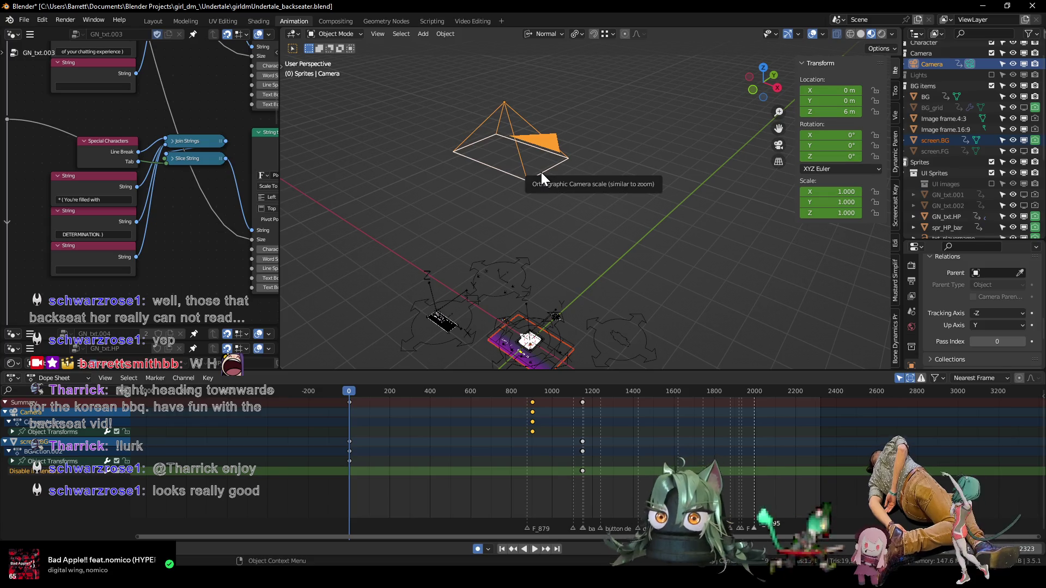
- Parent screen.BG to the Camera as an object and check it through the camera at frame 1073
key("ctrl+p")
left_click(541, 172)
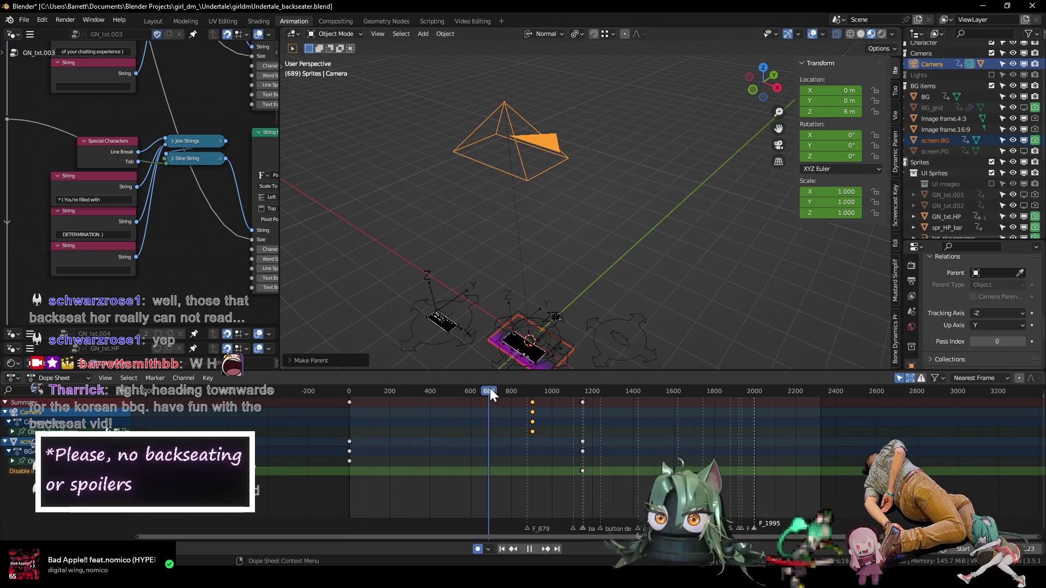
left_click_drag(348, 389, 573, 397)
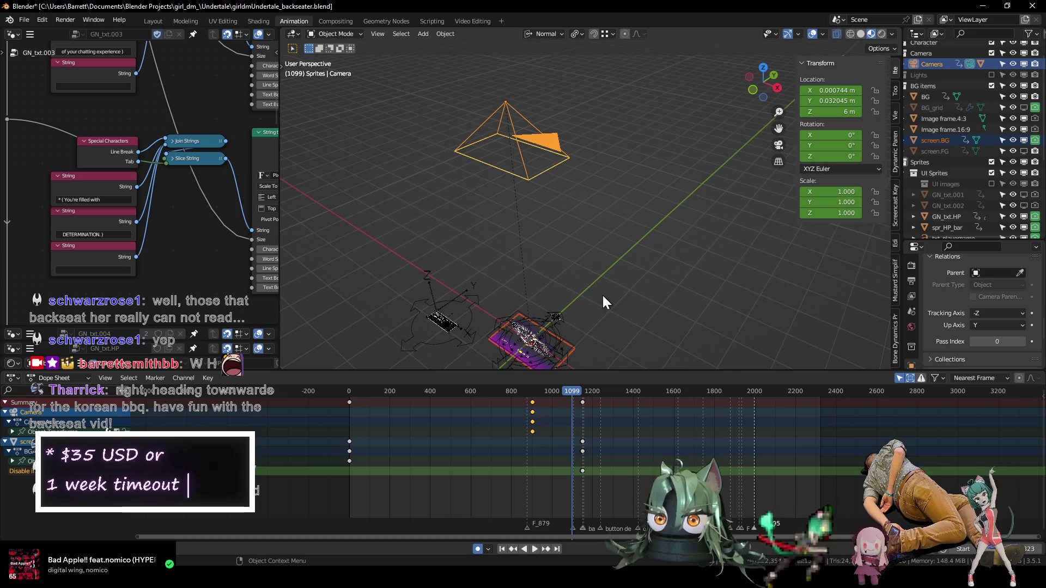
key("KP_0")
- Play the animation to check the parenting, then save the blend file
scroll(599, 249, "up", 6)
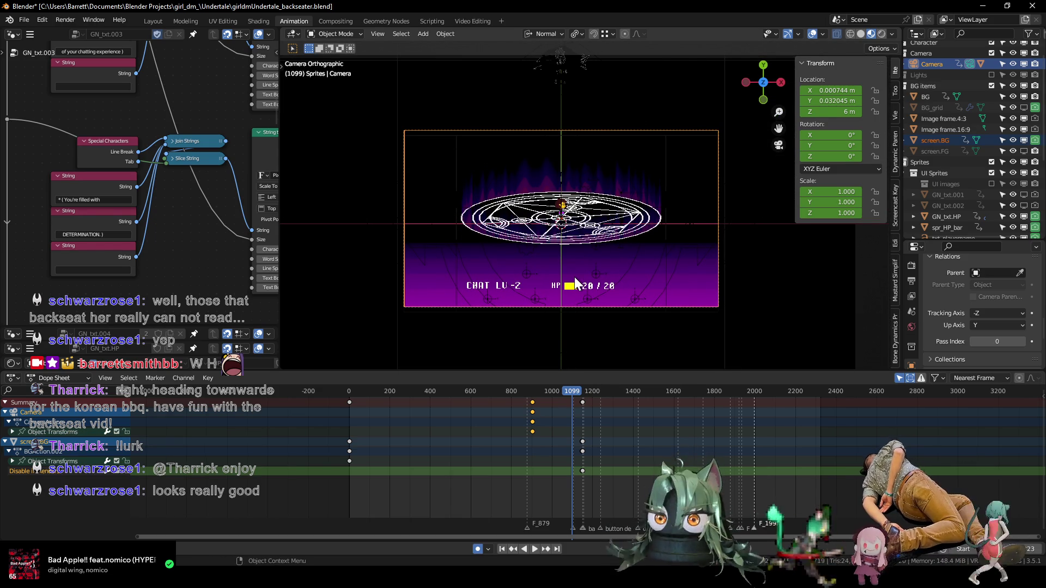
key("space")
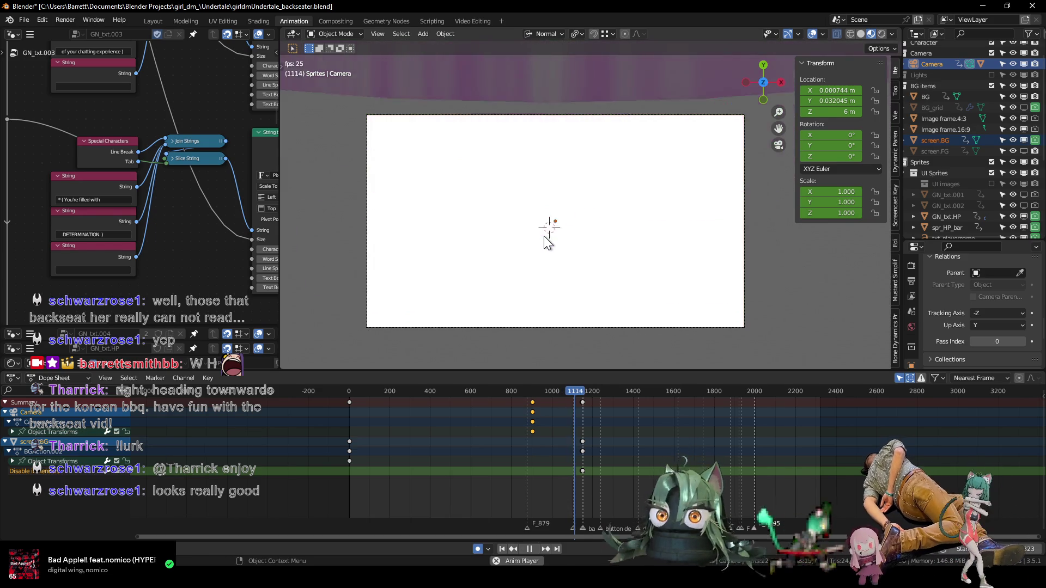
key("space")
key("space")
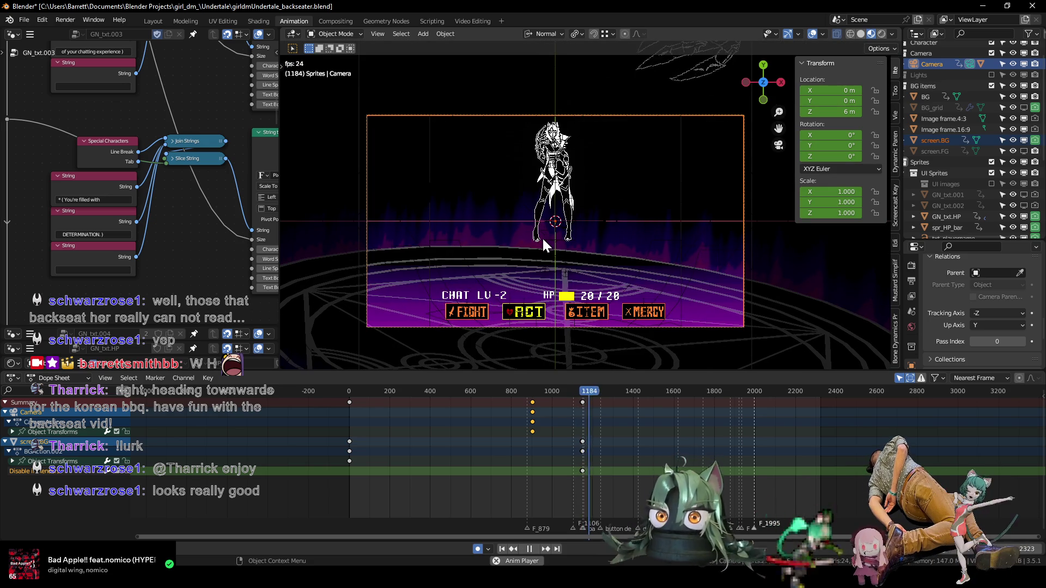
key("space")
scroll(549, 265, "up", 1)
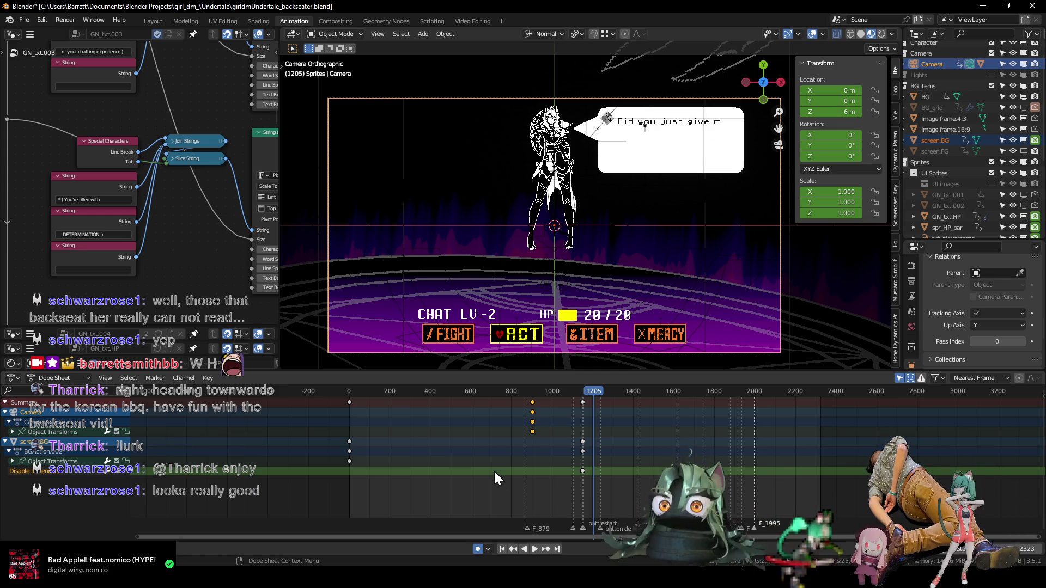
key("ctrl+s")
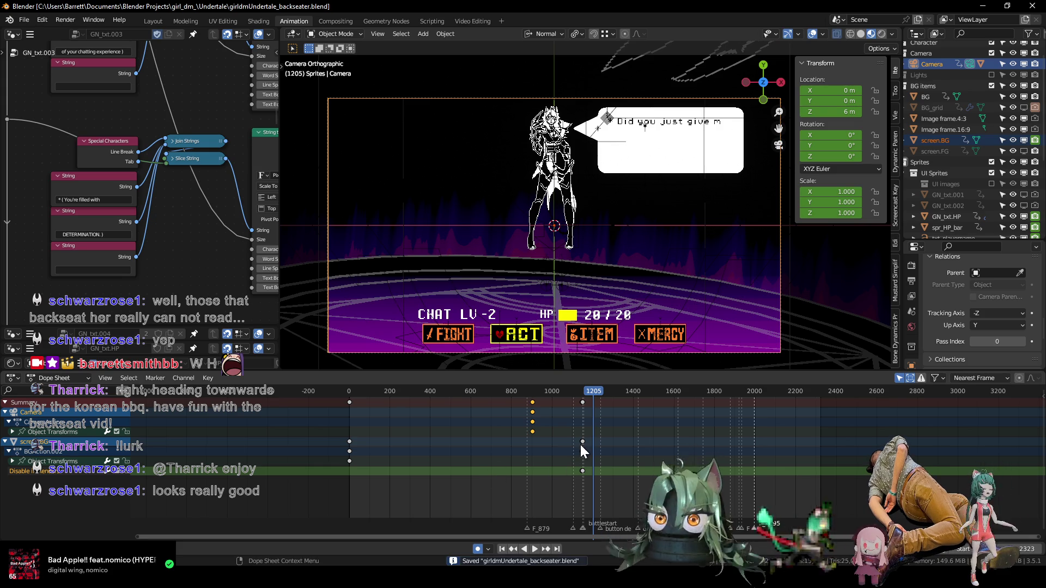
- Replay the battle from around frame 1150, stopping at frame 1214
scroll(568, 445, "up", 8)
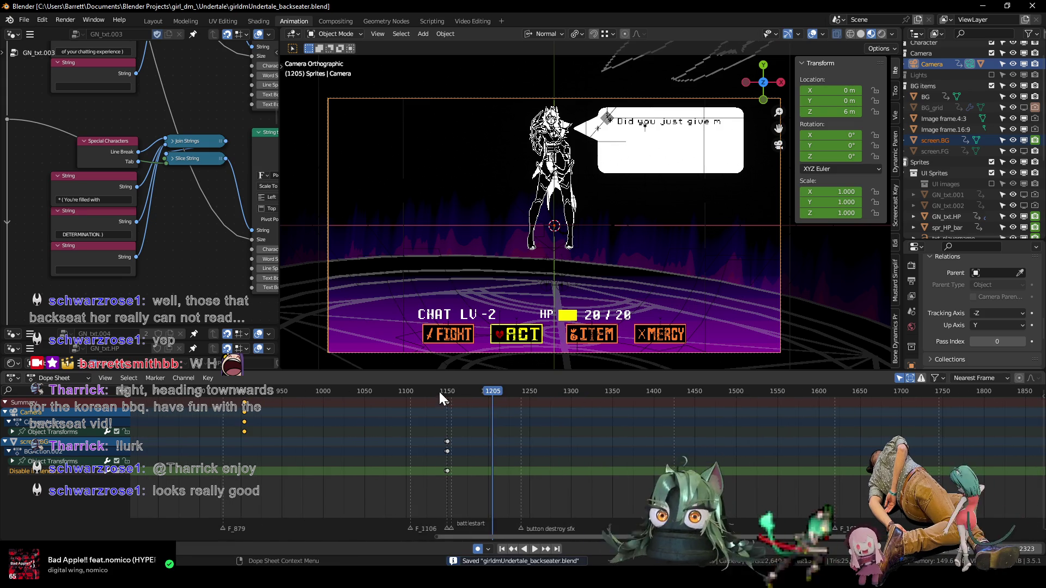
left_click(448, 391)
key("space")
left_click_drag(525, 387, 500, 382)
key("space")
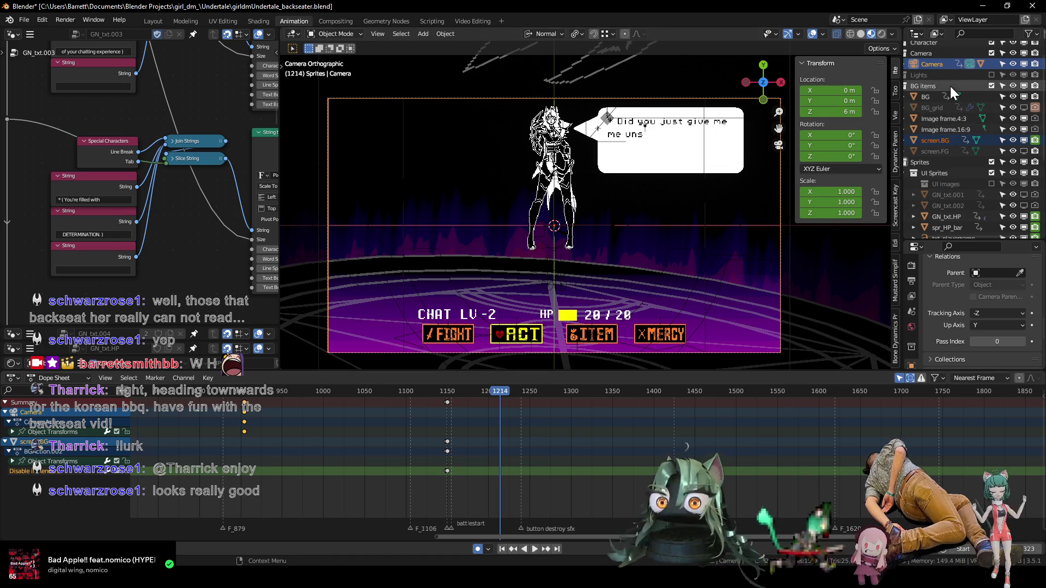
- Select only the Camera and zoom its location curves' jittery stretch in the Graph Editor
left_click(940, 64)
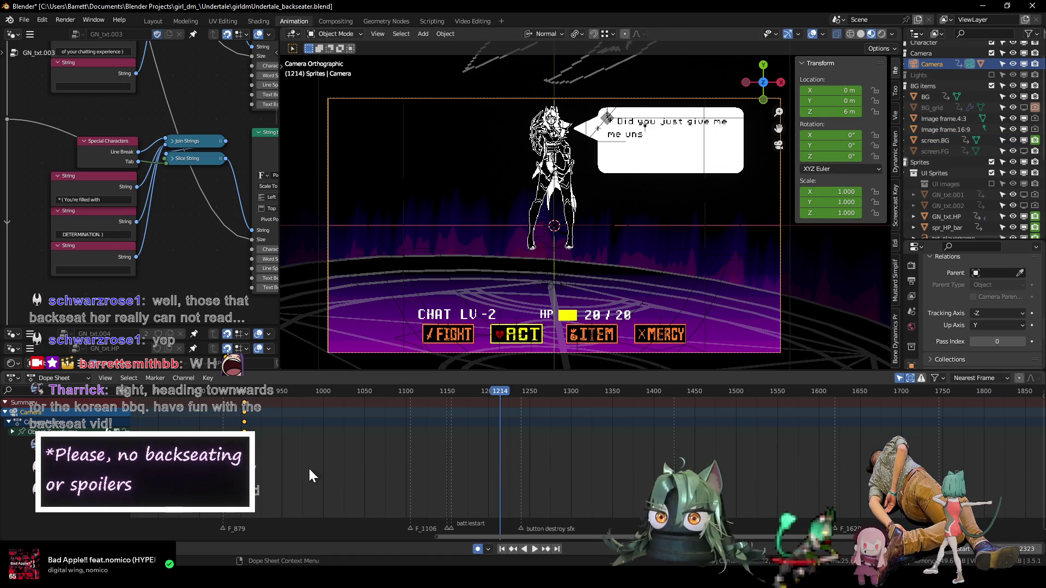
key("ctrl+Tab")
middle_click_drag(410, 449, 263, 391, "ctrl")
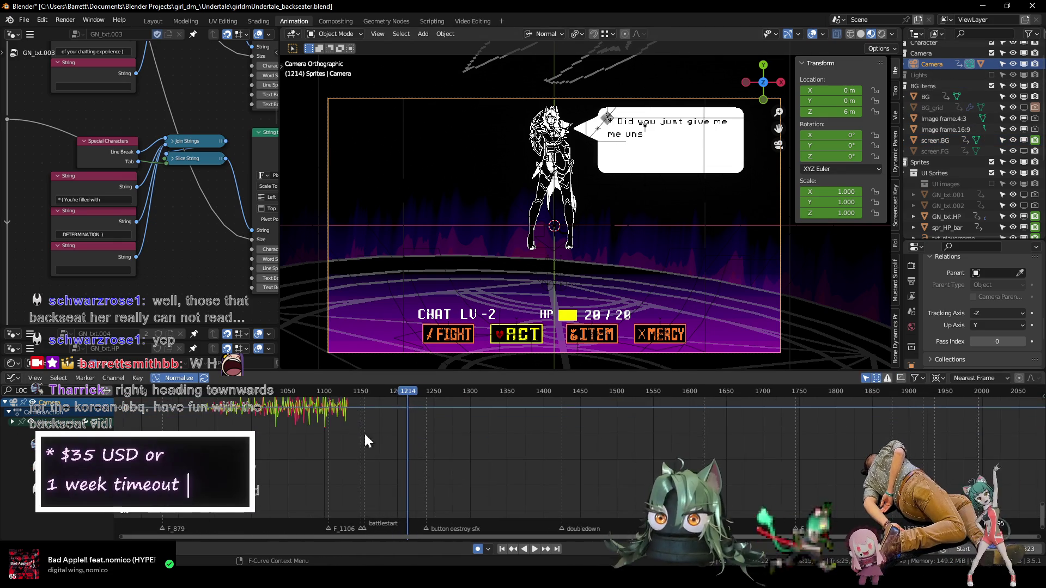
- Scrub the timeline past the fight menu and settle on frame 1239
left_click_drag(262, 391, 490, 418)
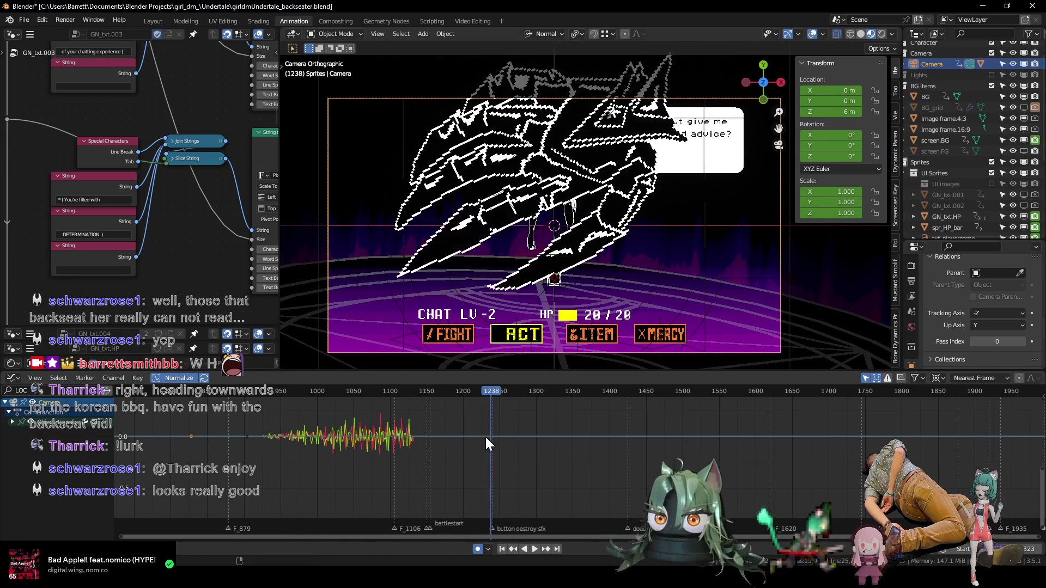
key("space")
key("Left")
key("Left")
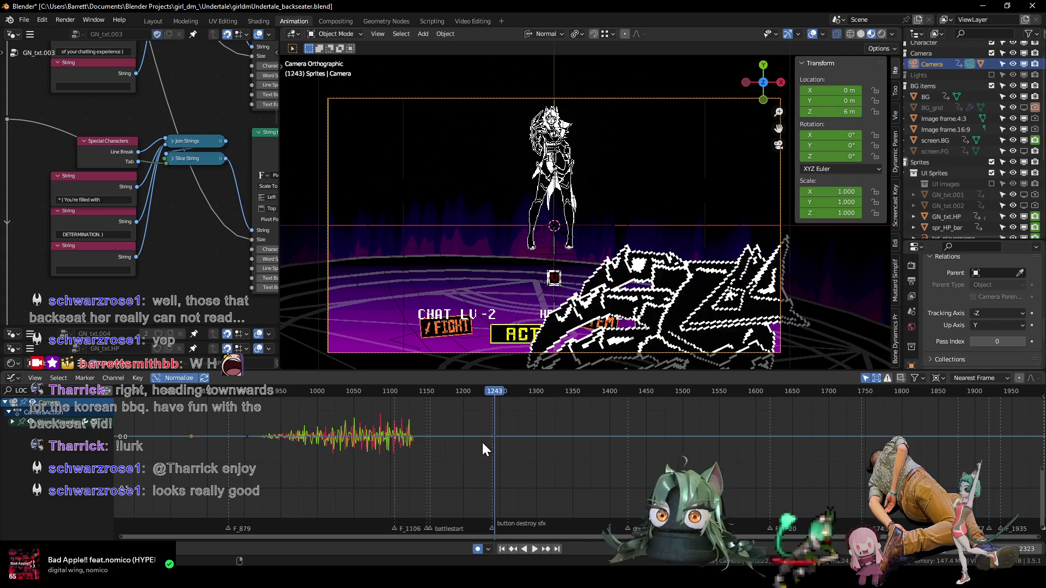
key("Left")
key("Left")
key("Left")
key("Right")
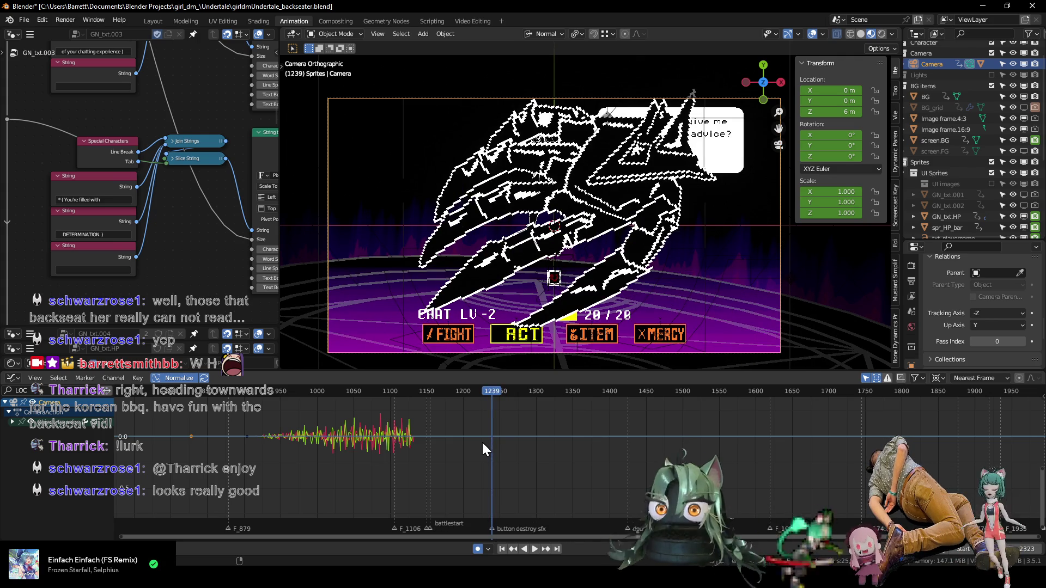
- Select the camera's X Location curve and show its Noise modifier (strength 0.490, phase 5.000)
mouse_move(483, 443)
middle_mouse_down("ctrl")
mouse_move(449, 466)
mouse_move(454, 483)
middle_mouse_up("ctrl")
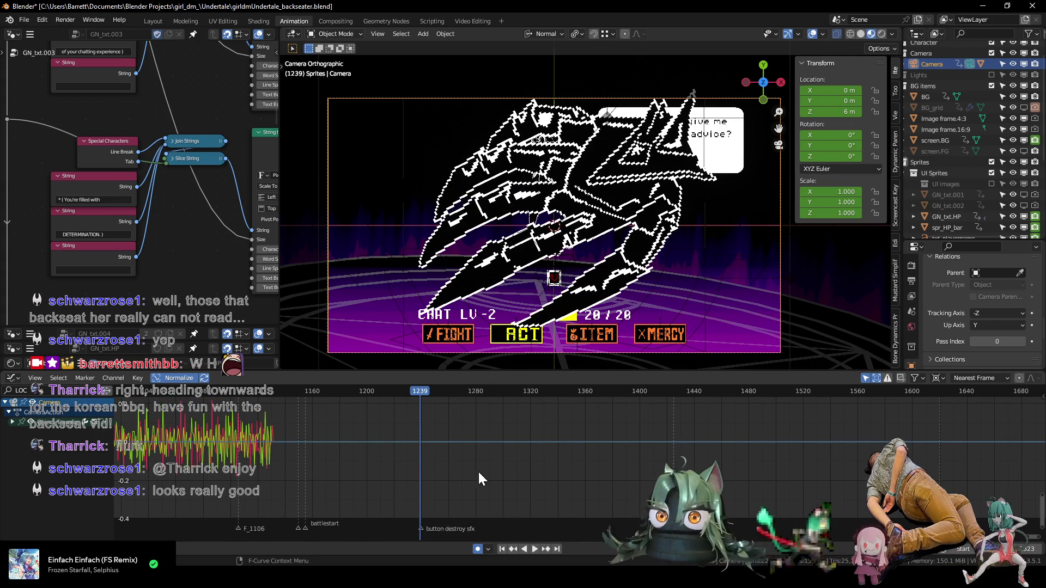
left_click(12, 422)
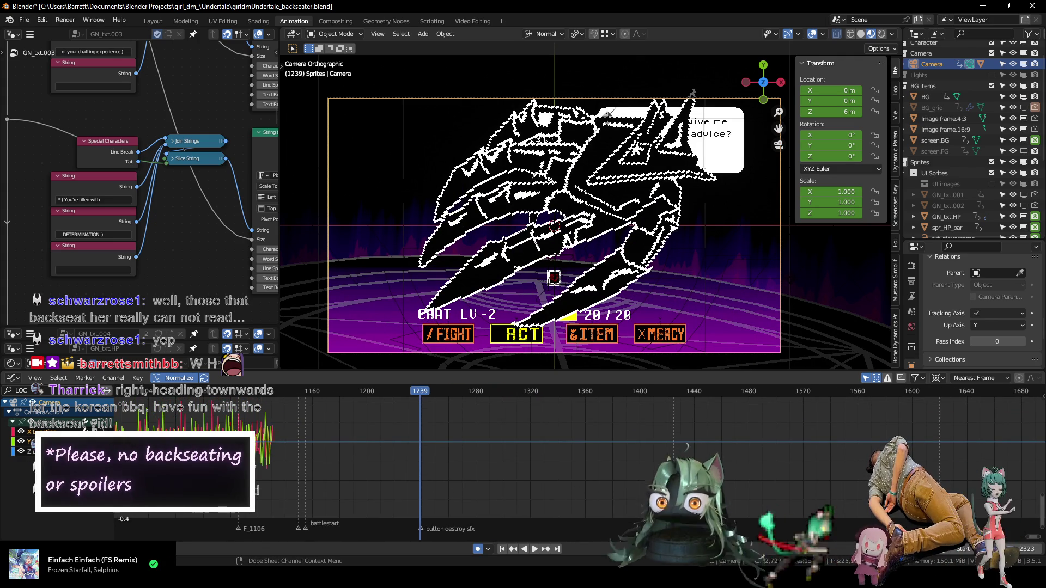
left_click(43, 432)
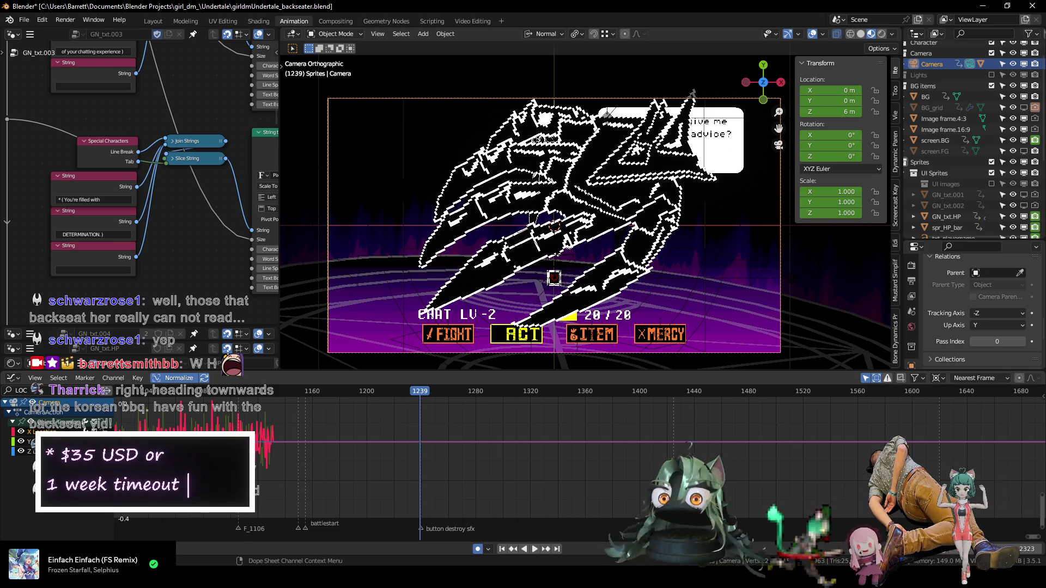
key("n")
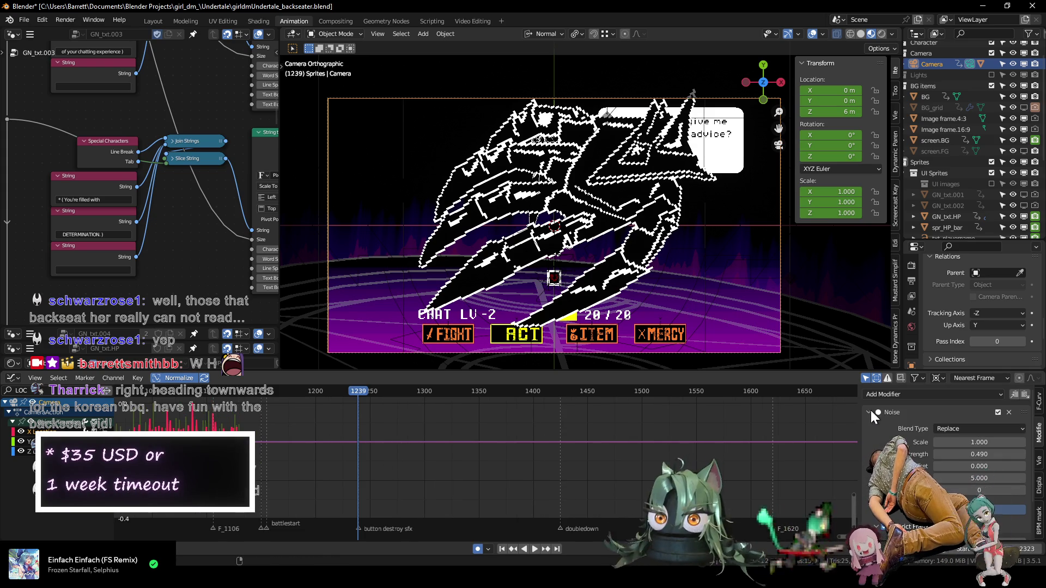
- Review the Noise modifier's settings and save the blend file
left_click(869, 412)
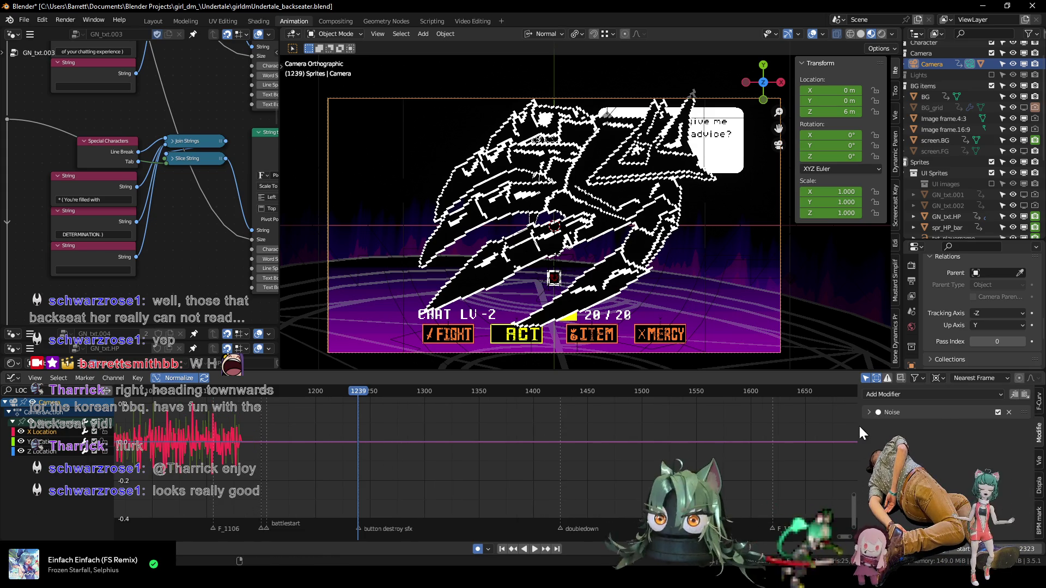
left_click(869, 413)
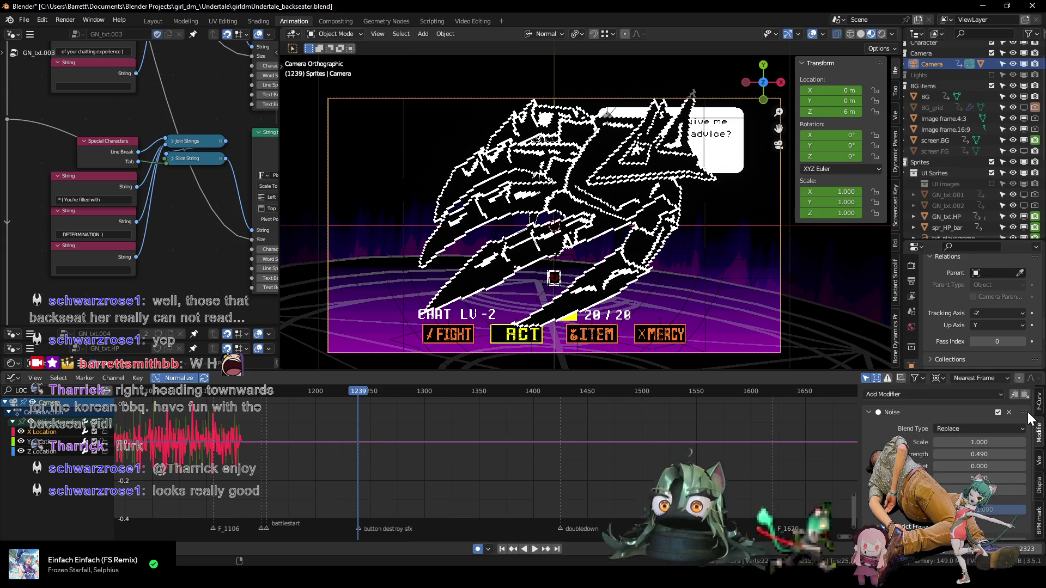
left_click(871, 413)
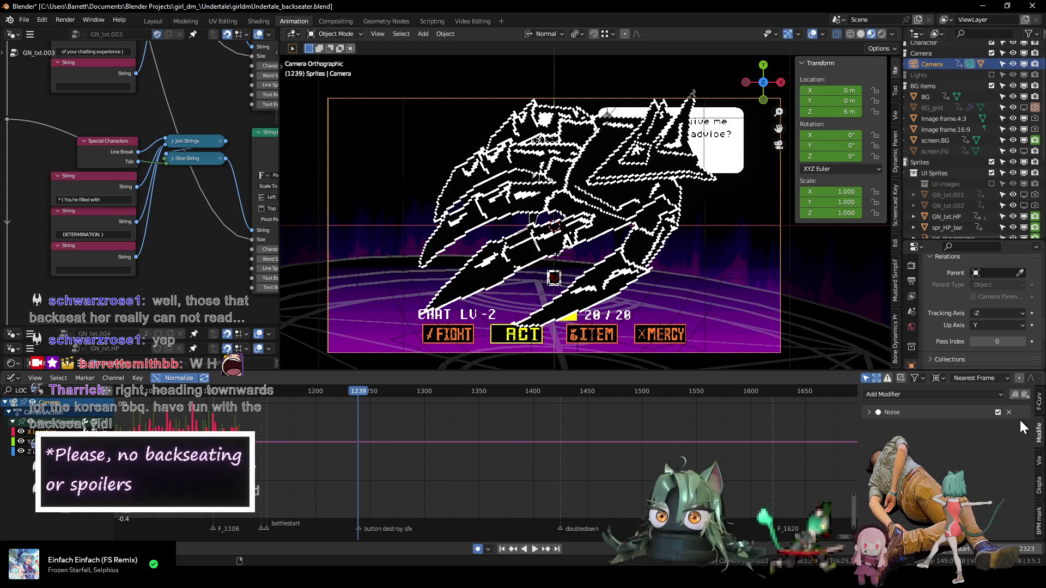
key("ctrl+s")
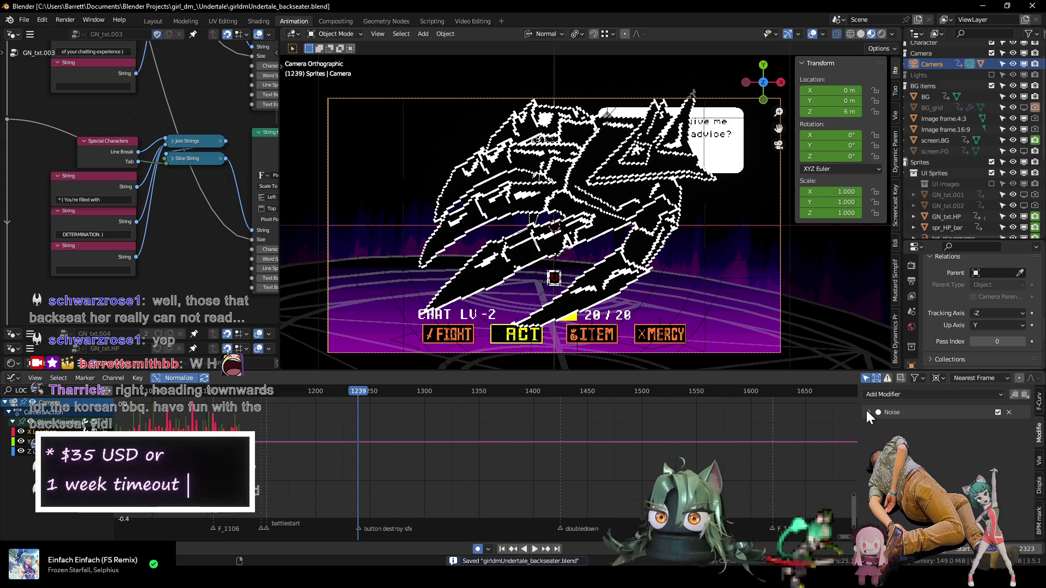
- Copy and paste the Noise modifier onto the X Location curve, then play back to check the shake
left_click(867, 411)
left_click(912, 410)
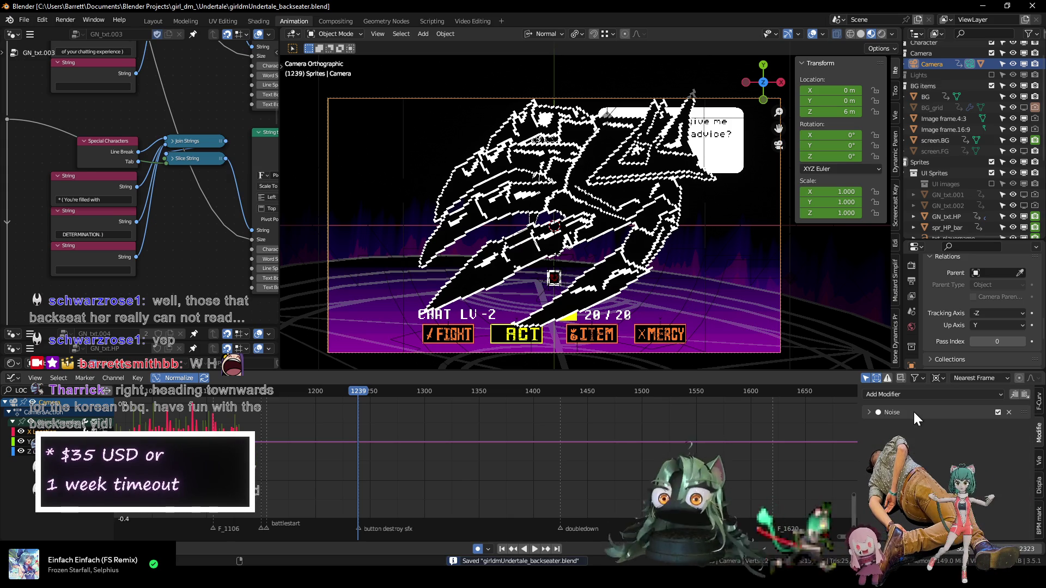
left_click(1024, 394)
left_click(1024, 394)
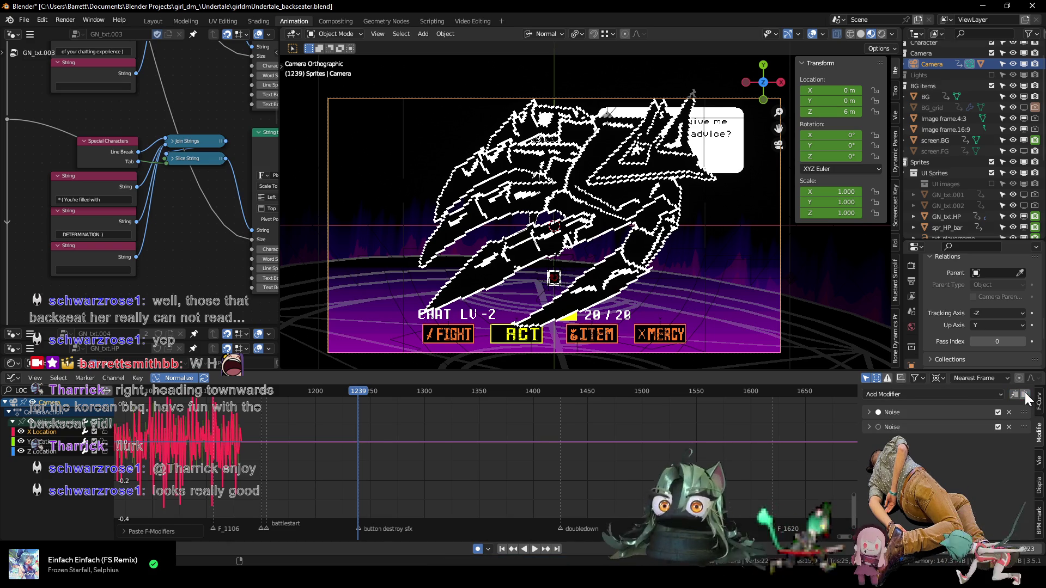
left_click(869, 426)
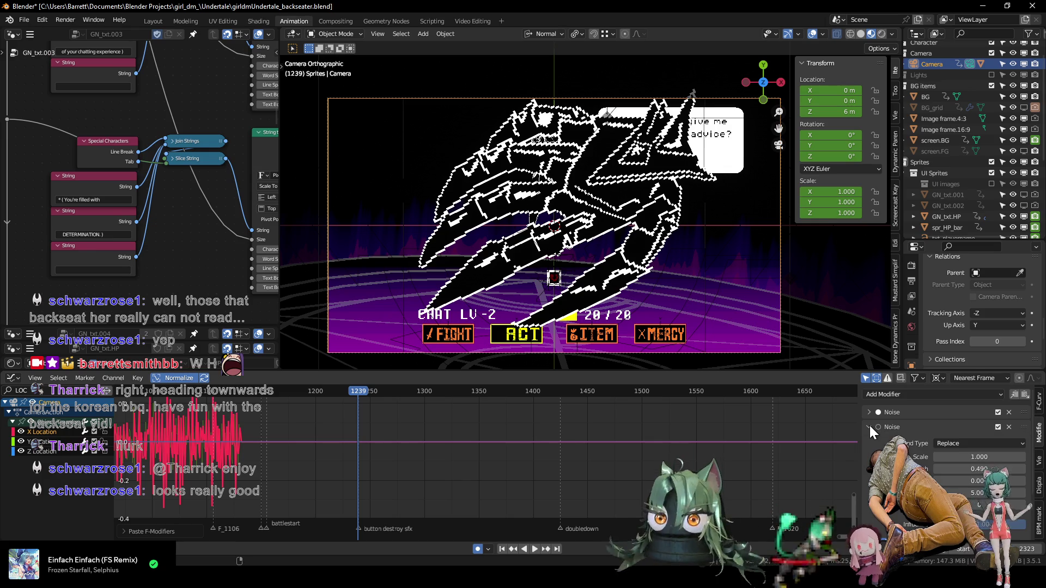
scroll(870, 426, "down", 1)
scroll(869, 426, "up", 1)
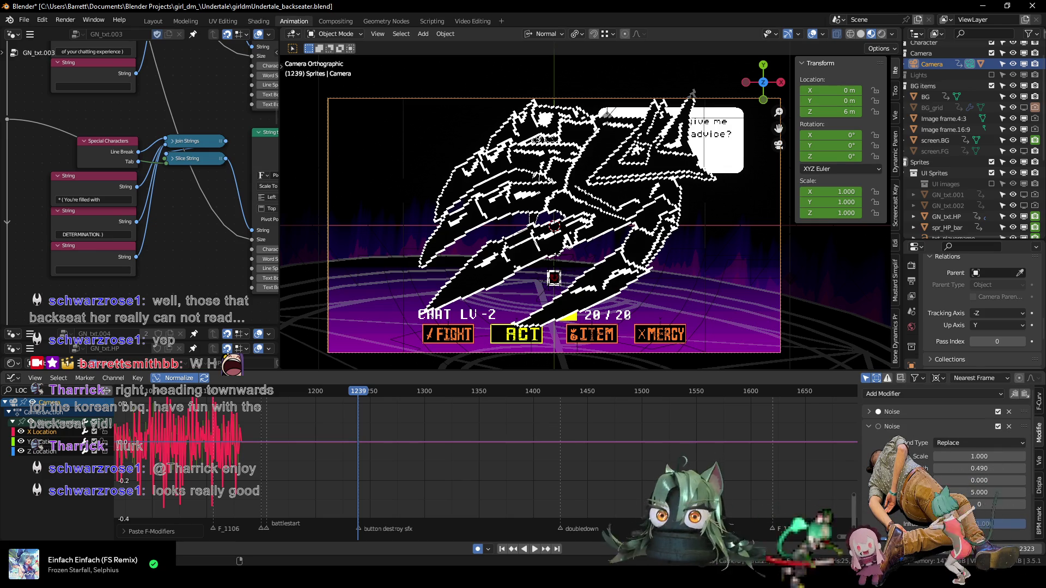
scroll(979, 436, "down", 1)
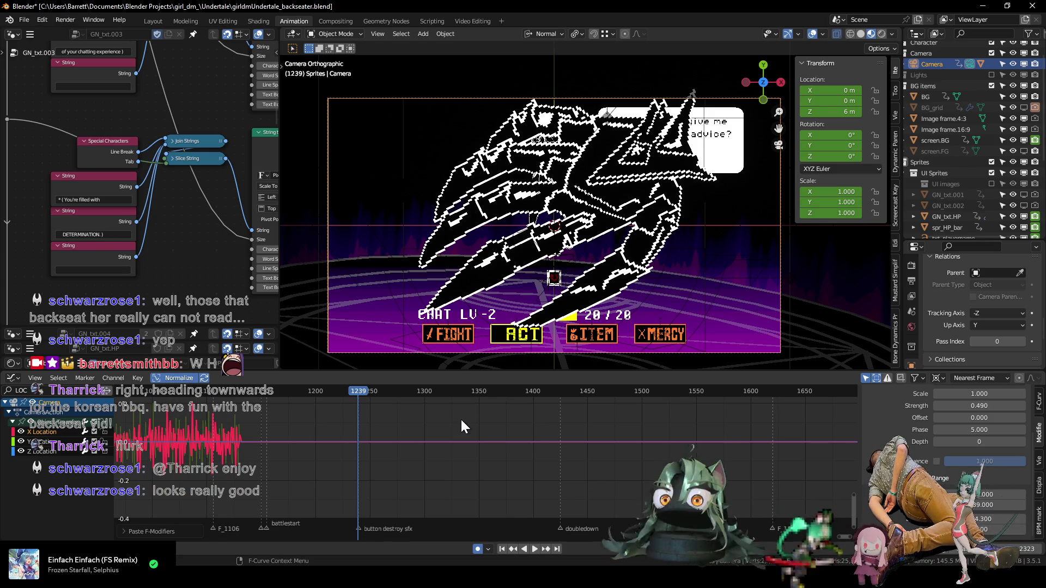
key("space")
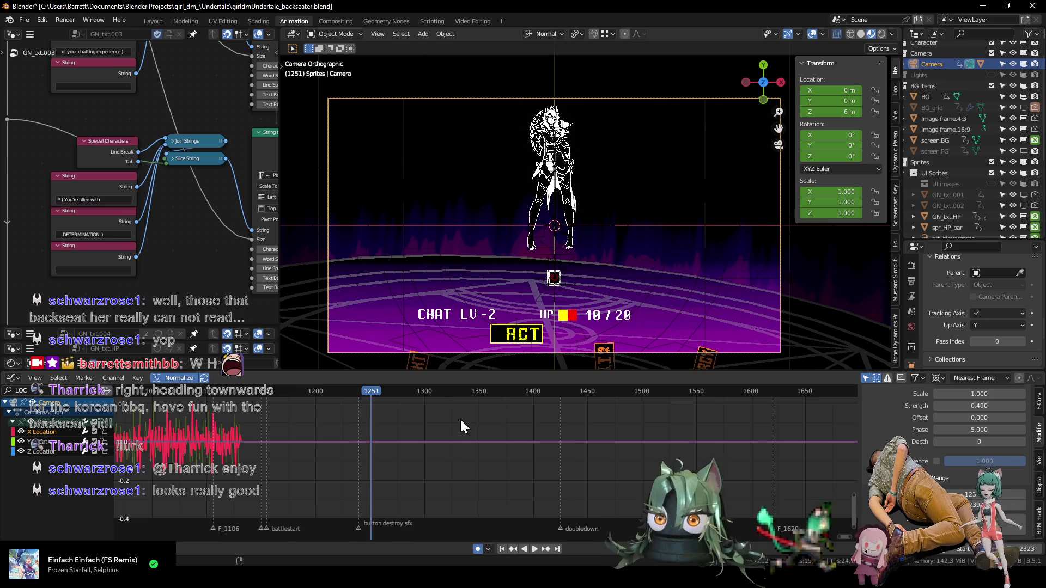
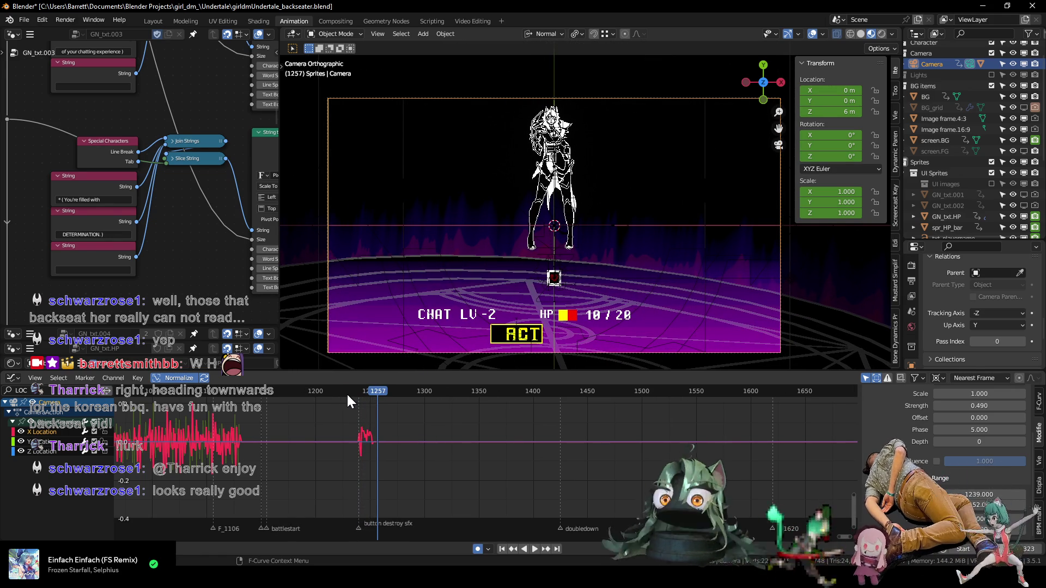
- Scrub back through the magic circle and battle menu, then replay up to the button destroy moment
mouse_move(161, 392)
left_mouse_down()
mouse_move(360, 391)
mouse_move(378, 396)
mouse_move(371, 403)
left_mouse_up()
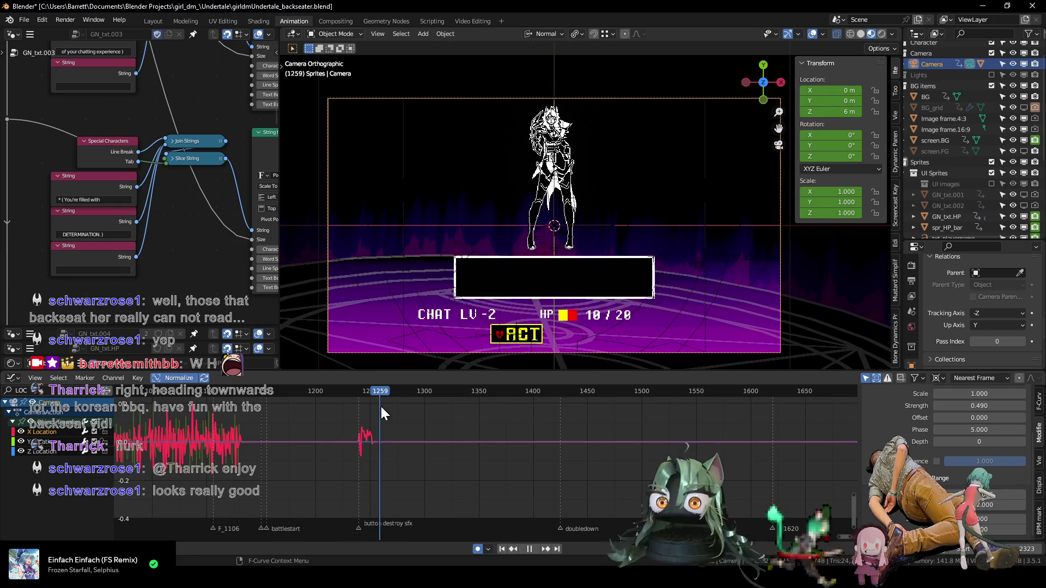
left_click_drag(371, 403, 337, 404)
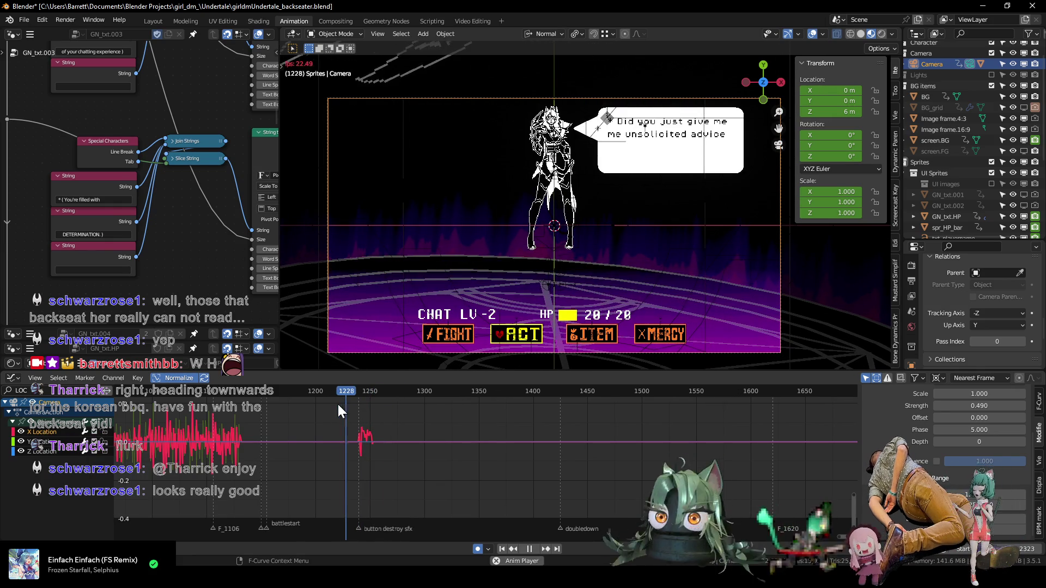
key("space")
left_click(350, 391)
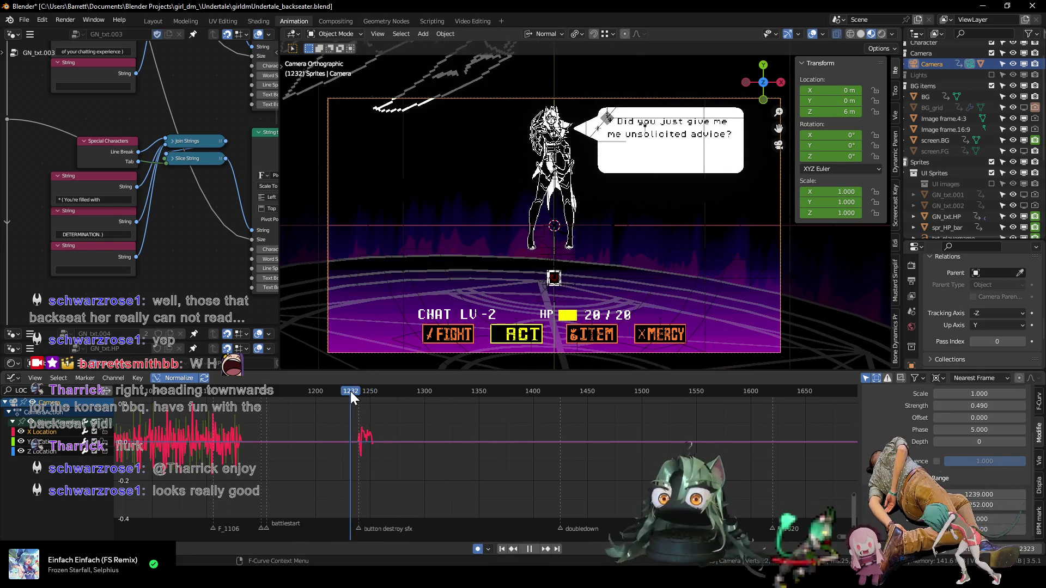
key("space")
left_click_drag(350, 390, 377, 396)
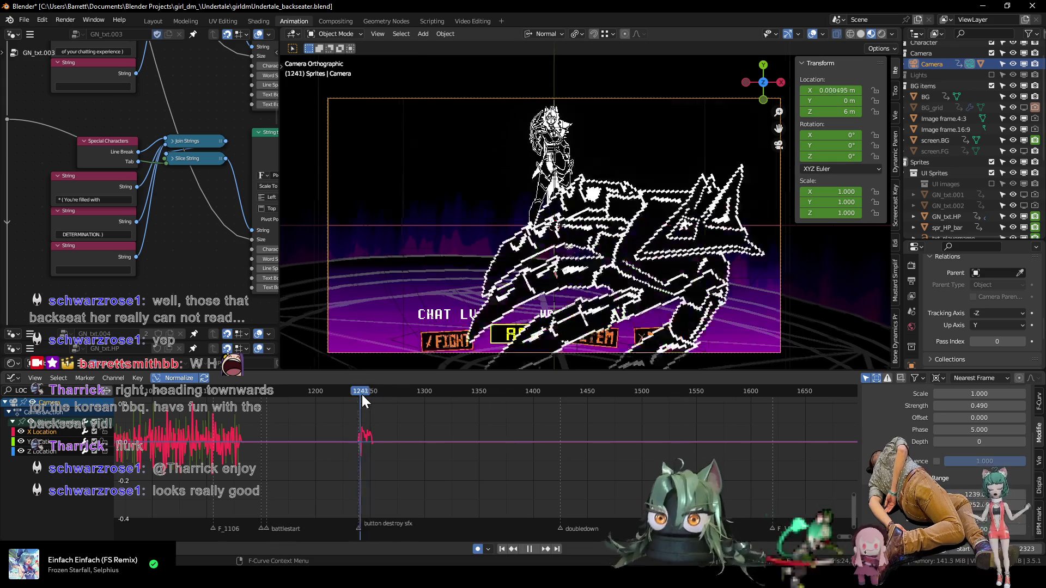
- Zoom the graph onto the shake curve and replay the button destroy shake, stopping at frame 1250
scroll(342, 431, "up", 3)
mouse_move(343, 435)
middle_mouse_down("ctrl")
mouse_move(345, 452)
mouse_move(581, 459)
middle_mouse_up("ctrl")
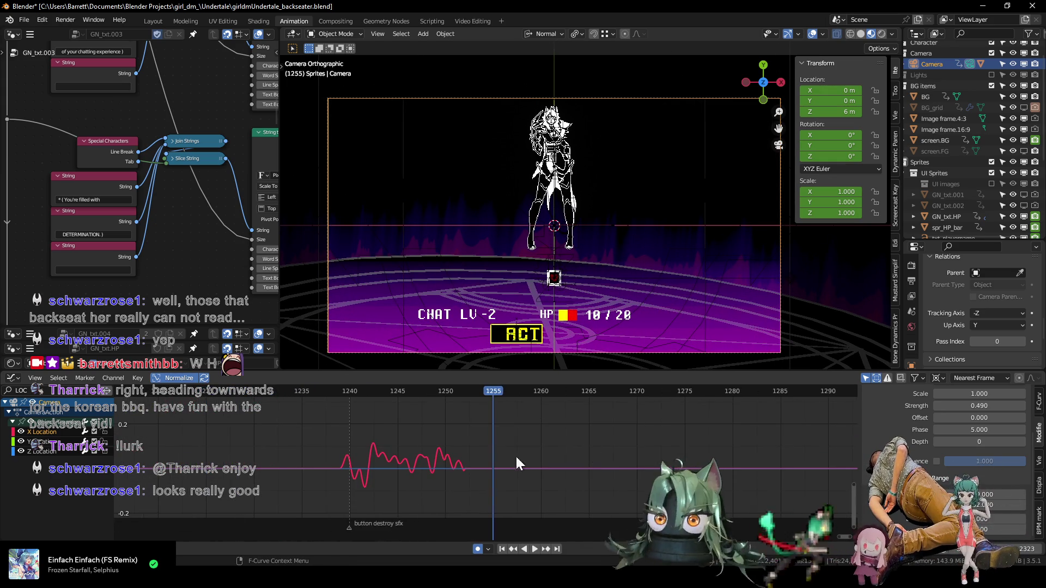
left_click(320, 389)
key("space")
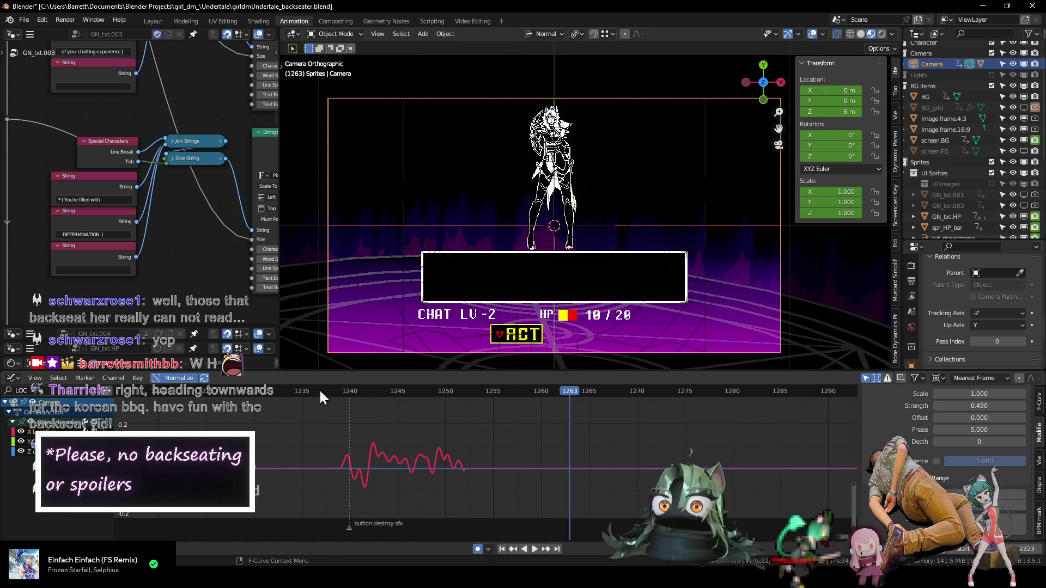
left_click(376, 390)
key("space")
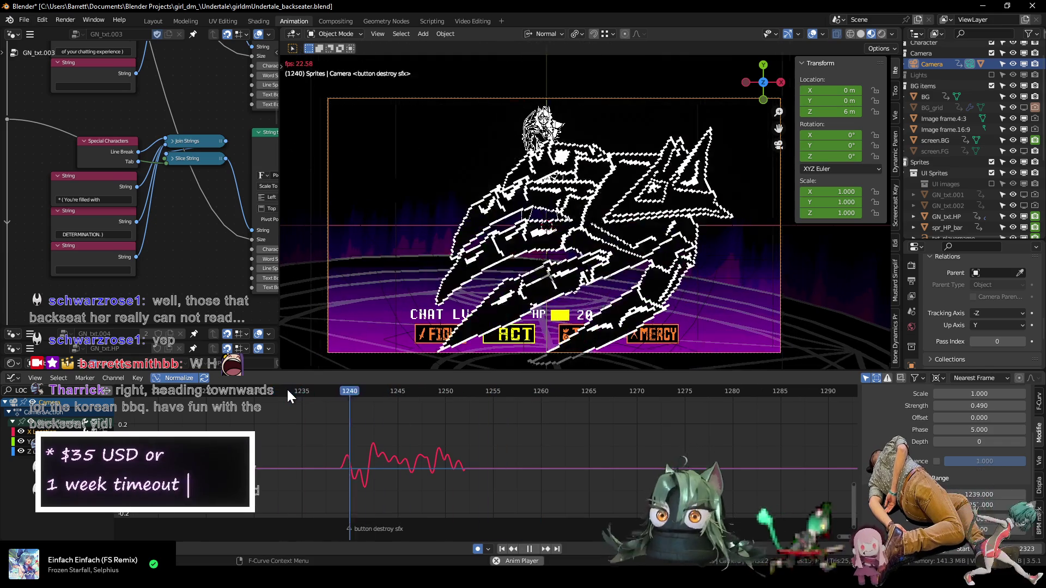
left_click_drag(399, 390, 443, 393)
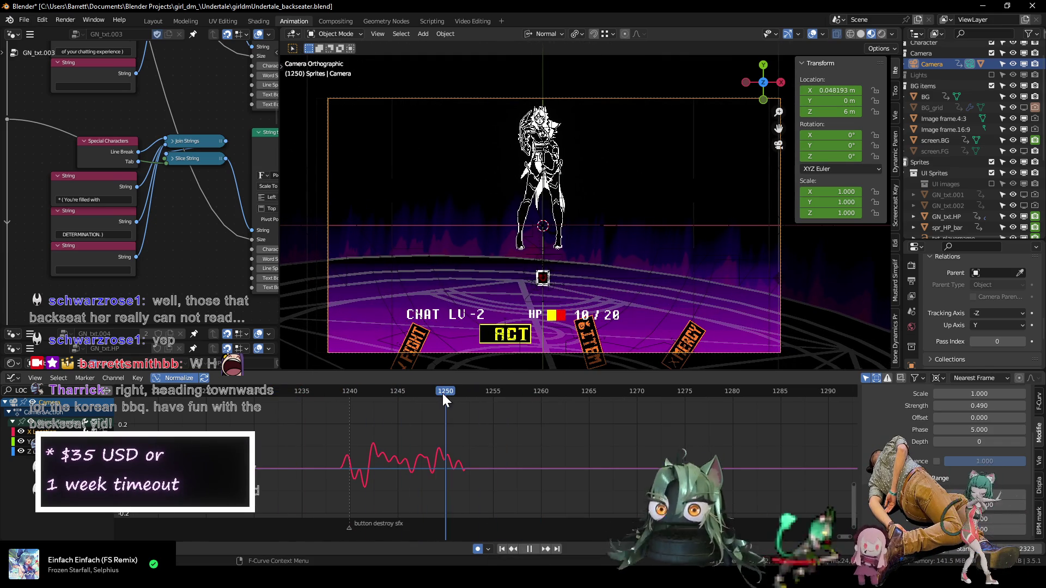
key("space")
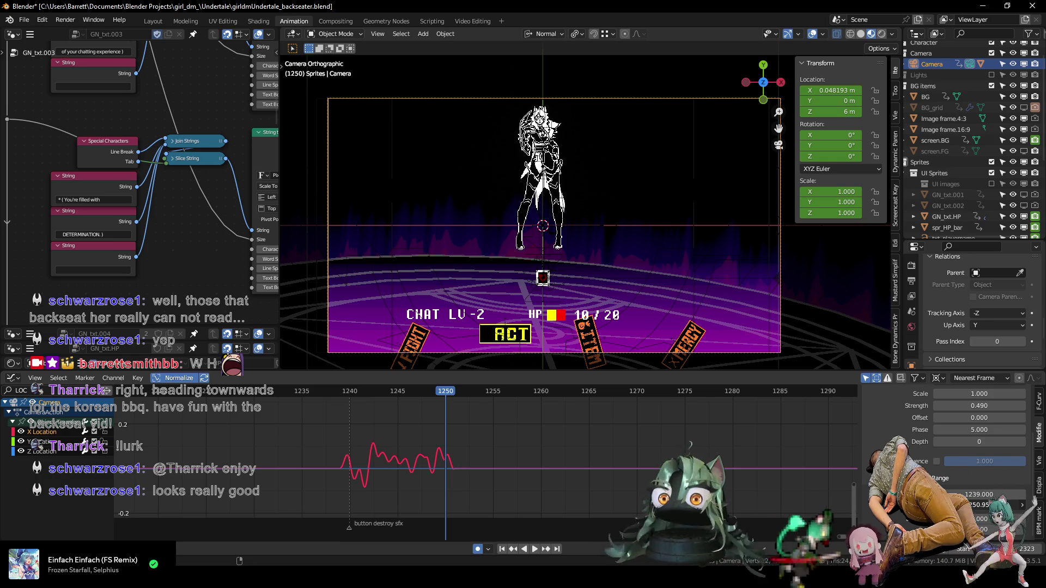
- Change the Noise modifier's frame range, then replay and scrub the shake from frame 1239 to 1247
key("Return")
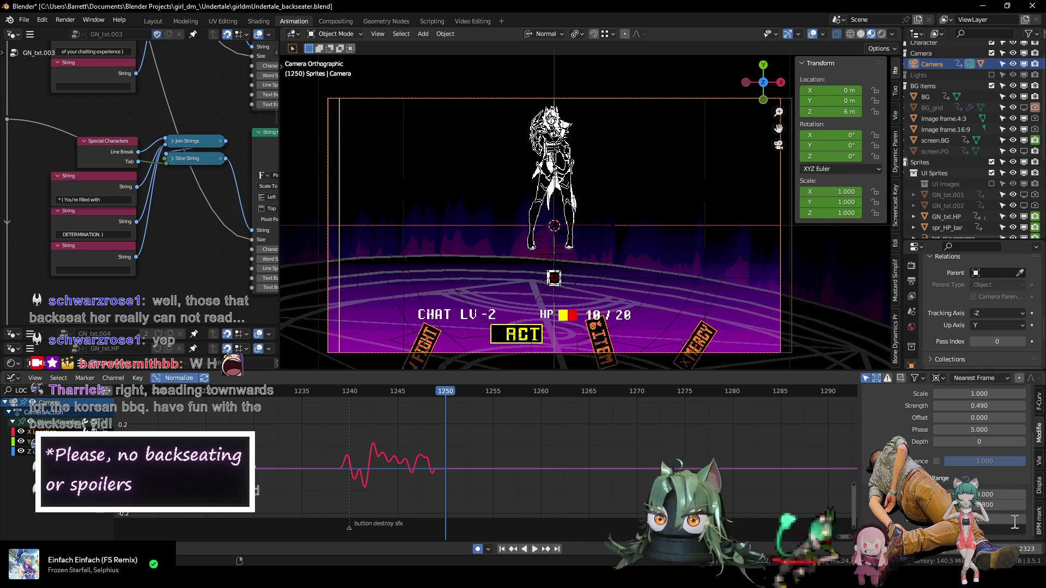
left_click(331, 388)
key("space")
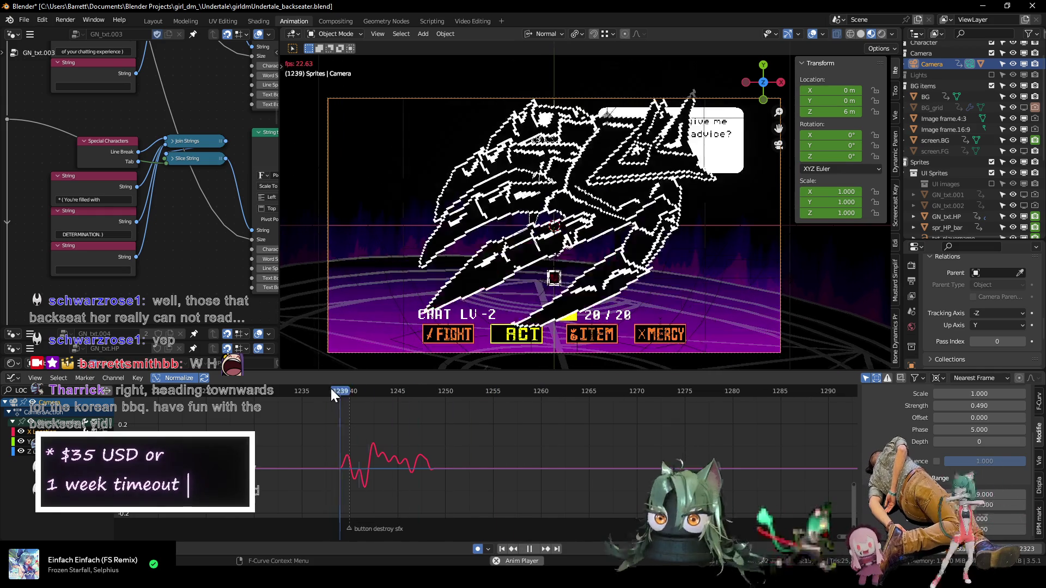
left_click_drag(331, 388, 332, 389)
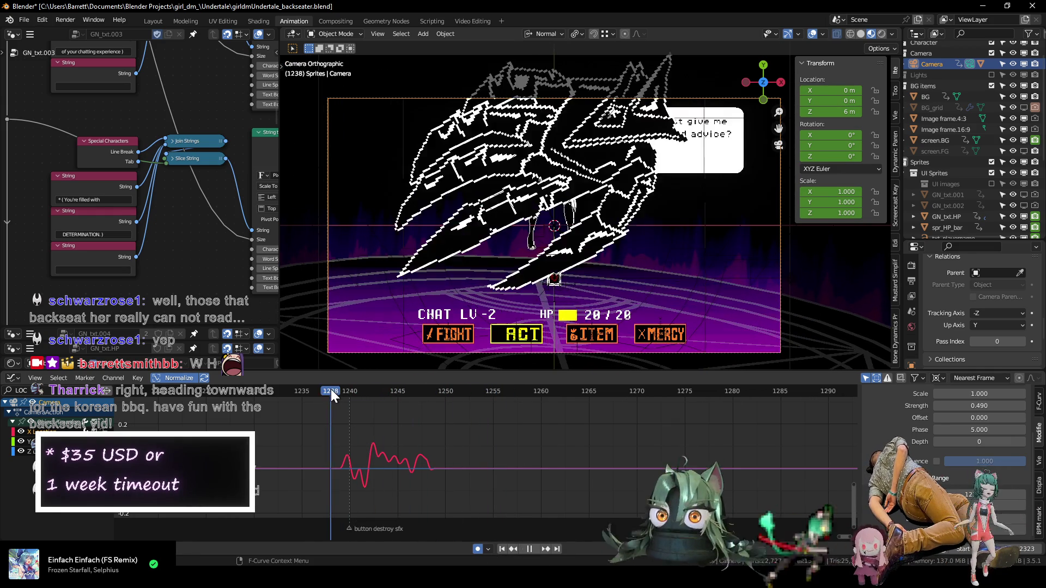
key("space")
left_click(330, 388)
key("space")
left_click(384, 389)
left_click_drag(383, 389, 425, 394)
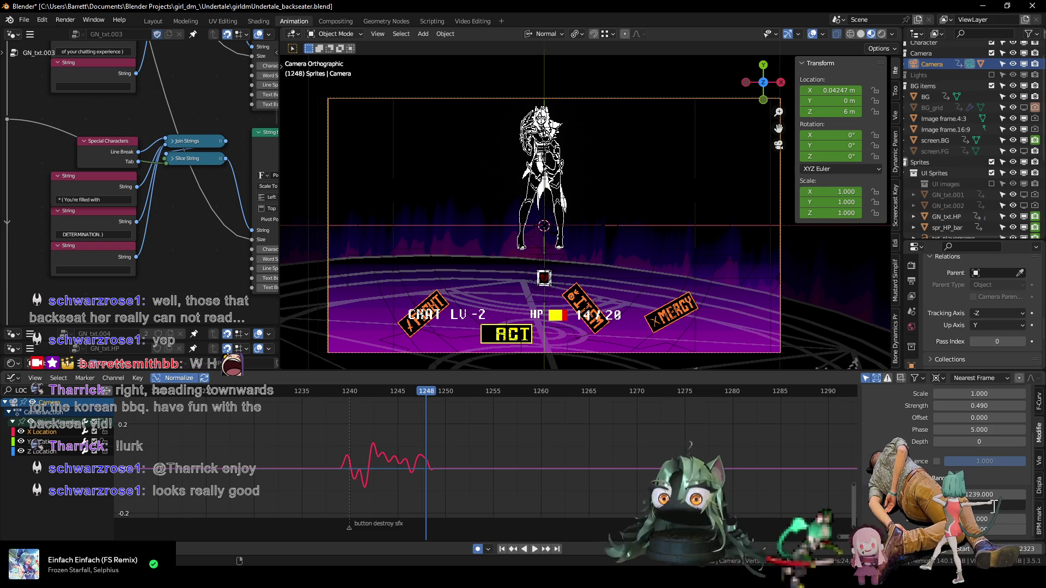
- Confirm the shorter noise frame range and replay the shake repeatedly from frame 1239
key("Return")
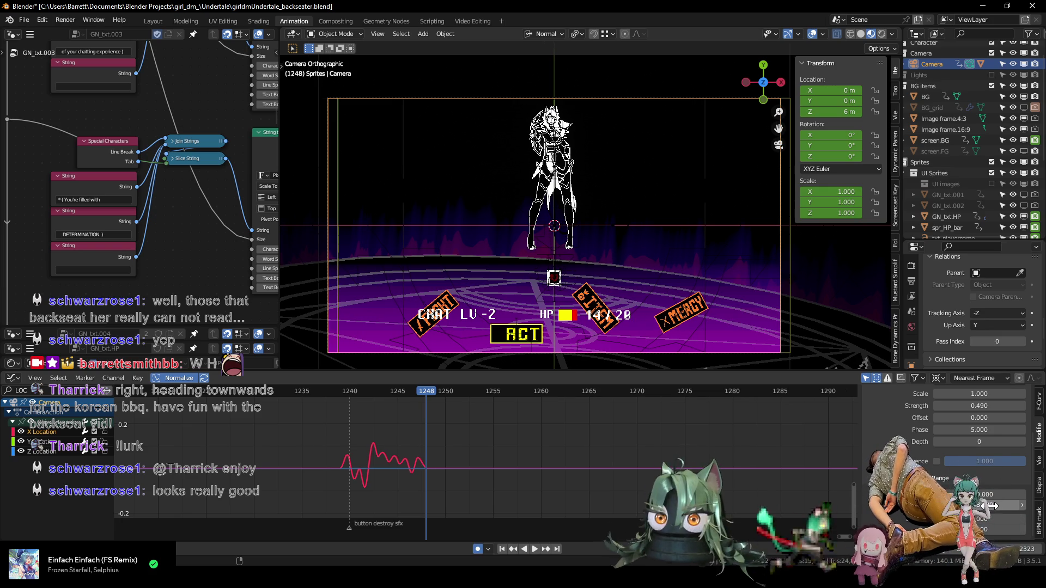
left_click(339, 393)
key("space")
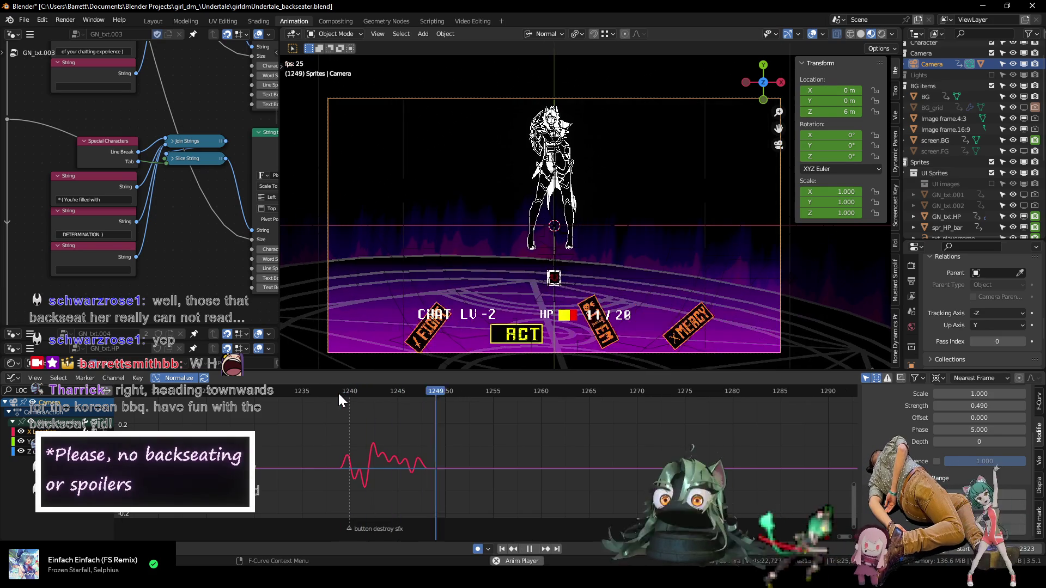
left_click(338, 392)
left_click(338, 393)
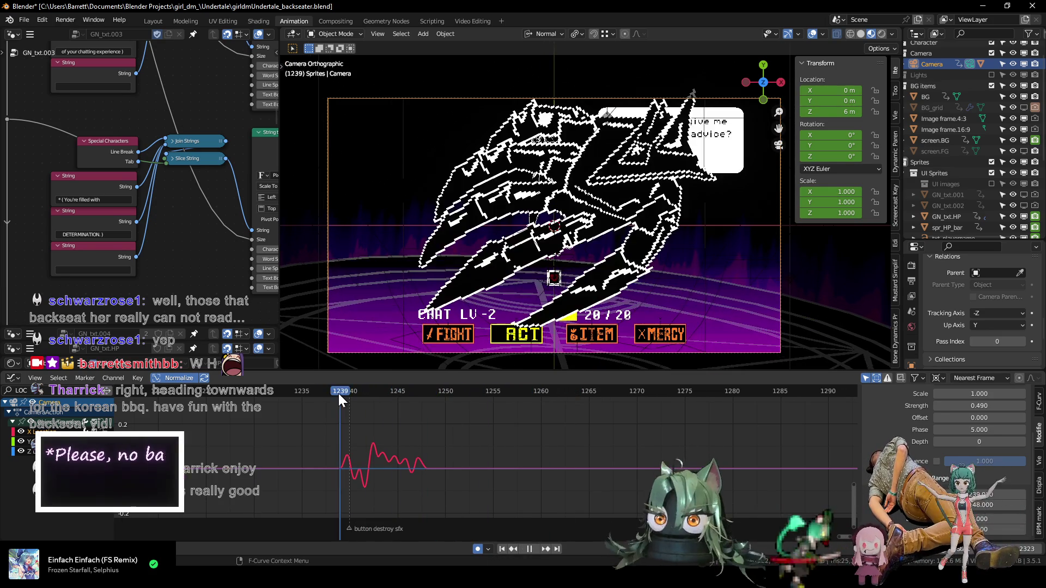
left_click(338, 392)
left_click(339, 392)
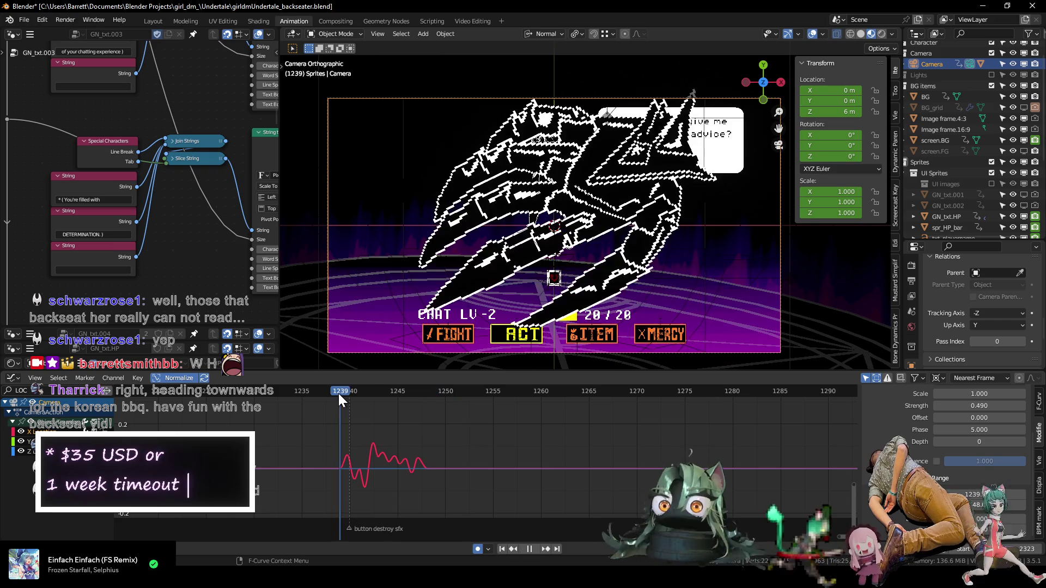
left_click(338, 392)
left_click(338, 392)
left_click(338, 392)
left_click(338, 393)
left_click(338, 392)
left_click(339, 392)
key("space")
key("space")
left_click(338, 391)
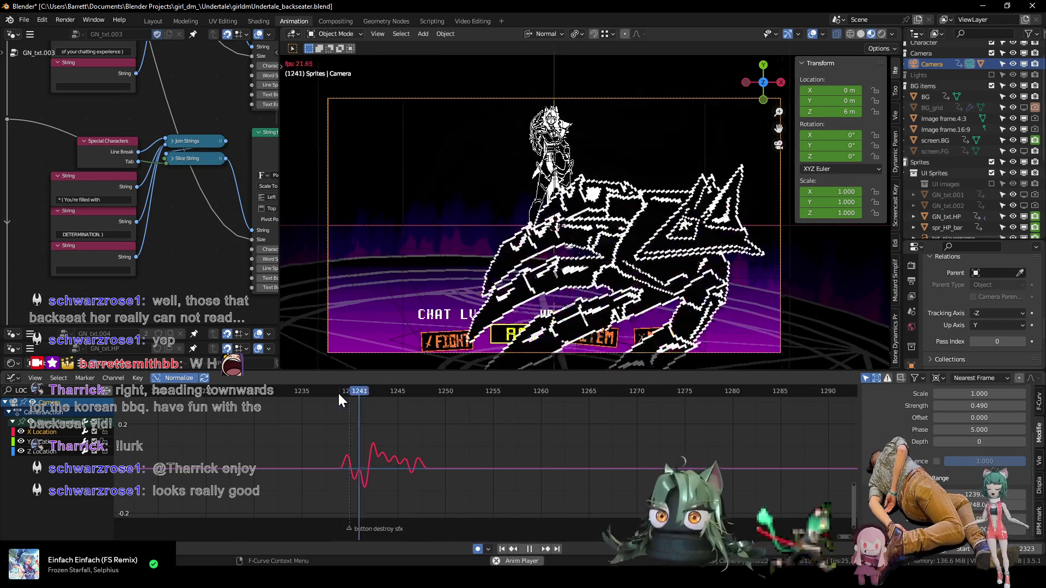
left_click(338, 391)
left_click(338, 391)
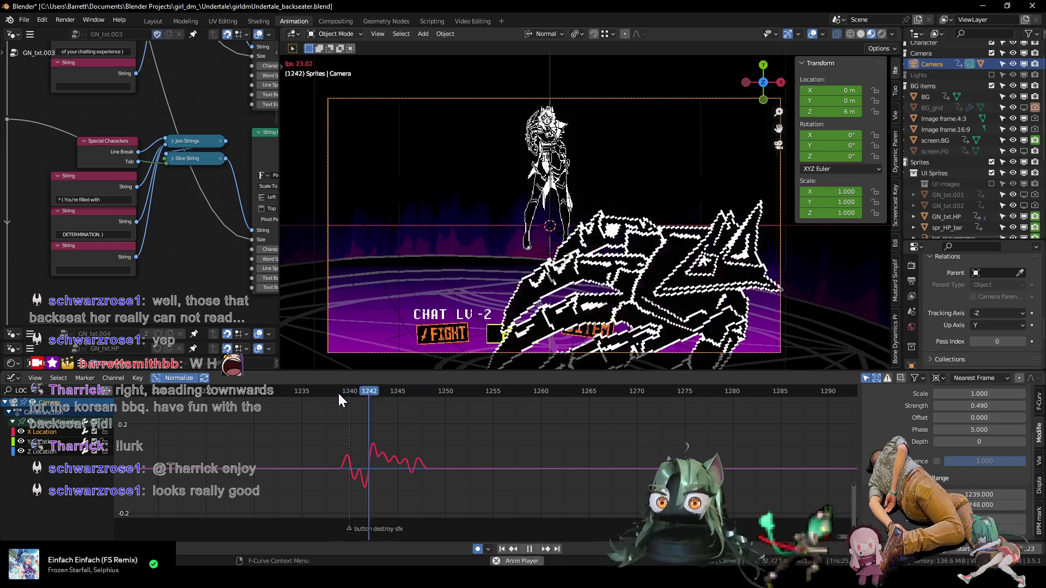
left_click(337, 391)
key("space")
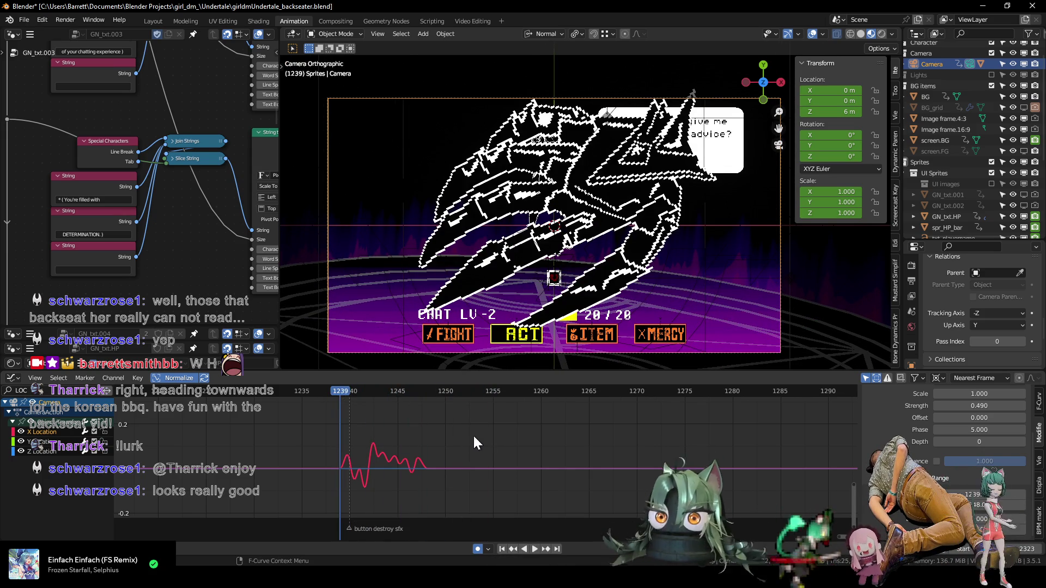
scroll(569, 444, "down", 4)
scroll(597, 439, "down", 4)
scroll(564, 456, "down", 2)
- Zoom the graph out, play through the later frames, and scrub to the claw attack at frame 1975
mouse_move(561, 455)
middle_mouse_down("ctrl")
mouse_move(544, 443)
mouse_move(369, 426)
middle_mouse_up("ctrl")
key("space")
left_click_drag(335, 388, 570, 393)
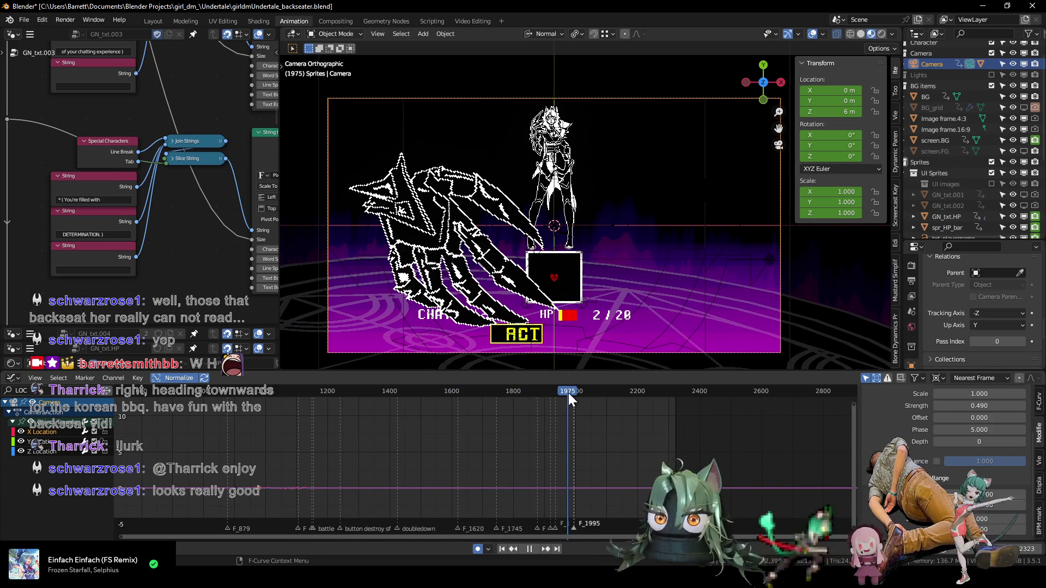
left_click_drag(569, 393, 537, 390)
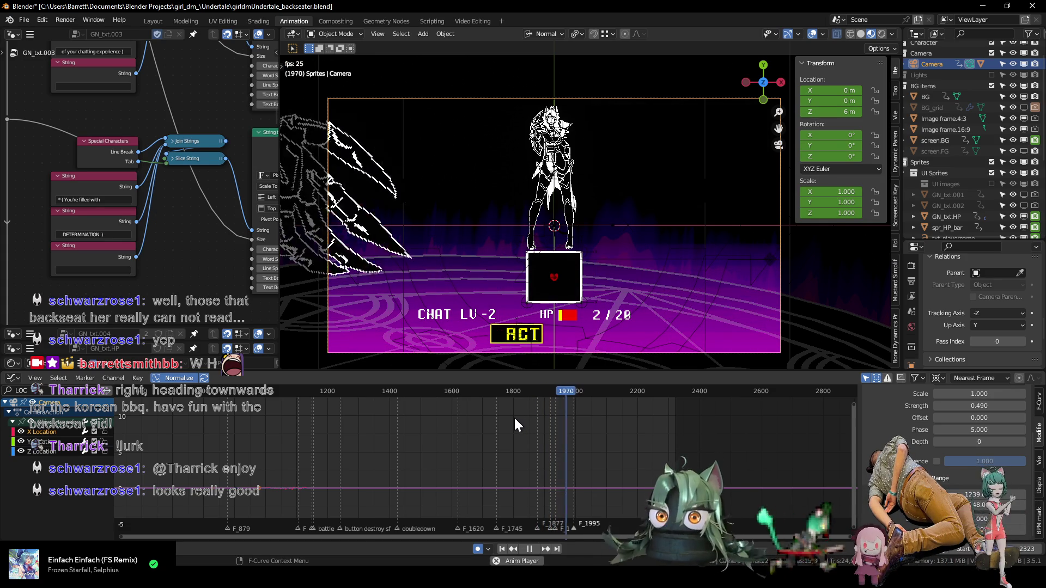
key("space")
mouse_move(520, 422)
middle_mouse_down("ctrl")
mouse_move(586, 435)
mouse_move(420, 438)
middle_mouse_up("ctrl")
left_click_drag(414, 388, 443, 393)
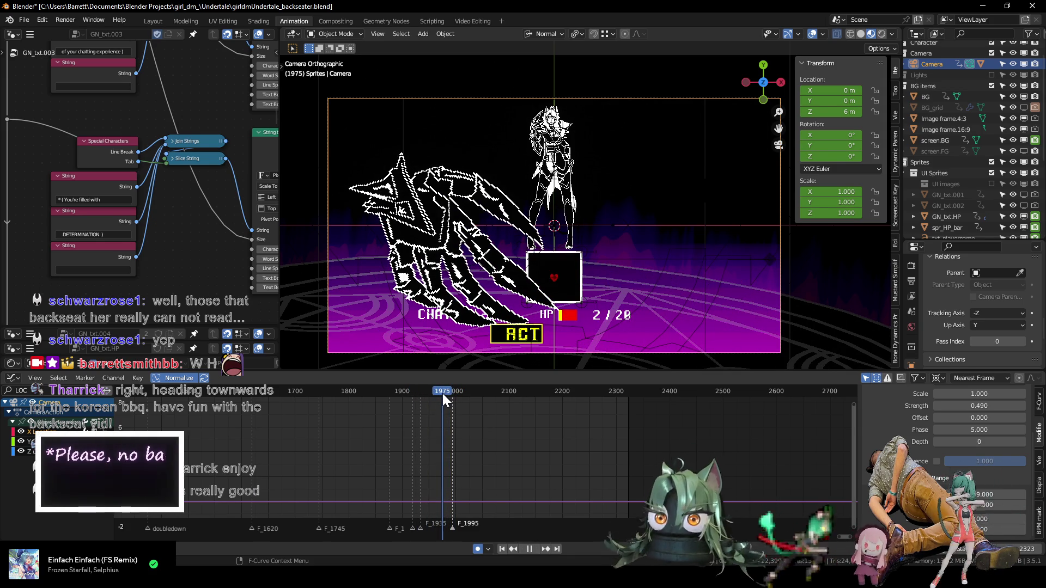
middle_click_drag(481, 469, 458, 411, "ctrl")
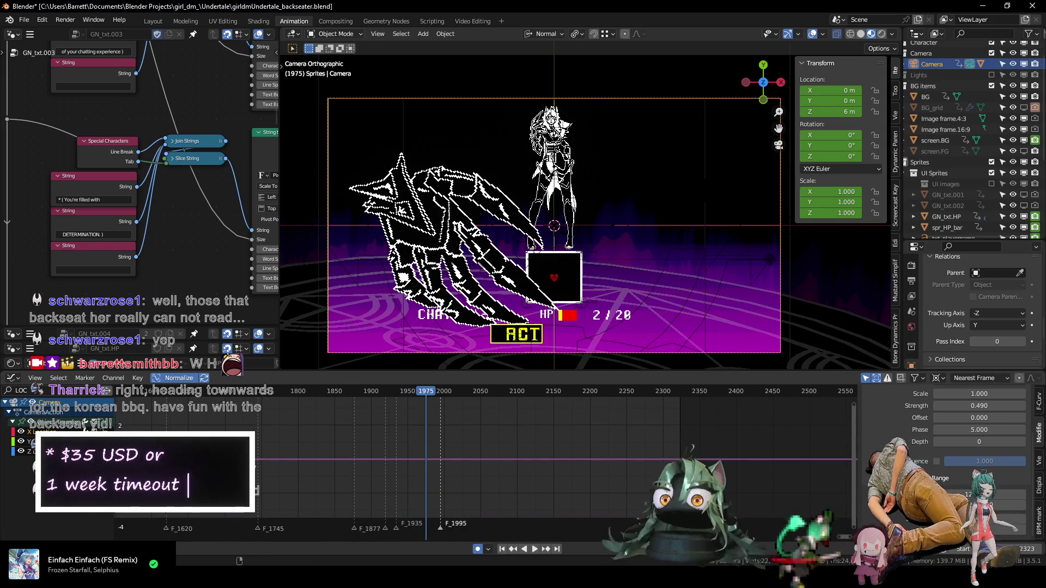
- Paste Noise modifier copies onto camera X Location, delete the extra fourth, and expand the third (strength 0.49, phase 5)
scroll(899, 431, "up", 5)
left_click(869, 427)
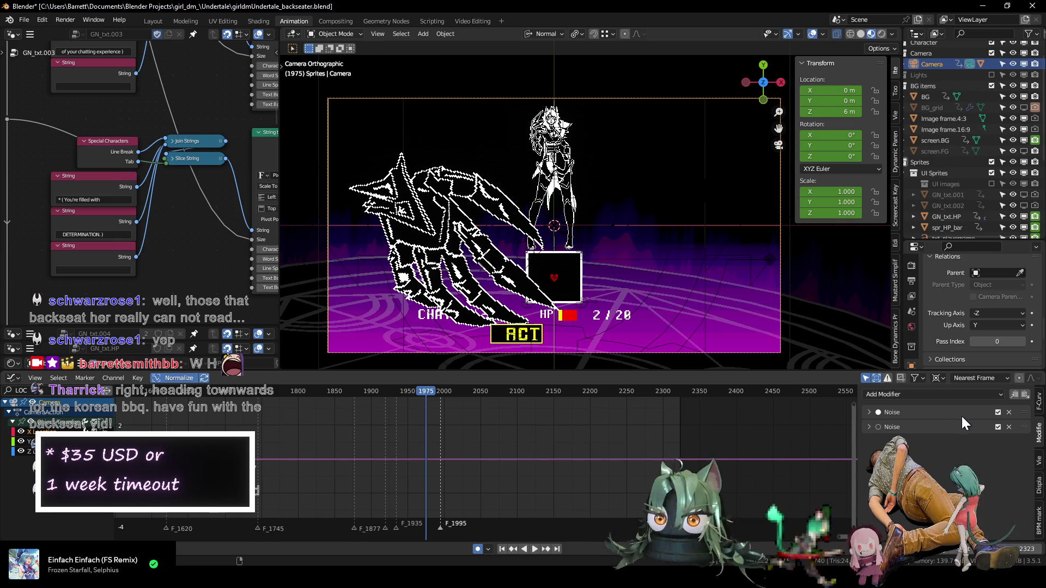
left_click(868, 412)
left_click(869, 412)
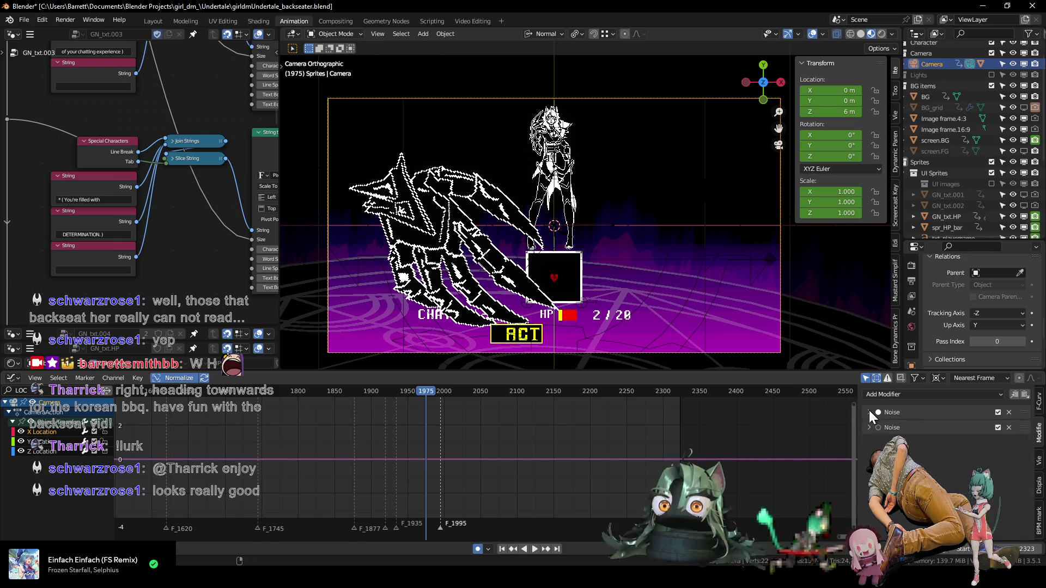
left_click(879, 427)
left_click(1015, 394)
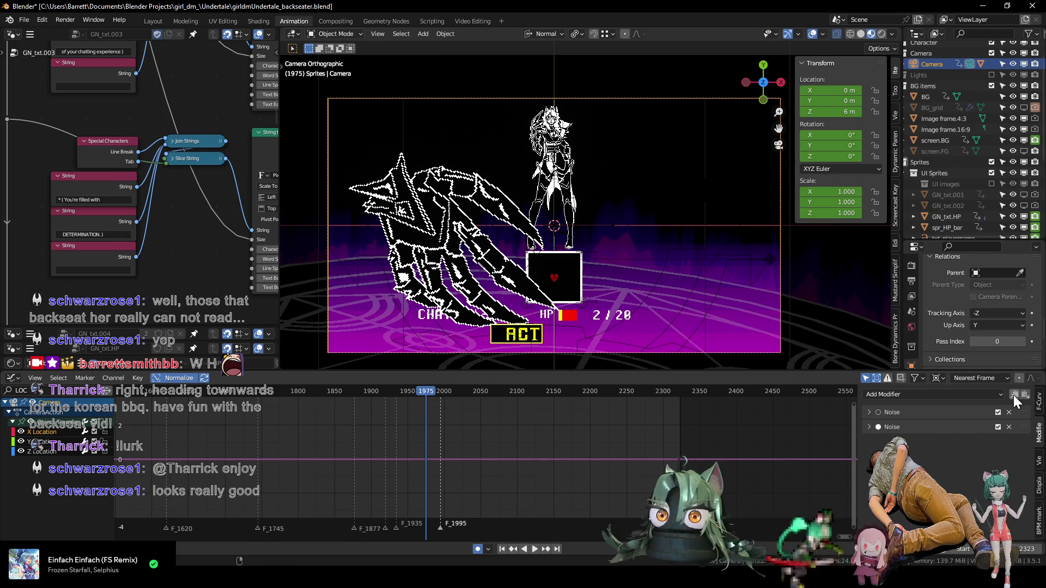
left_click(1025, 395)
left_click(1008, 441)
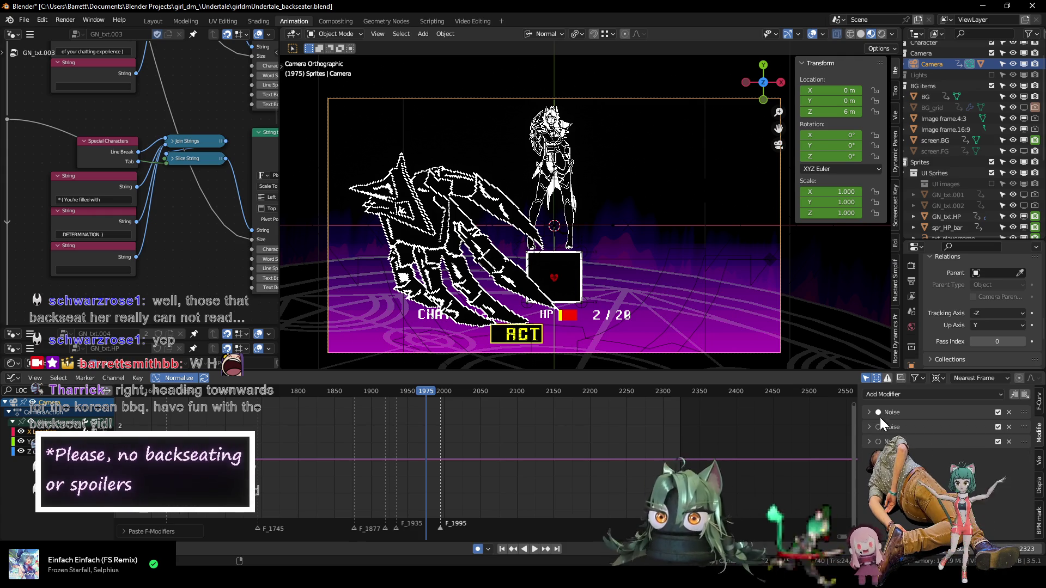
left_click(869, 441)
scroll(872, 436, "down", 3)
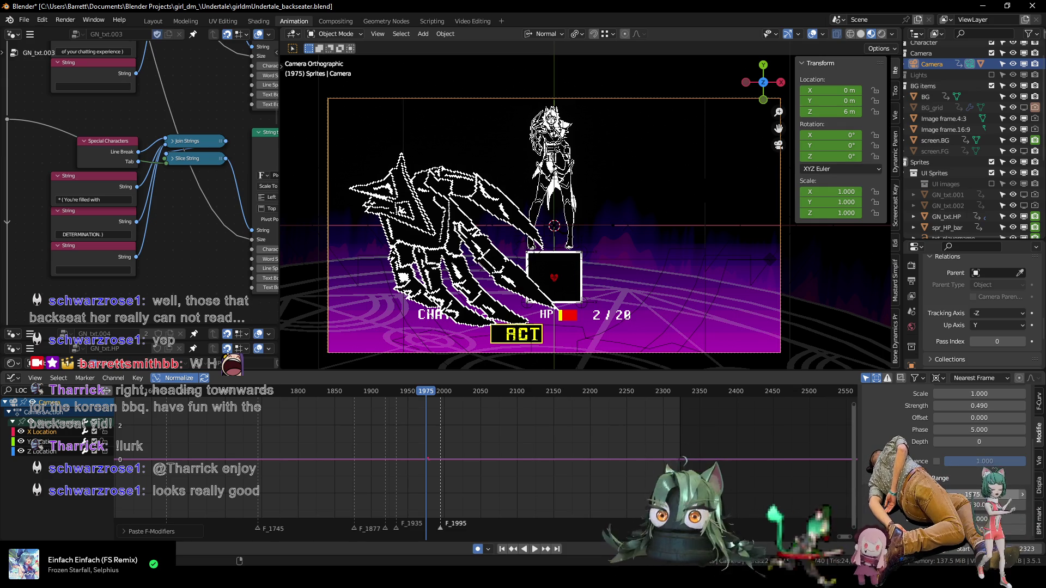
- Restrict the third Noise modifier's frame range to frames 1975–1985
scroll(384, 454, "up", 3)
key("Right")
key("Right")
key("Right")
key("Right")
key("Right")
key("Right")
key("Right")
key("Right")
key("Left")
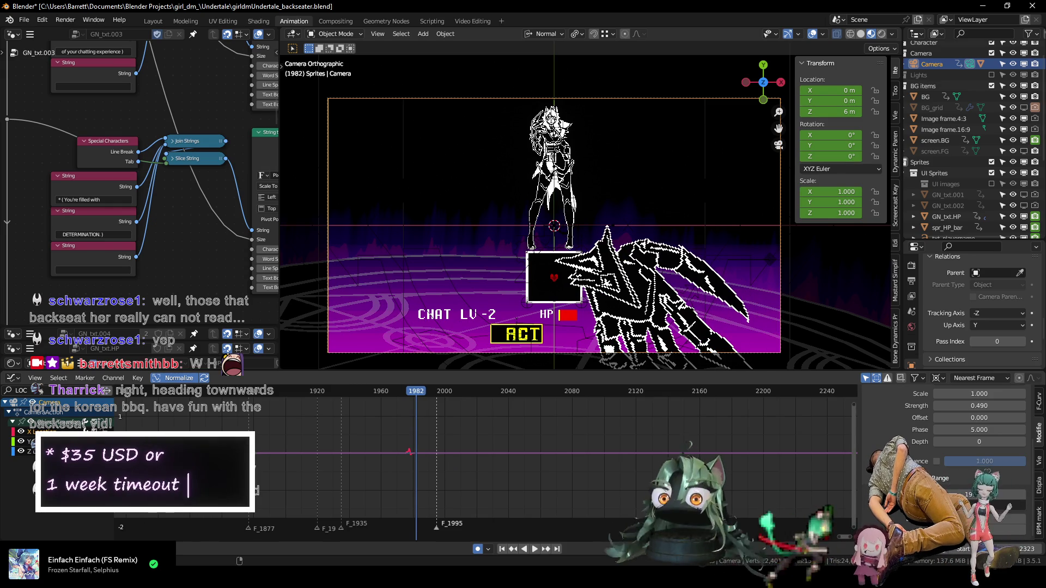
key("Return")
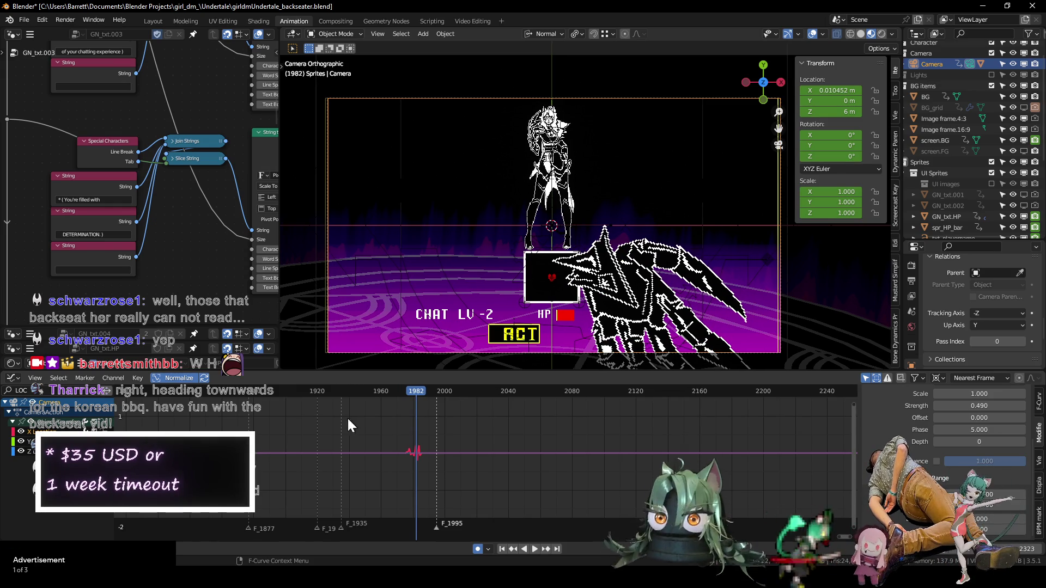
- Replay the section just before frame 1982 several times to check the brief camera jolt
key("space")
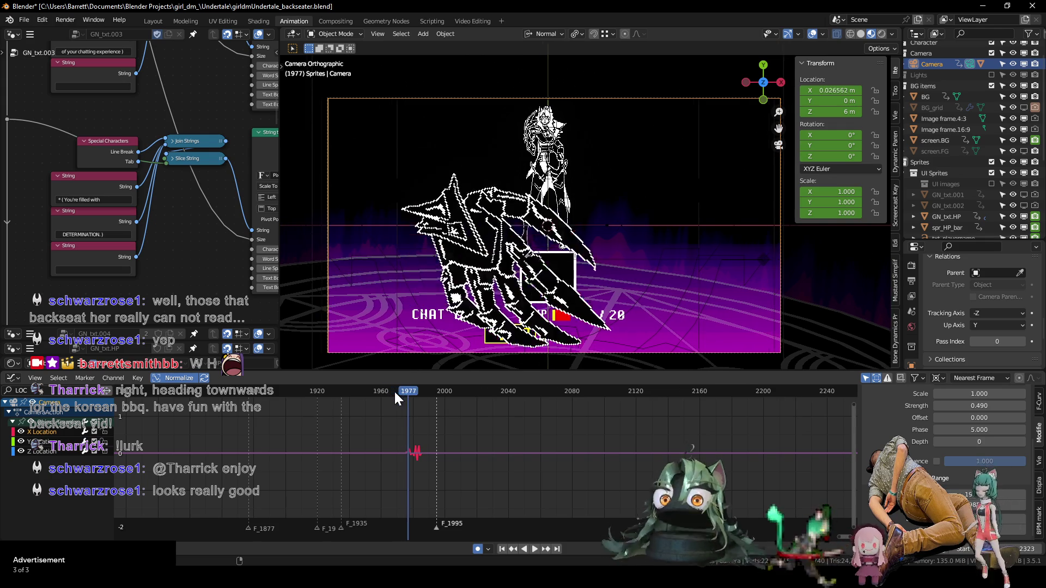
key("space")
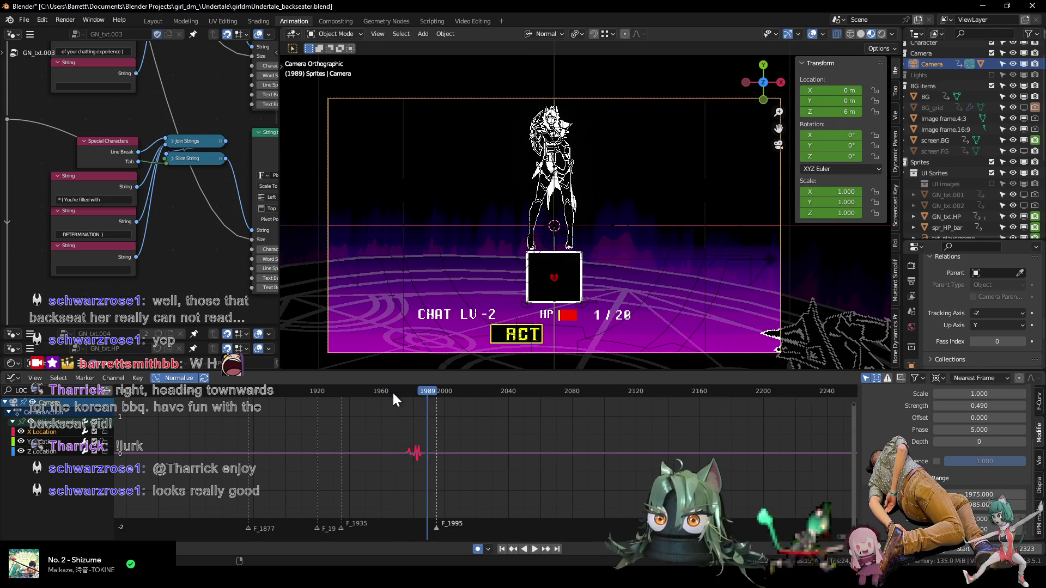
left_click(388, 391)
key("space")
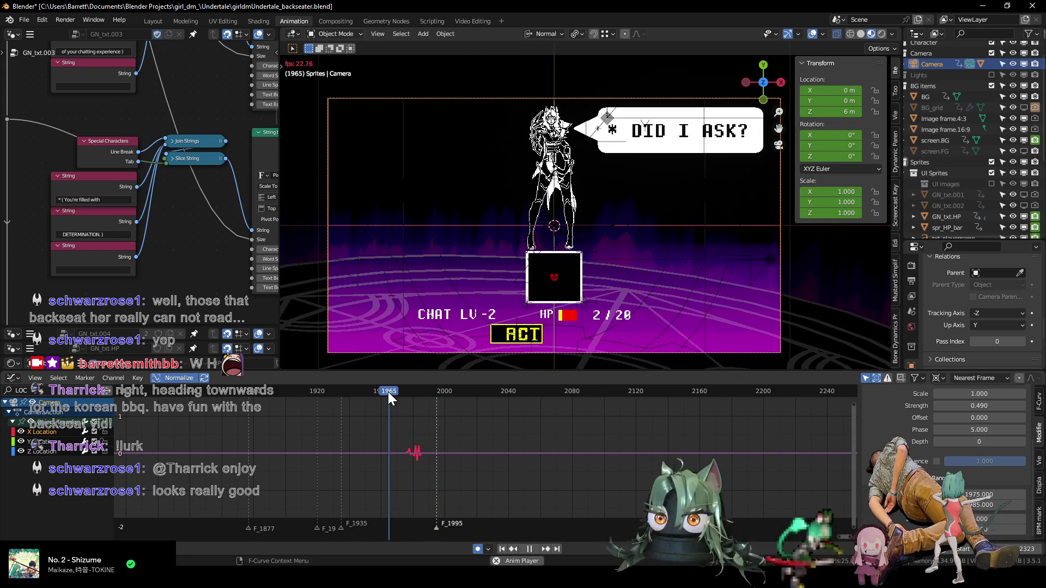
key("space")
left_click(387, 390)
key("space")
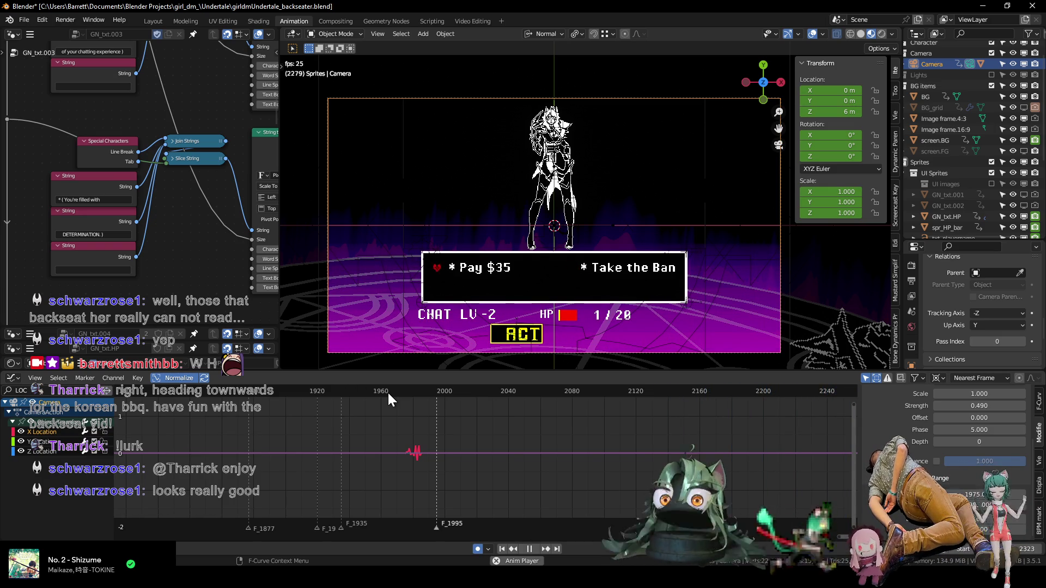
key("Escape")
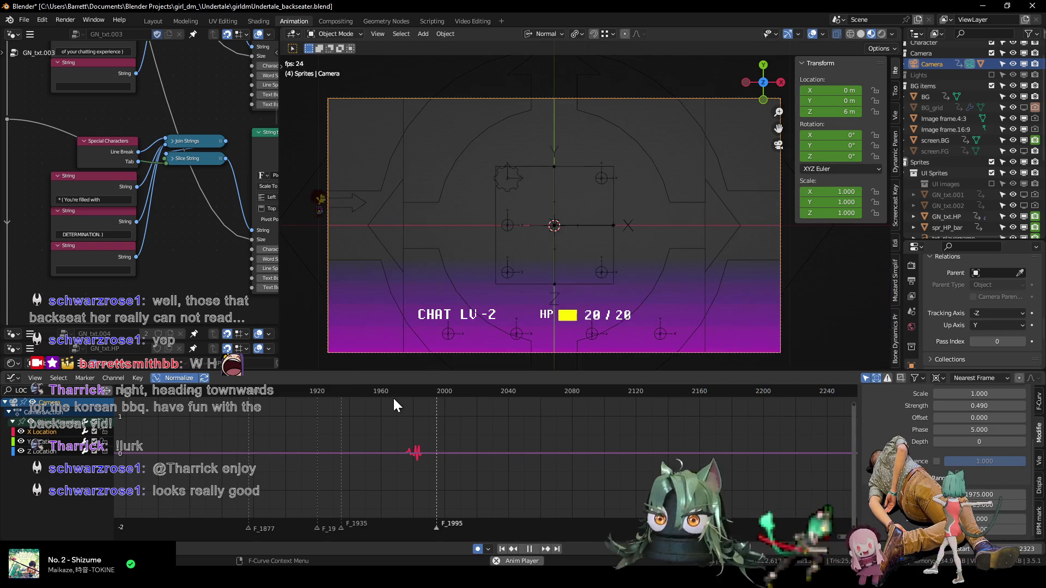
- Zoom the graph out, scrub the later animation, and save girldmUndertale_backseater.blend
scroll(494, 415, "down", 4)
scroll(494, 415, "up", 2)
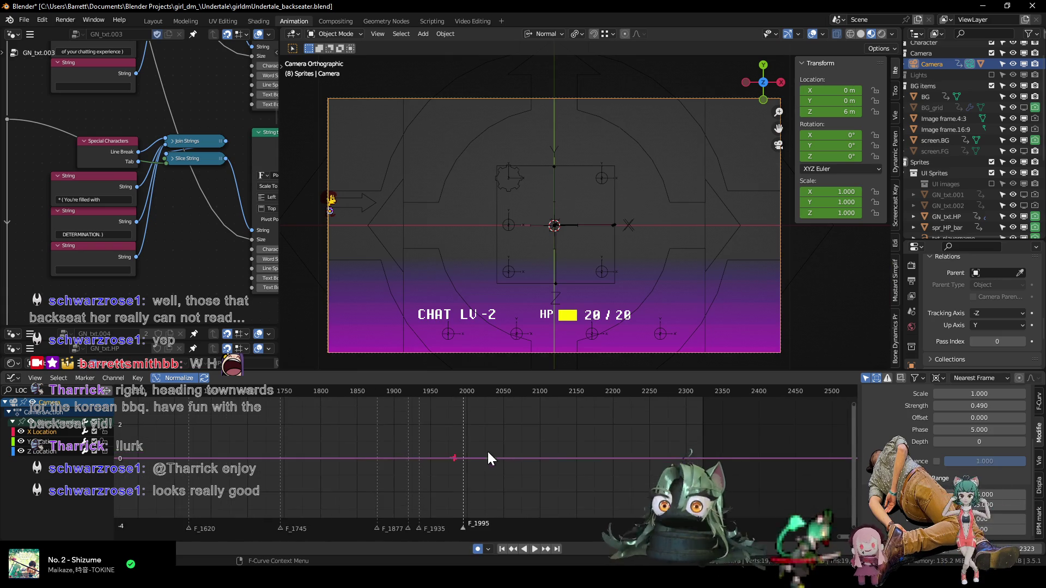
middle_click_drag(479, 466, 336, 455, "ctrl")
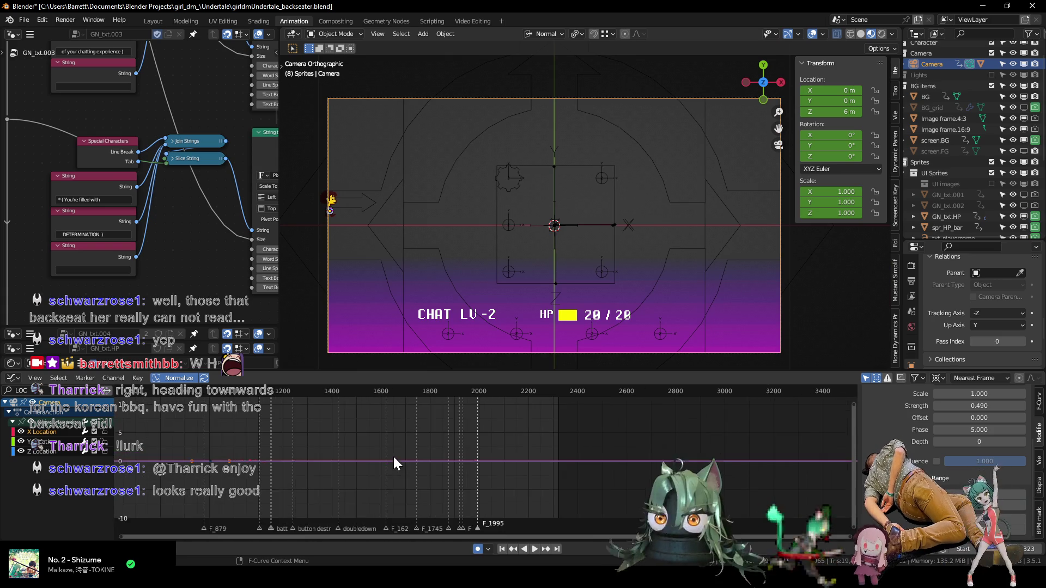
left_click_drag(290, 395, 521, 399)
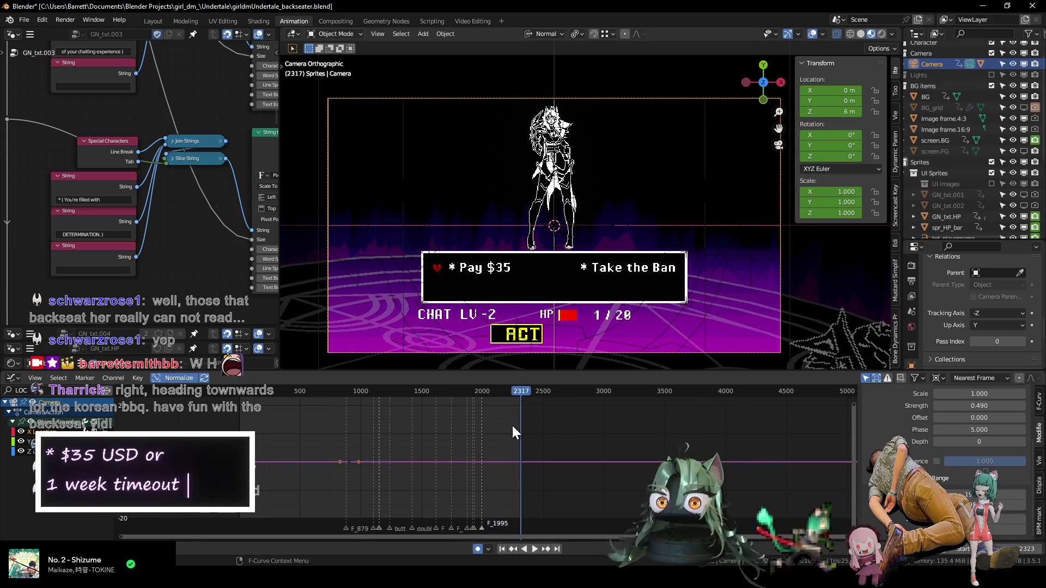
key("ctrl+s")
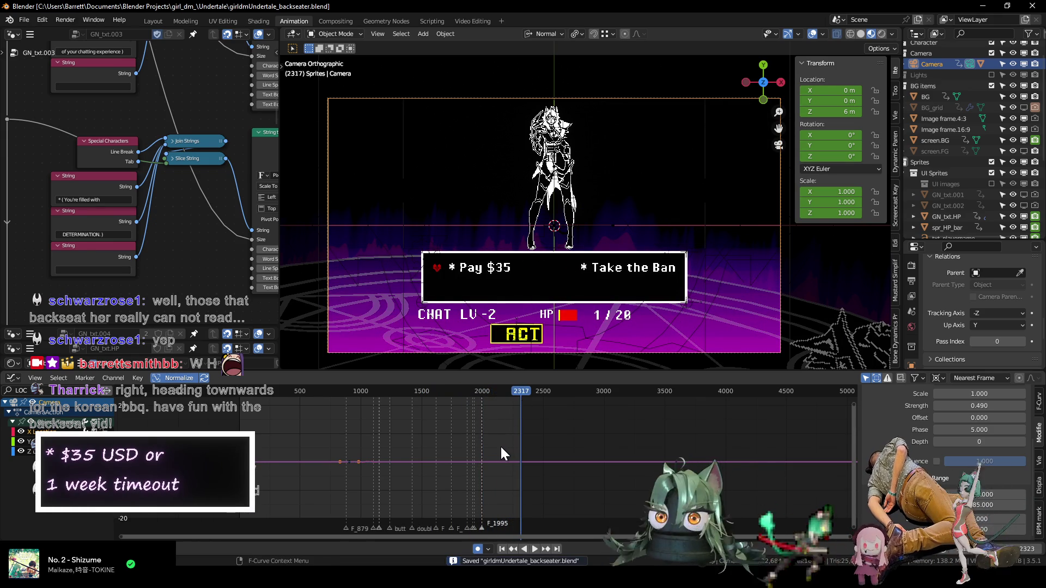
- Replay the dialogue section from around frame 813, then again from about frame 1020
scroll(409, 440, "up", 3)
left_click(270, 393)
key("space")
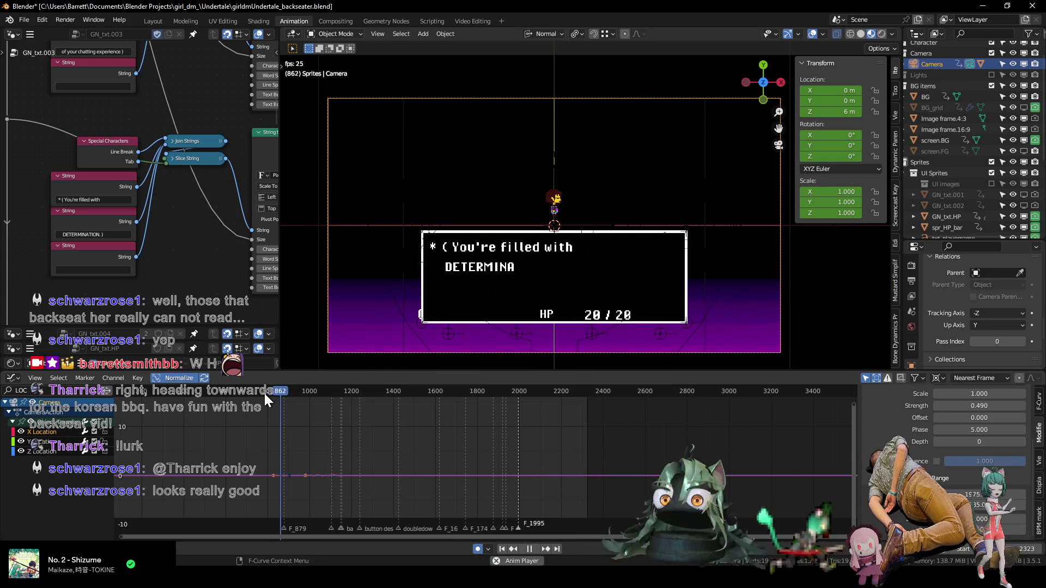
key("space")
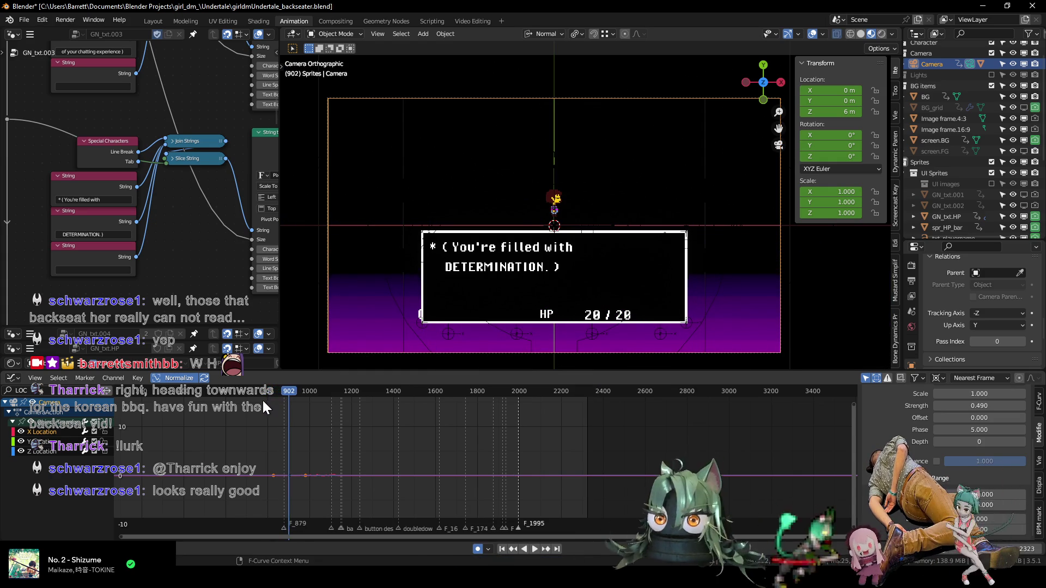
middle_click_drag(418, 440, 469, 444)
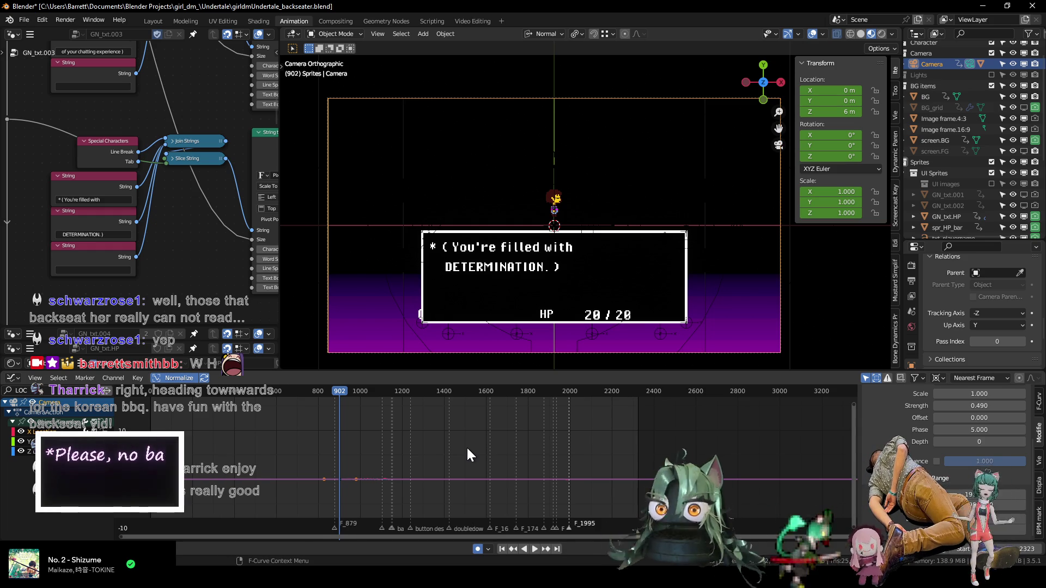
left_click(364, 391)
key("space")
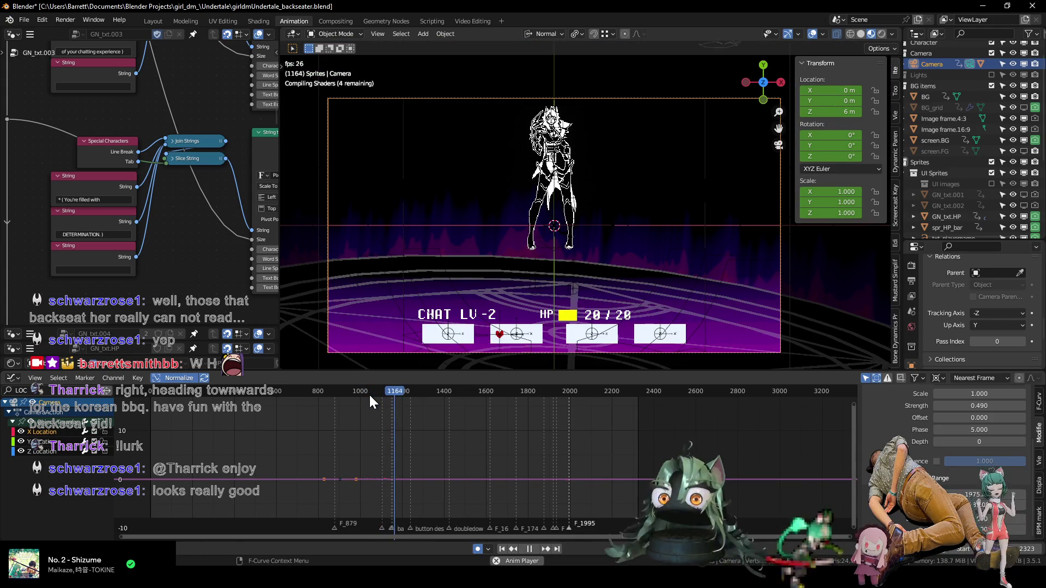
key("space")
scroll(362, 420, "up", 4)
scroll(363, 422, "up", 4)
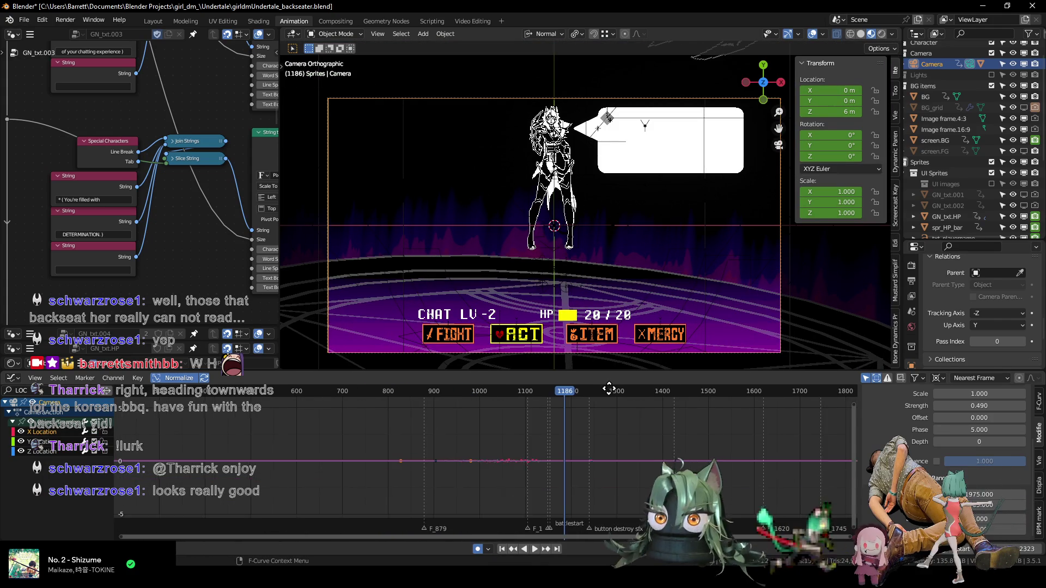
middle_click_drag(584, 418, 501, 443)
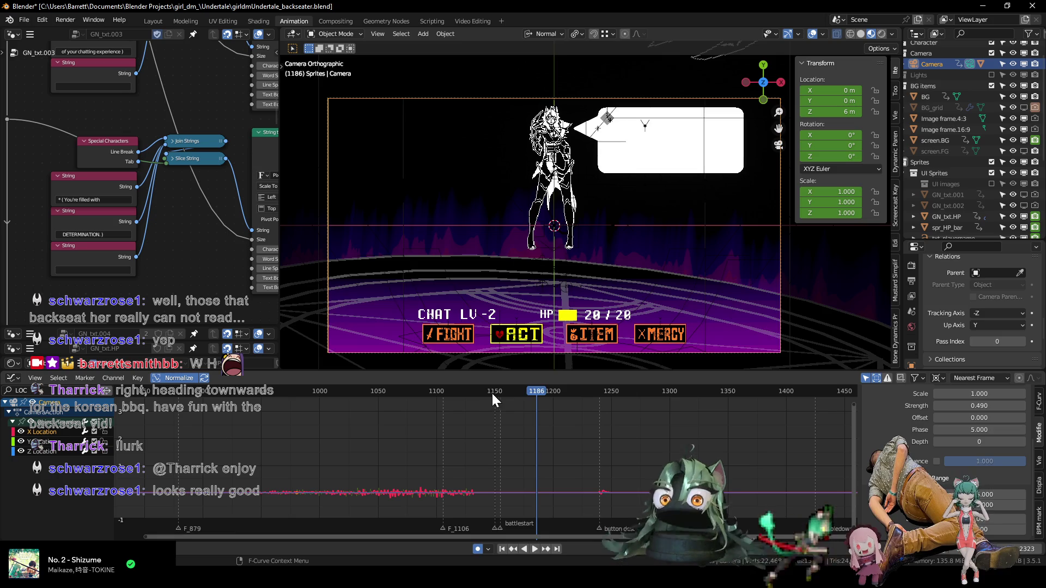
left_click(494, 392)
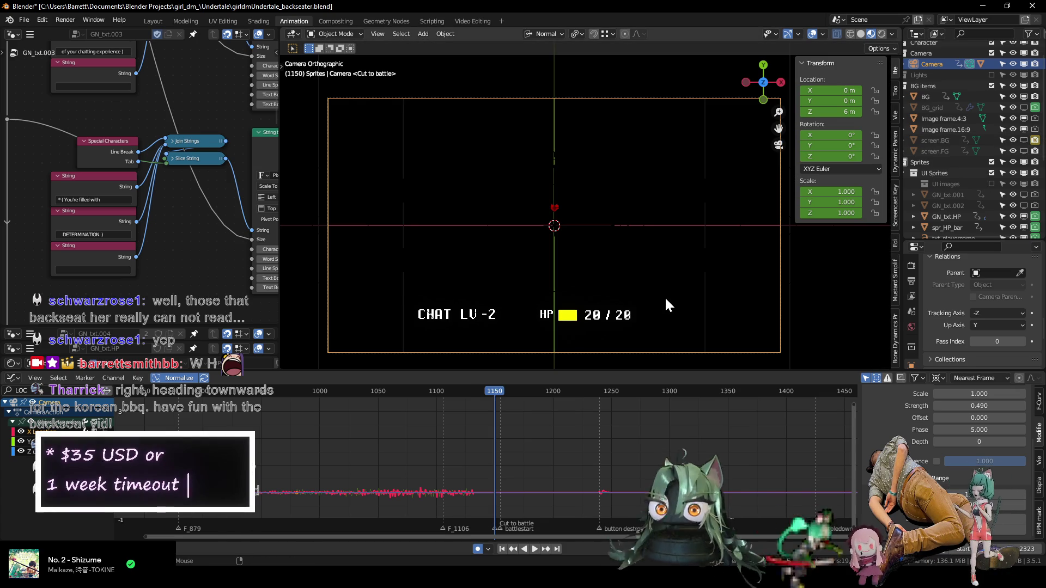
key("Left")
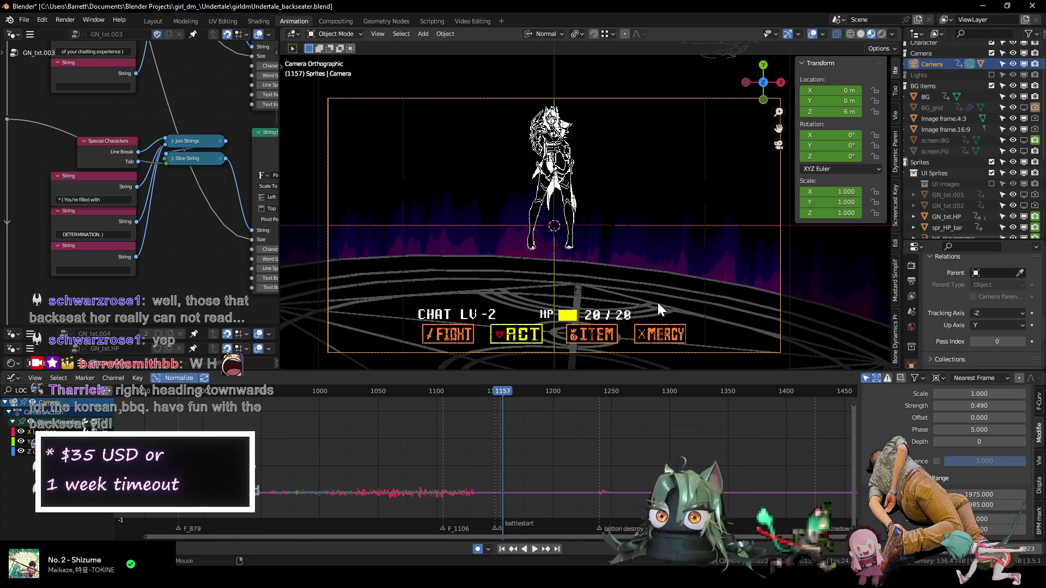
key("Left")
key("Right")
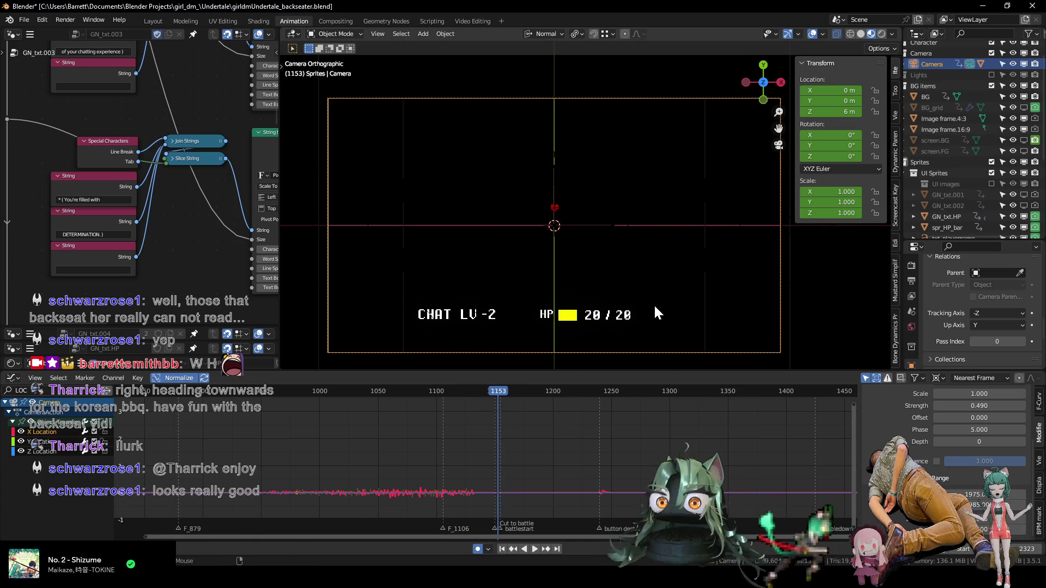
key("Left")
key("Left")
key("Right")
key("Right")
key("Right")
key("Right")
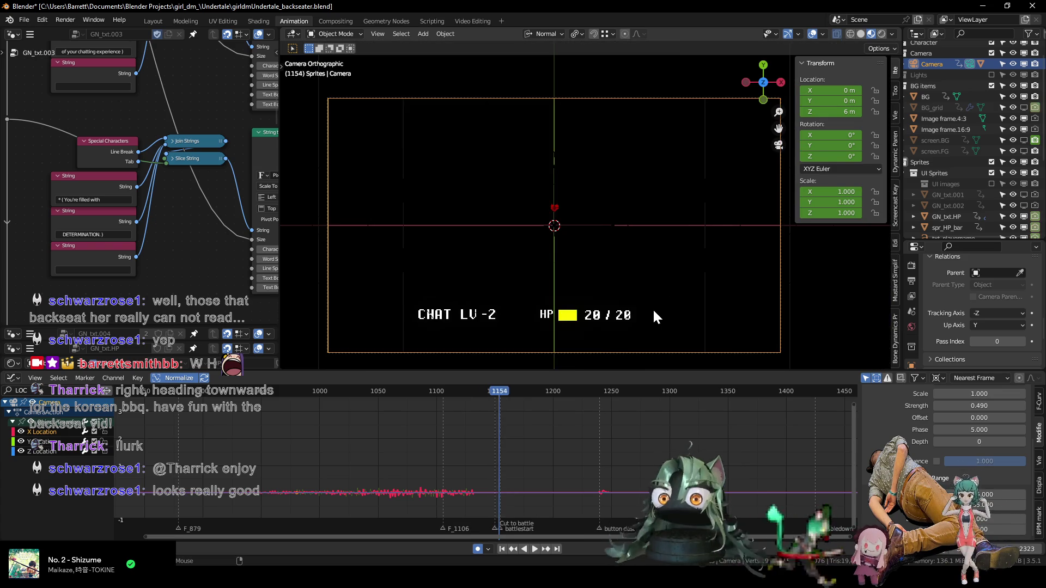
key("Left")
key("Right")
key("Right")
key("Left")
key("Right")
key("Left")
key("Left")
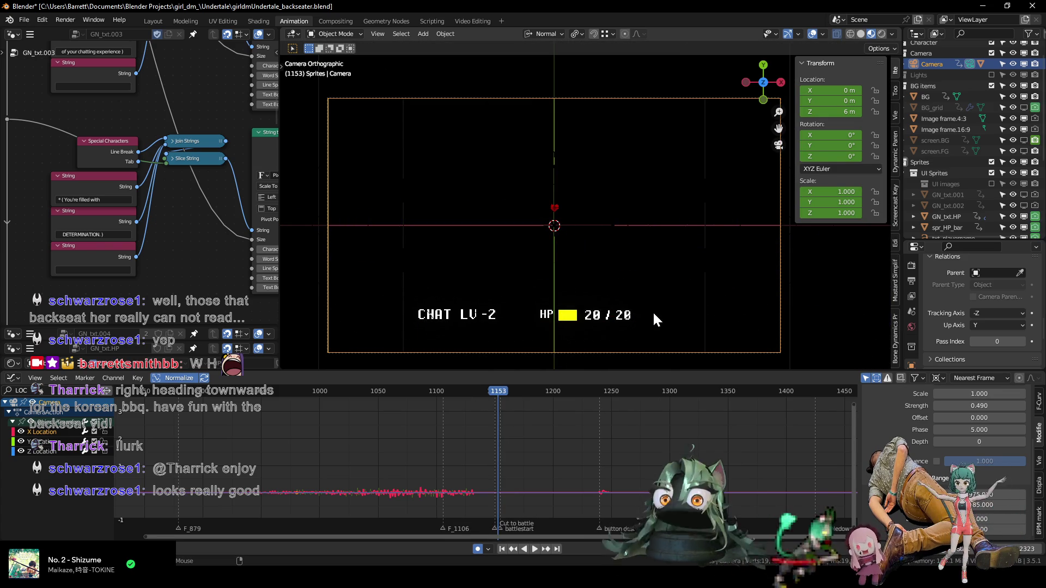
key("Left")
key("Left")
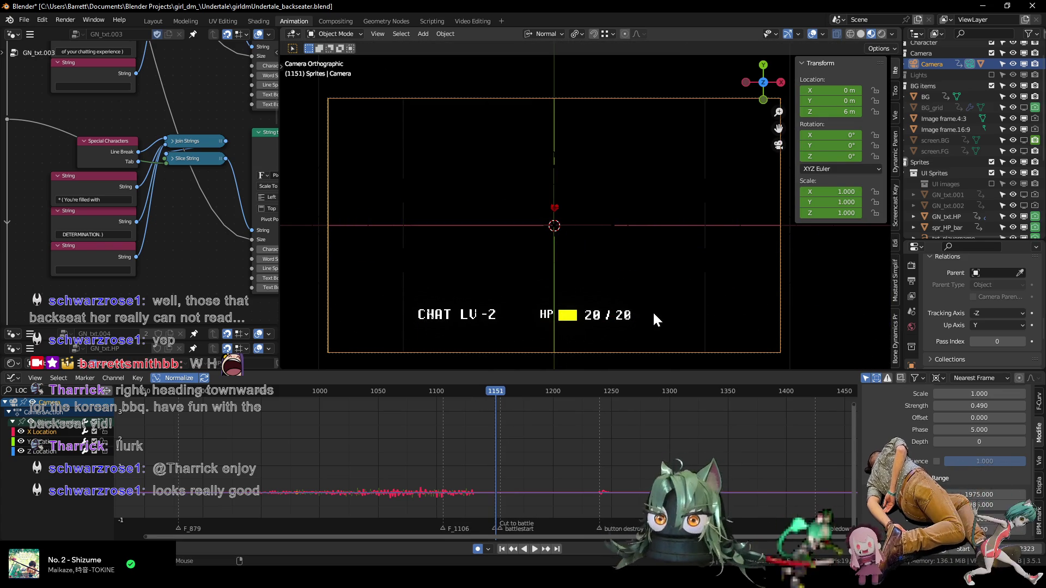
key("Left")
key("Right")
key("Right")
key("Right")
key("Right")
key("Right")
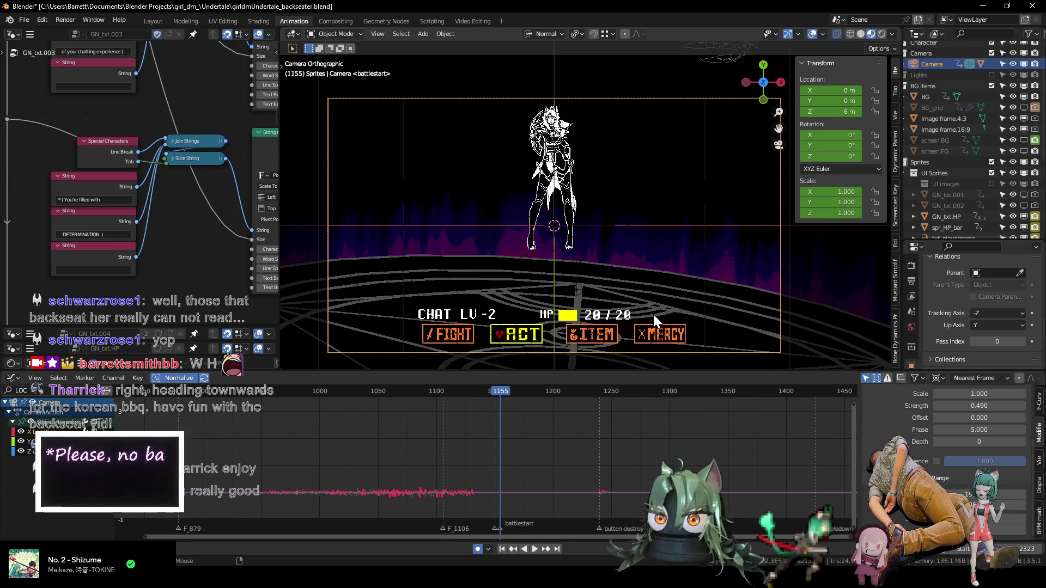
key("Left")
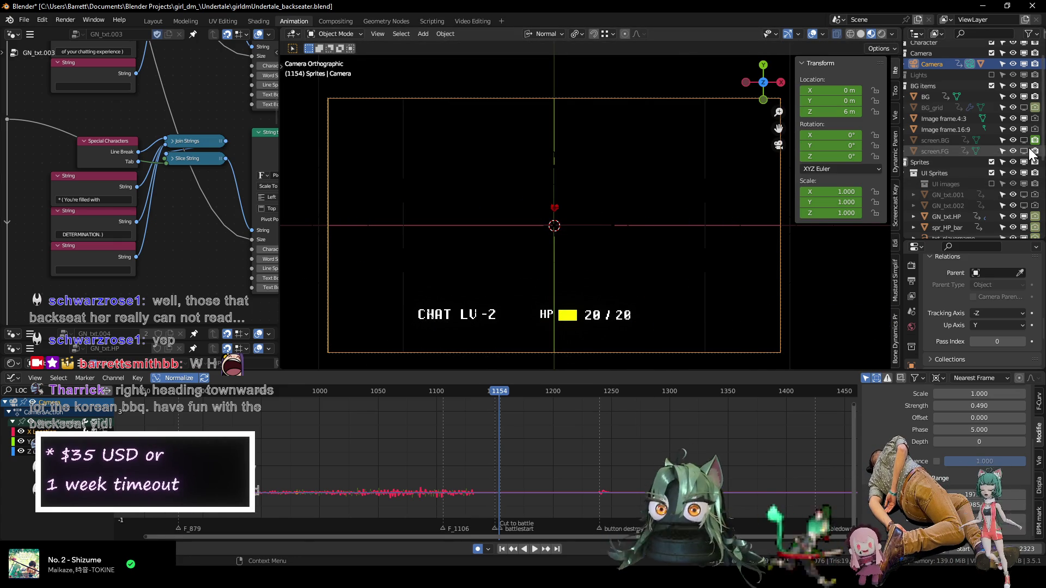
- Select screen.BG and step forward to see where the battle screen appears
left_click(934, 140)
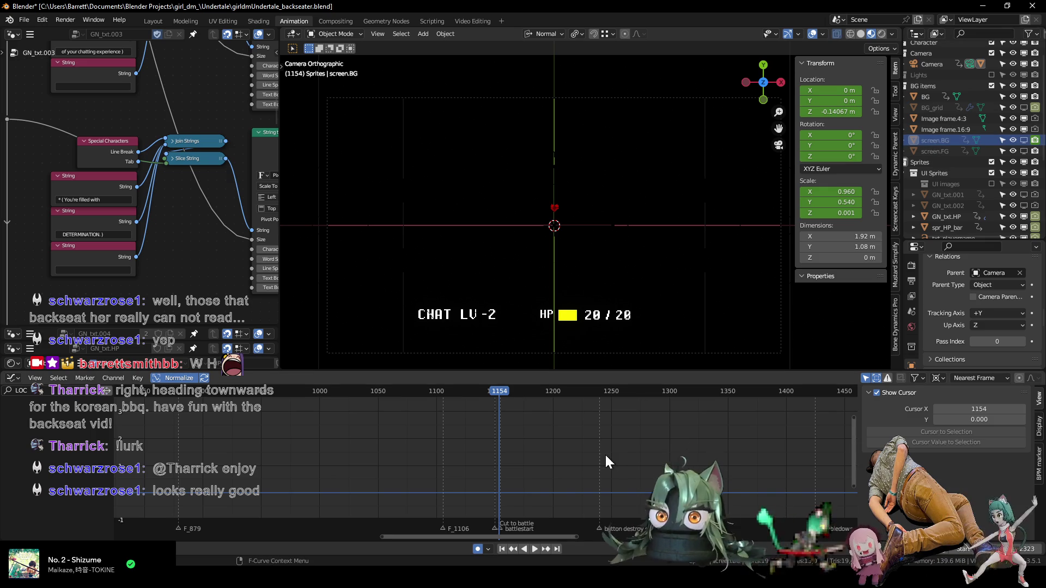
key("Right")
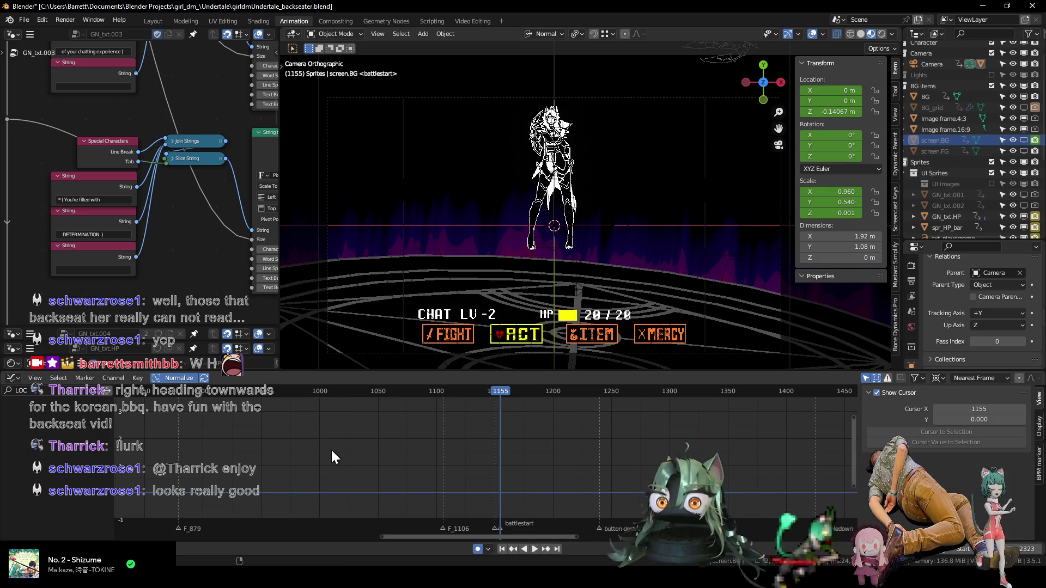
key("Right")
key("Right")
key("Right")
key("Right")
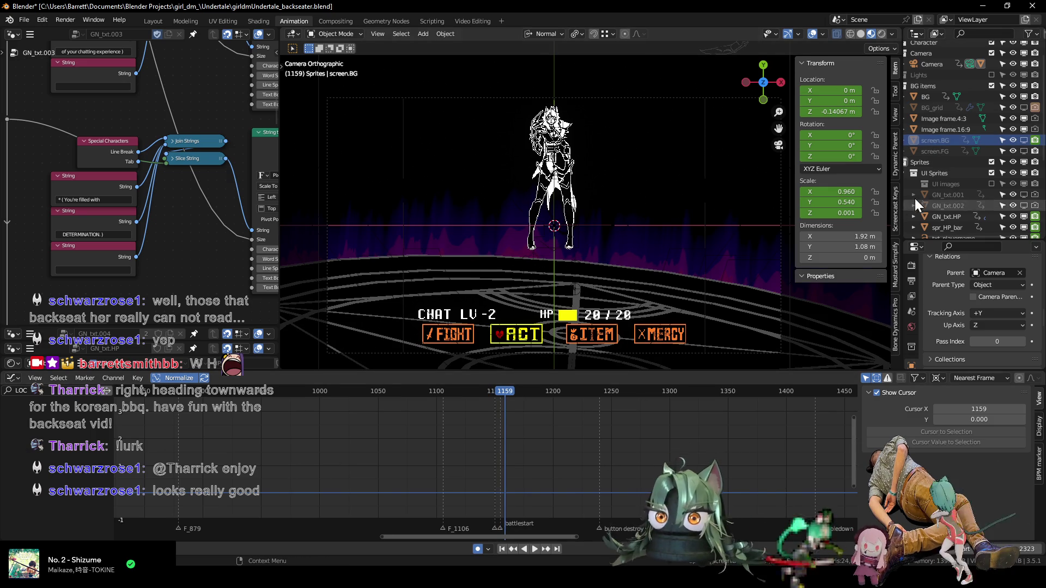
- Expand BGAction.002, clear the LOC filter, and shift screen.BG's two location keys a few frames later
left_click(953, 141)
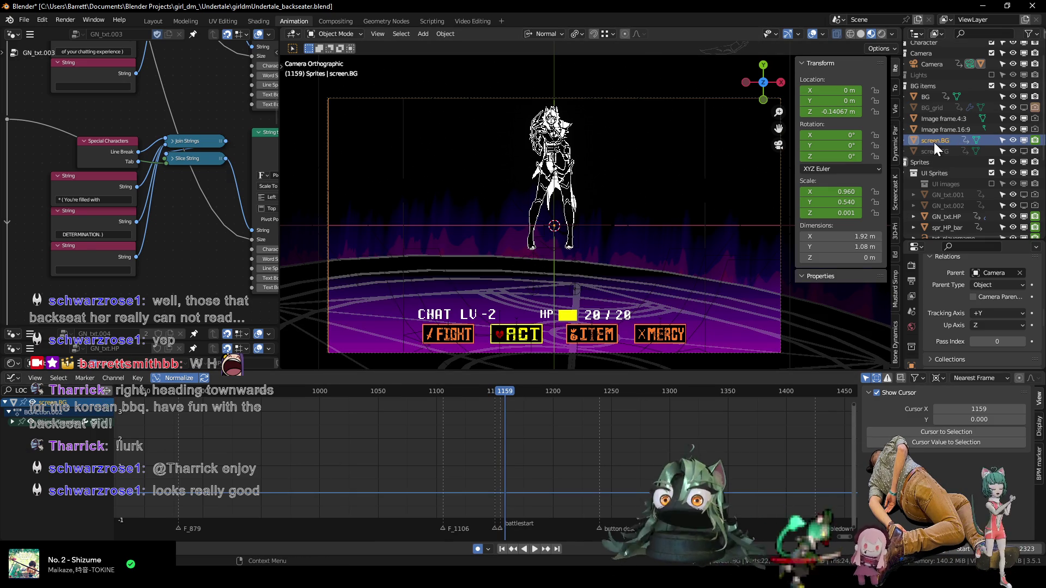
left_click(12, 422)
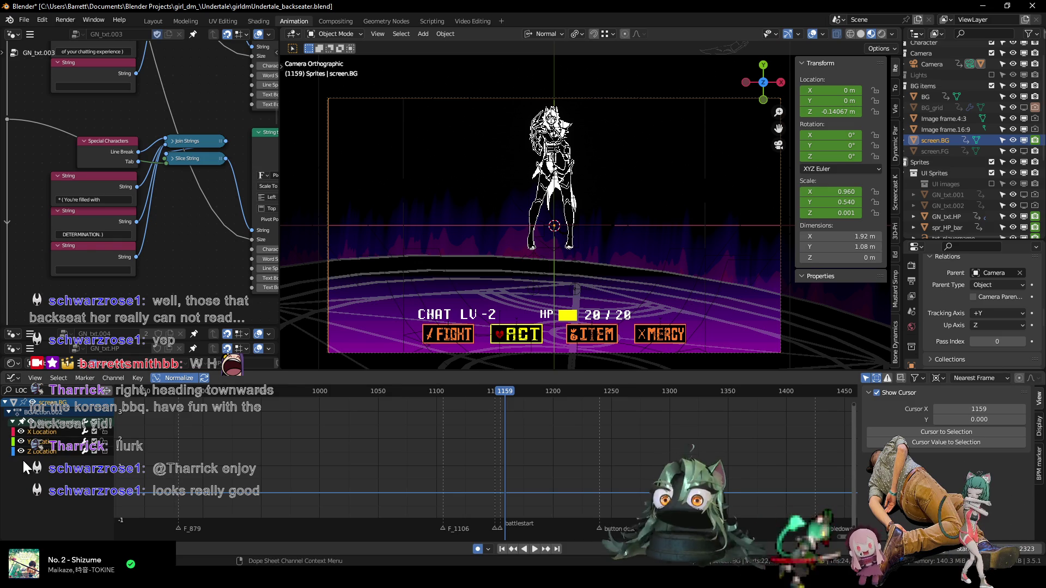
left_click(92, 391)
scroll(413, 436, "up", 2)
scroll(385, 420, "up", 2)
scroll(464, 452, "up", 2)
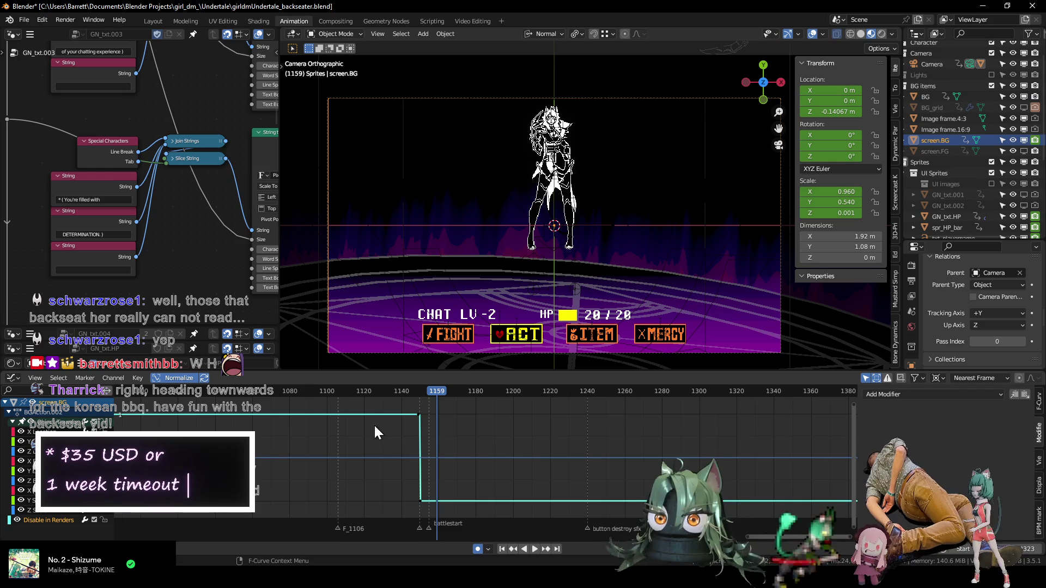
left_click_drag(391, 406, 442, 503)
key("g")
key("x")
left_click(429, 493)
- Step between frames 1154 and 1155 to check the cut from black to the battle scene
key("Down")
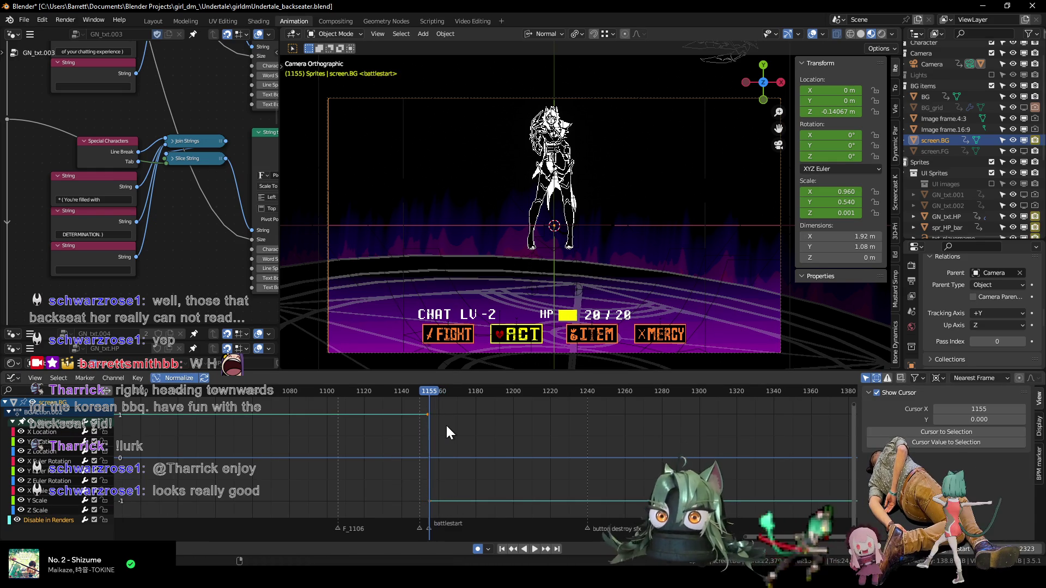
key("Left")
key("Left")
key("Left")
key("Left")
key("Left")
key("Right")
key("Right")
key("Right")
key("Right")
key("Right")
key("Right")
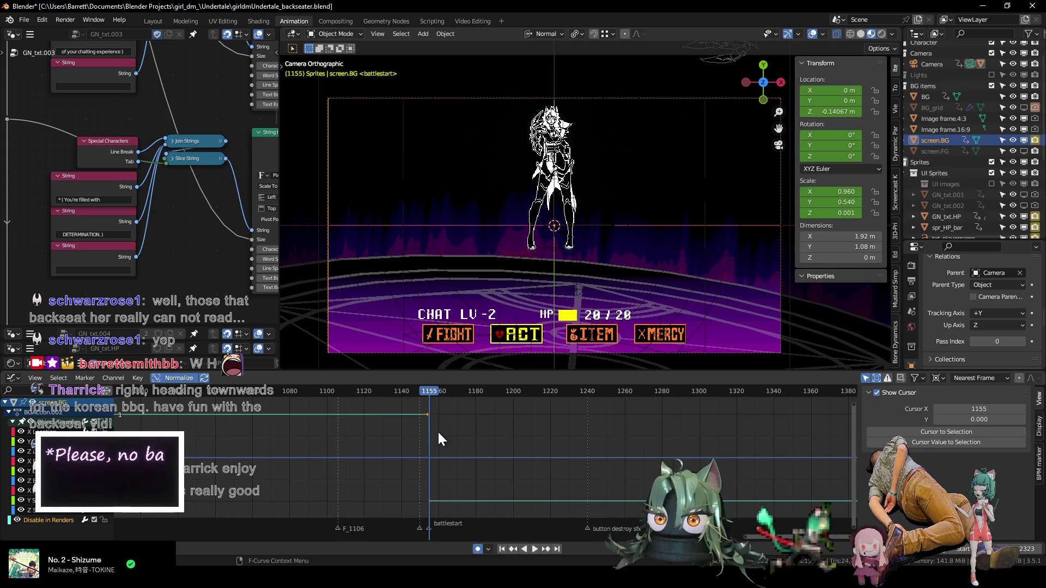
key("Left")
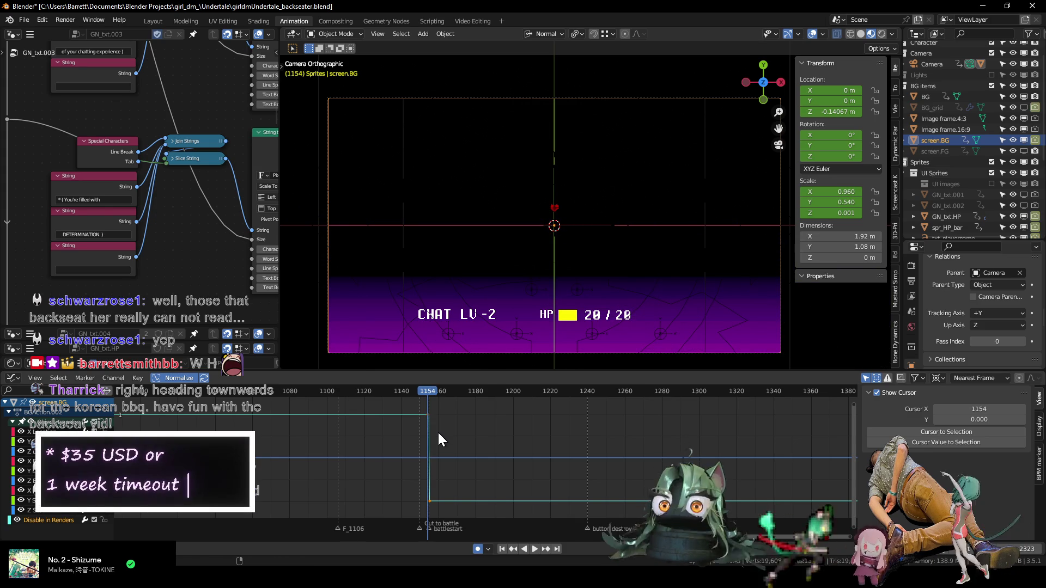
key("Right")
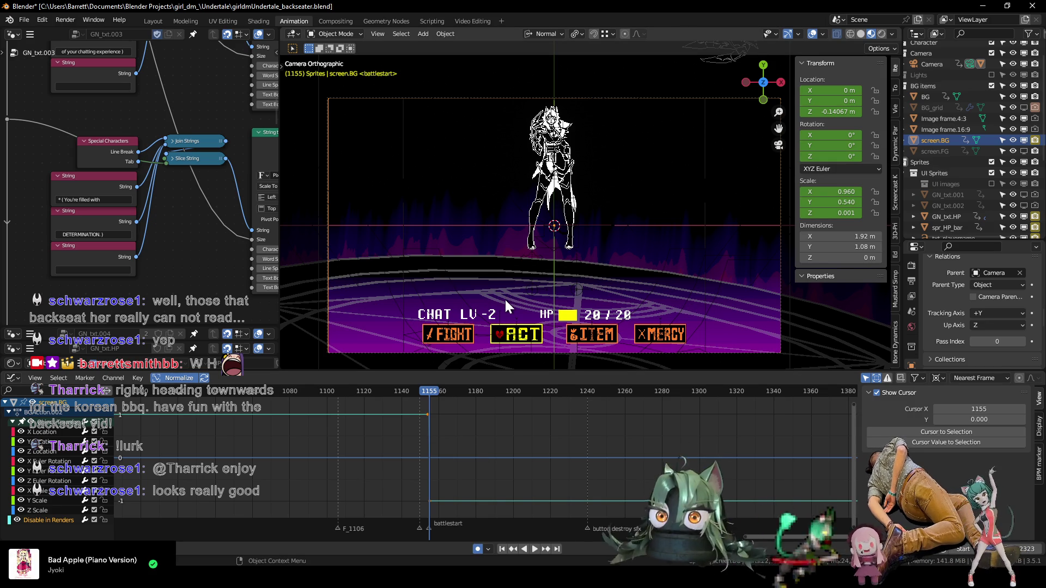
- Enable BG_grid and render frame 1155 to check the green grid framing the character
left_click(1023, 107)
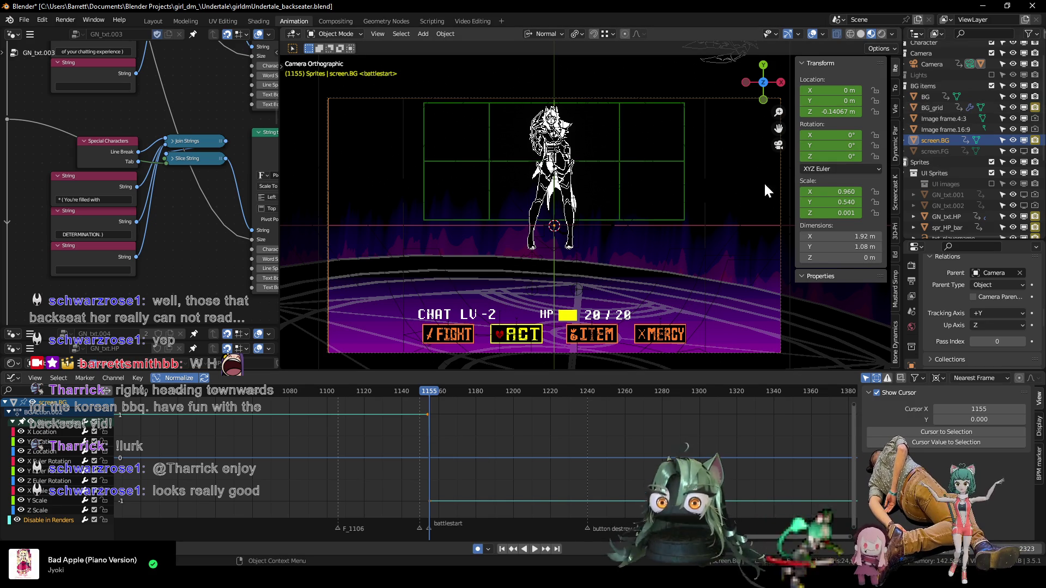
middle_click_drag(625, 209, 587, 218, "shift")
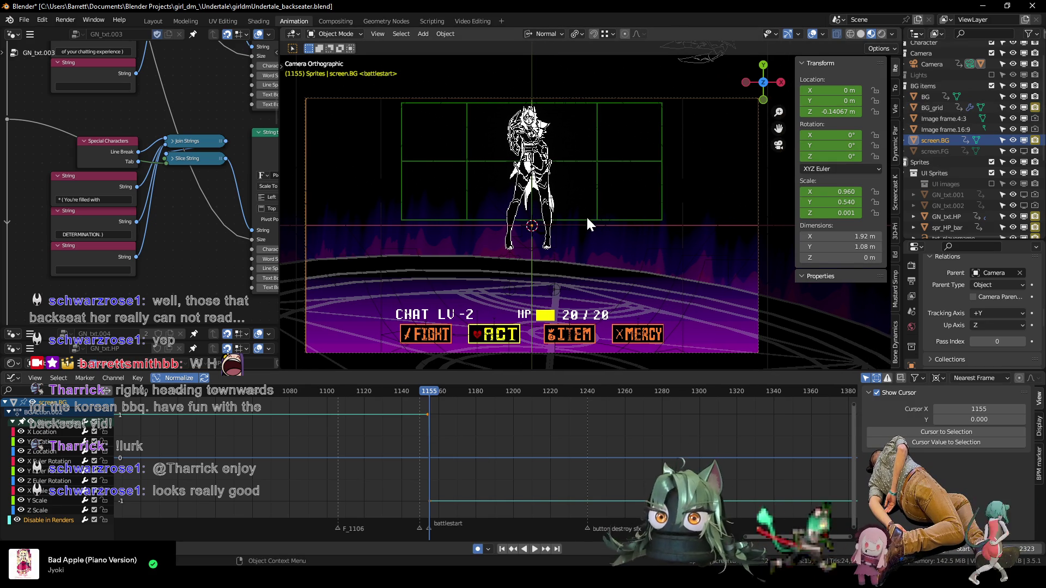
key("F12")
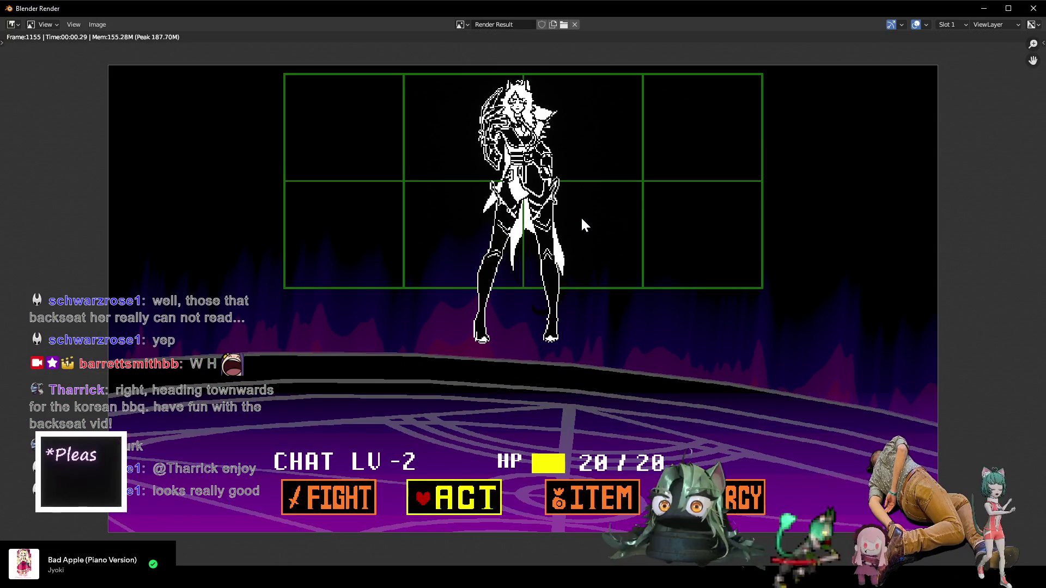
middle_click_drag(581, 224, 567, 236)
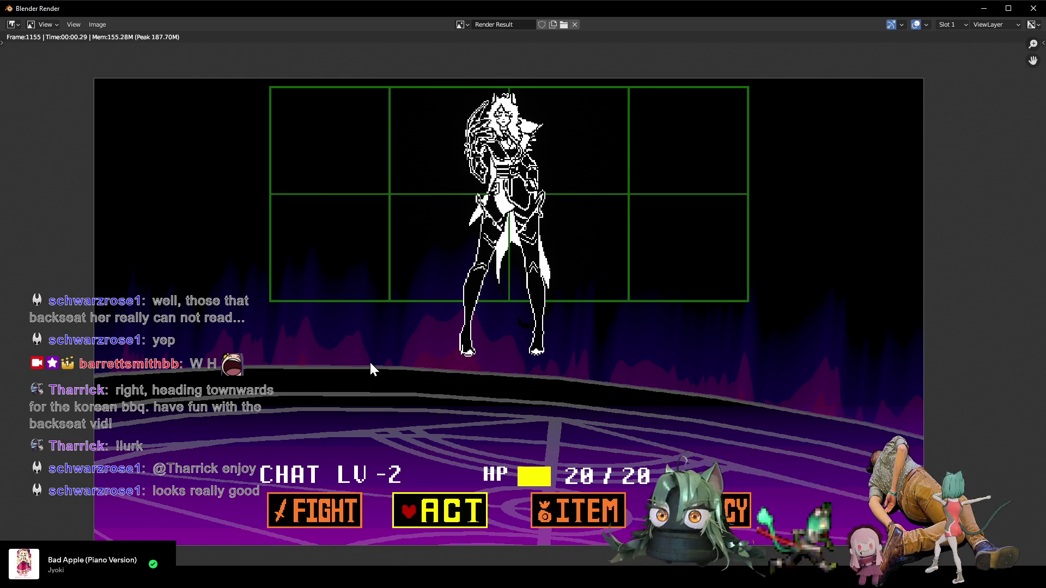
key("Escape")
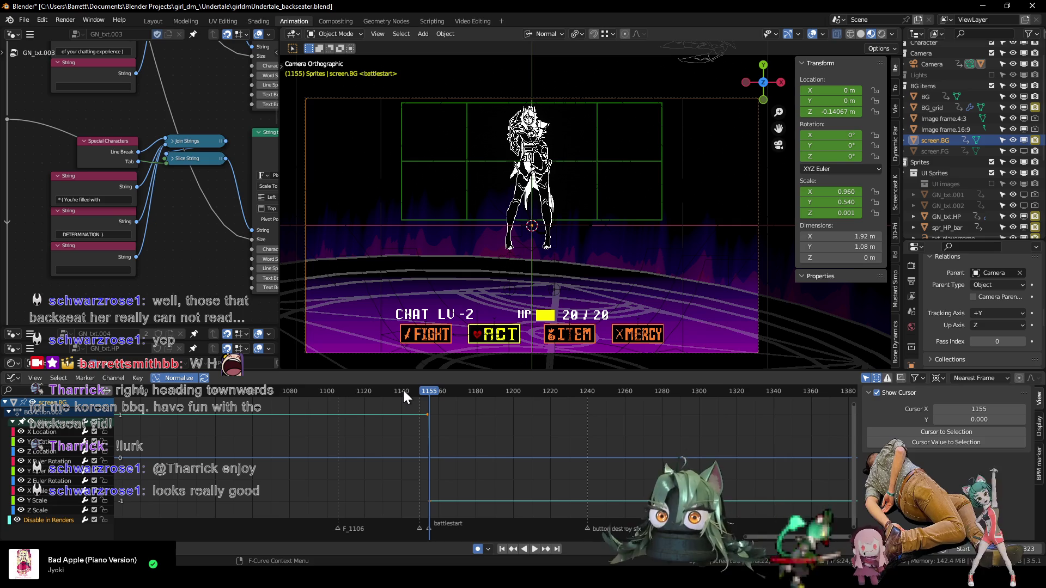
- Save the project, shrink the node editor to widen the 3D view, and frame the camera
key("ctrl+s")
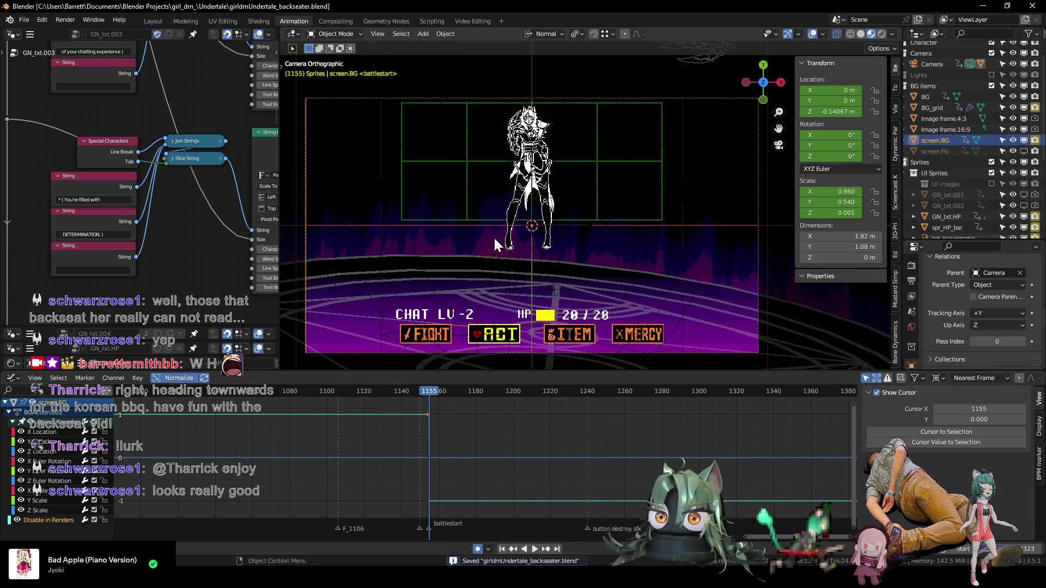
mouse_move(279, 269)
left_mouse_down()
mouse_move(195, 295)
mouse_move(25, 290)
left_mouse_up()
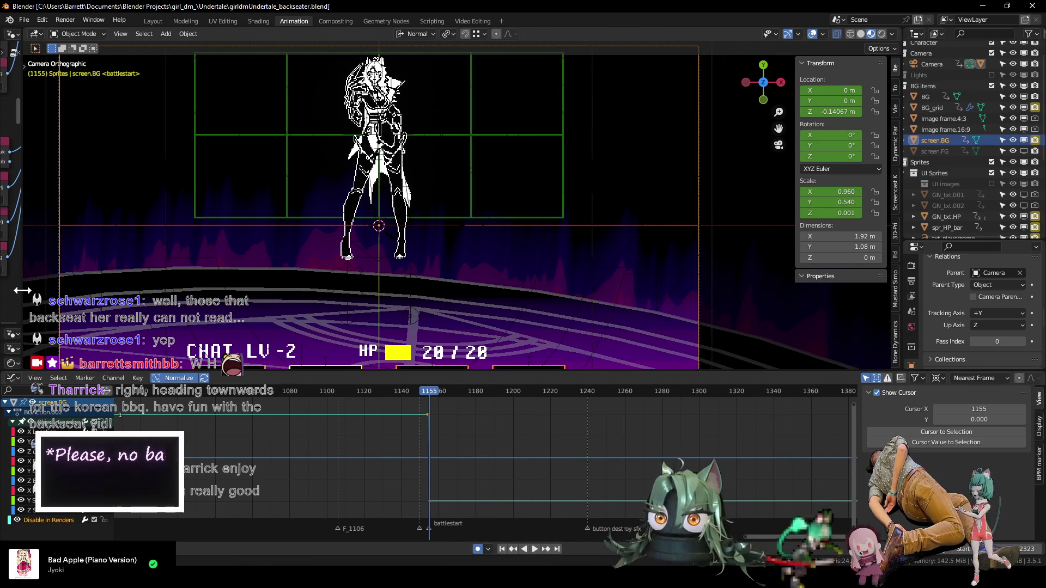
key("Home")
key("Home")
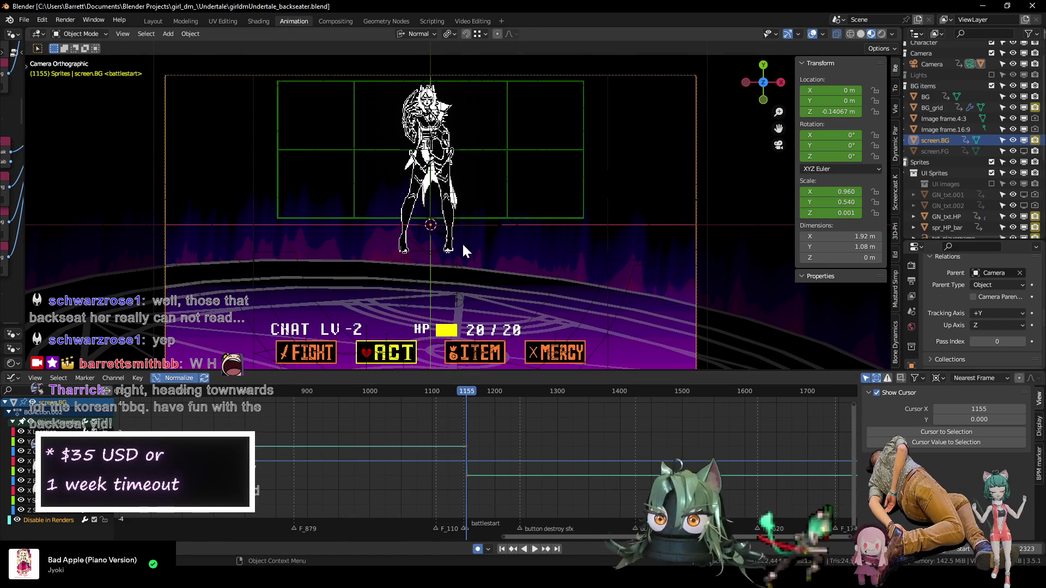
- Play the battle animation from the start of the frame range
scroll(402, 233, "down", 2)
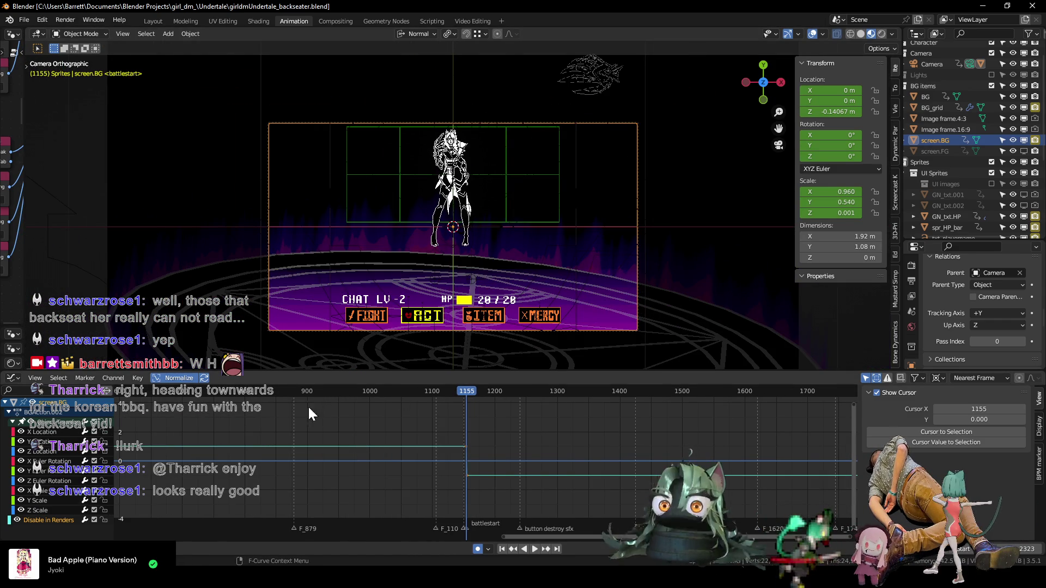
left_click(274, 392)
key("space")
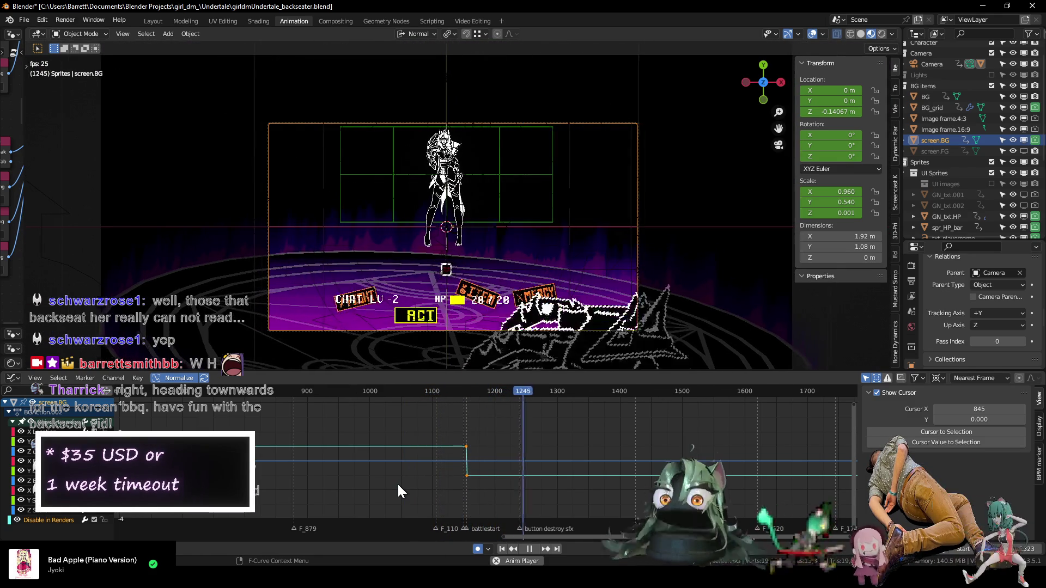
- Scrub back to frame 1133 and play through to frame 2238's 'Pay $35' / 'Take the Ban' choice
key("space")
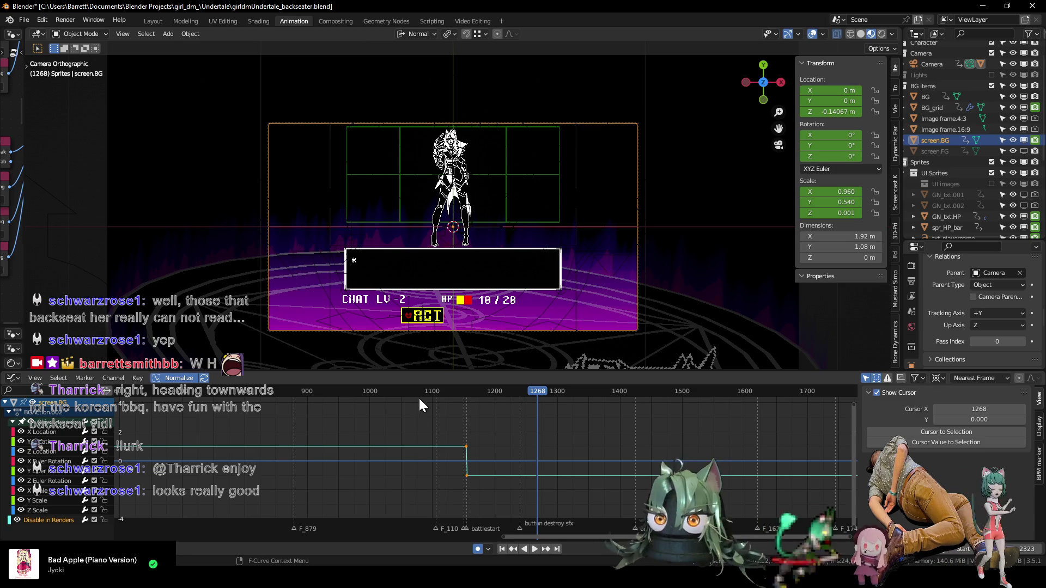
left_click_drag(429, 391, 453, 393)
key("space")
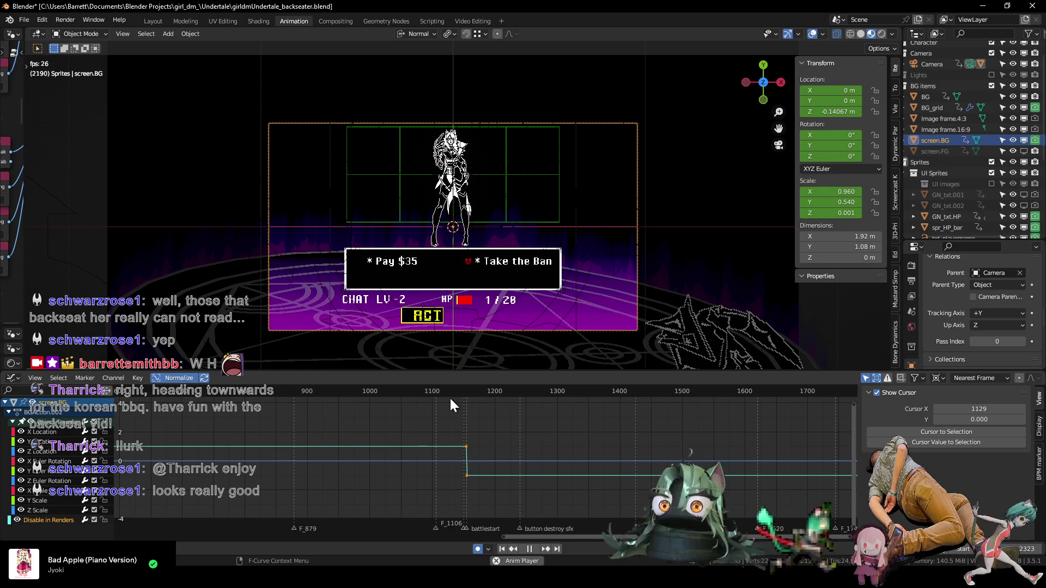
key("space")
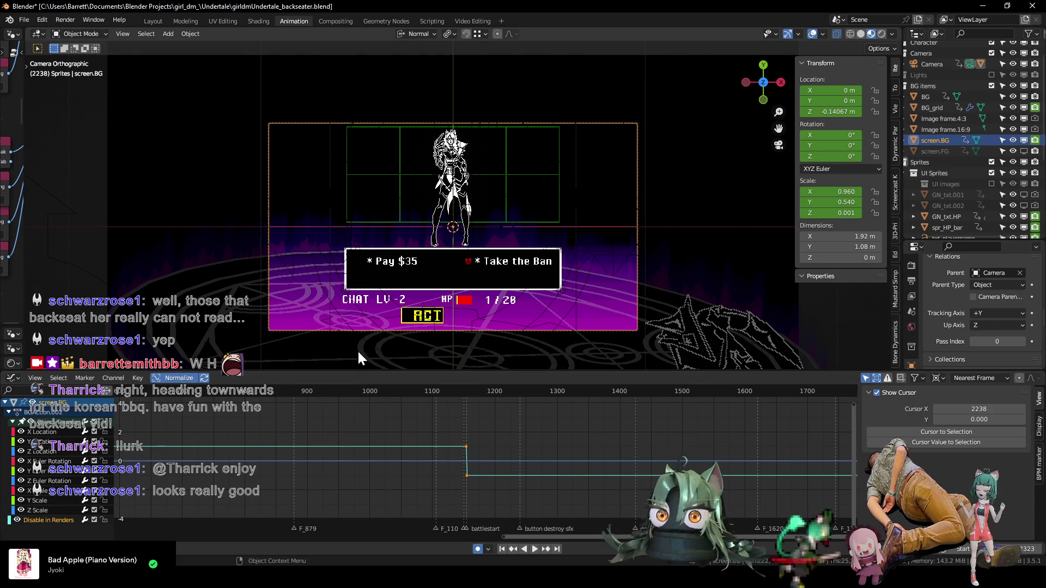
scroll(943, 160, "down", 4)
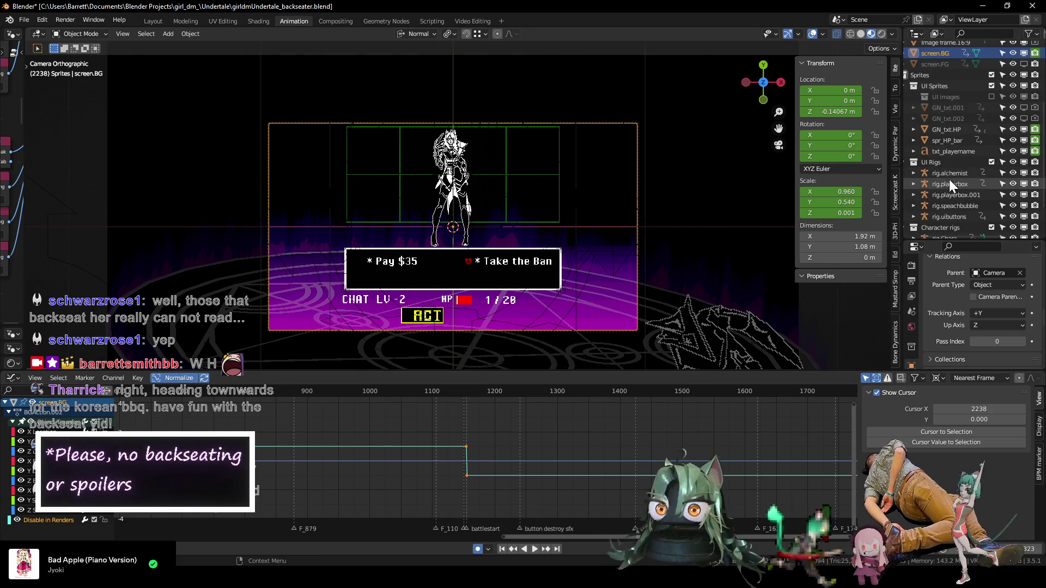
- Put rig.alchemist in Pose Mode, reveal all curves, and box-select its keys around frame 1800
left_click(950, 174)
key("ctrl+Tab")
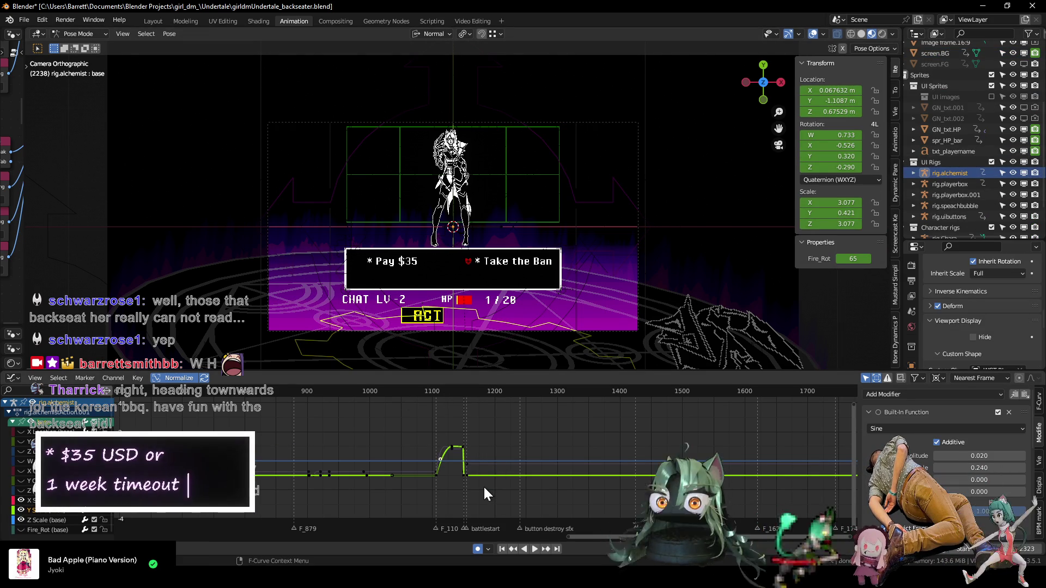
key("alt+h")
key("Home")
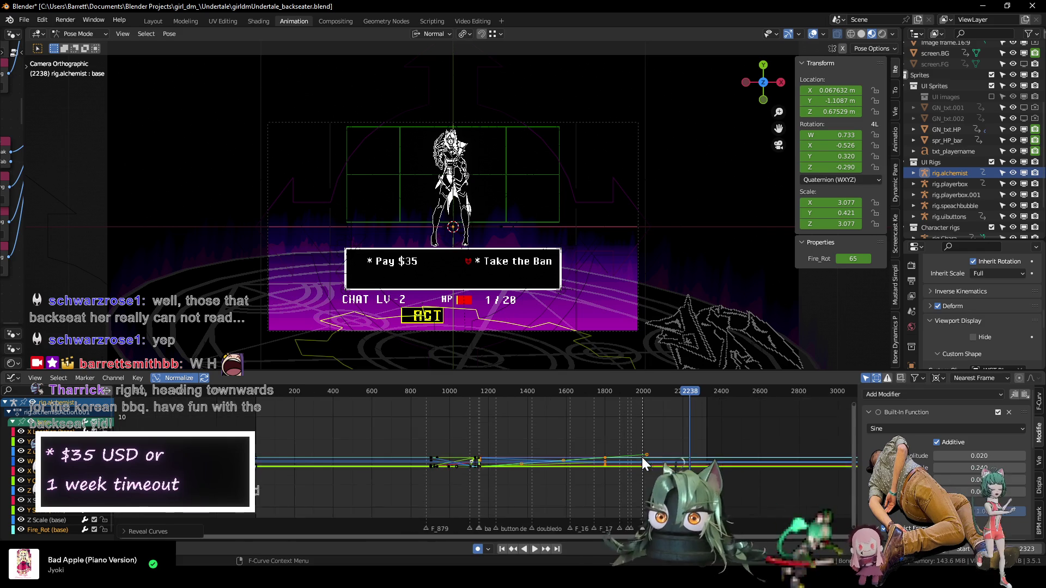
scroll(472, 461, "up", 5)
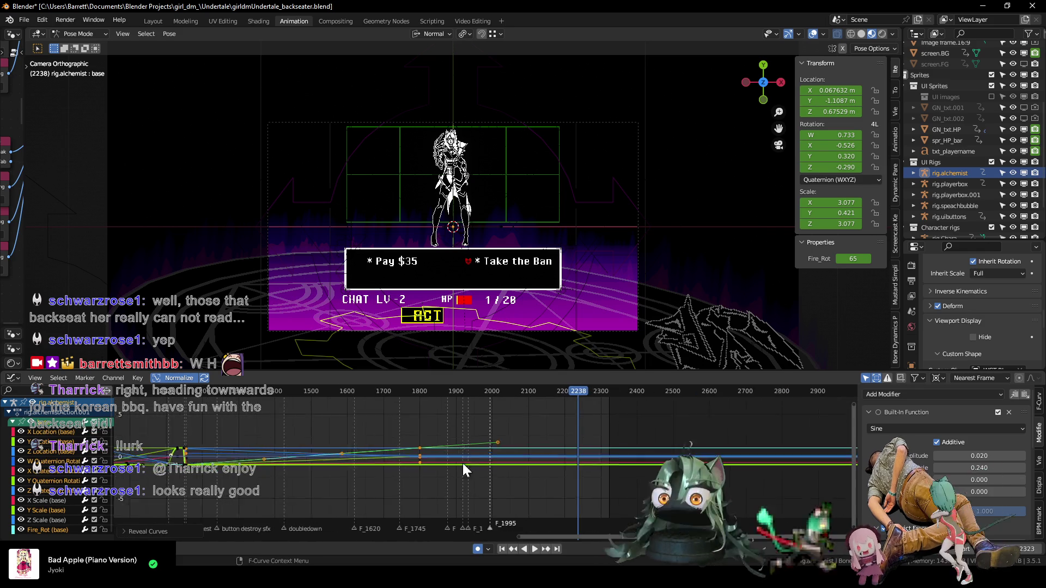
left_click(370, 423)
left_click_drag(371, 423, 404, 501)
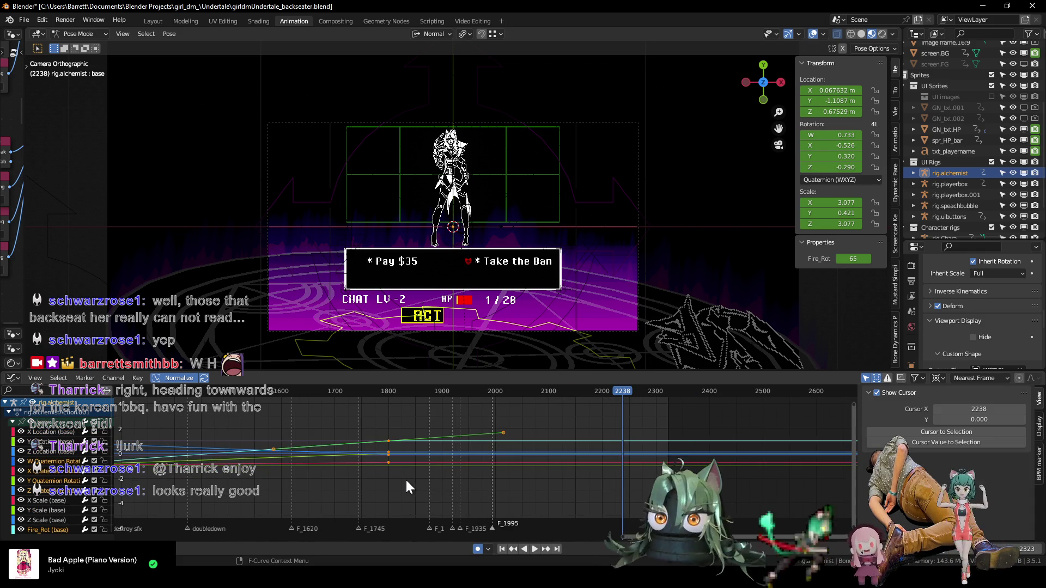
- Move the selected keys about 522 frames later and set the current frame to 1156
key("g")
key("x")
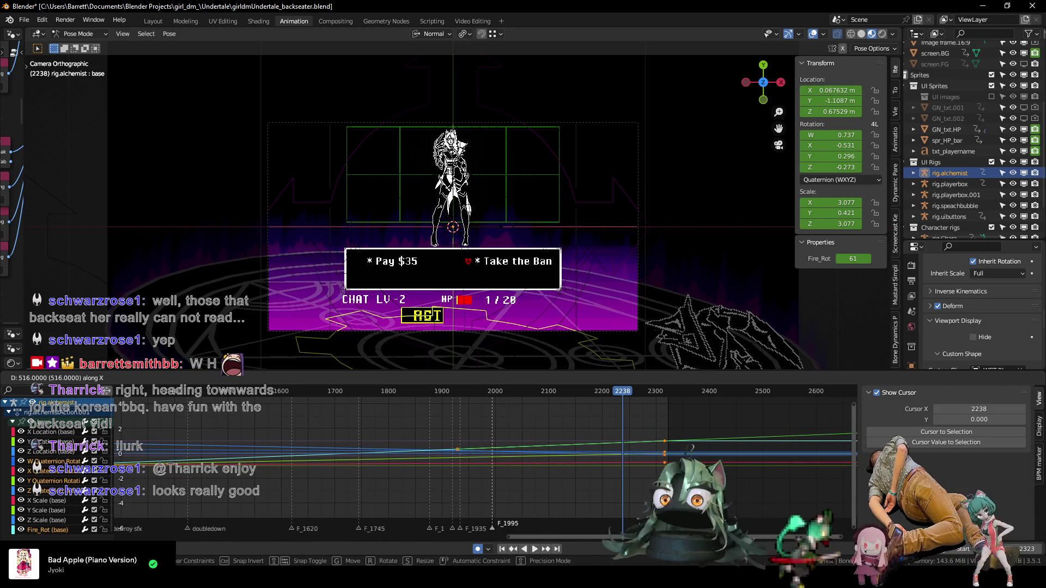
left_click(684, 458)
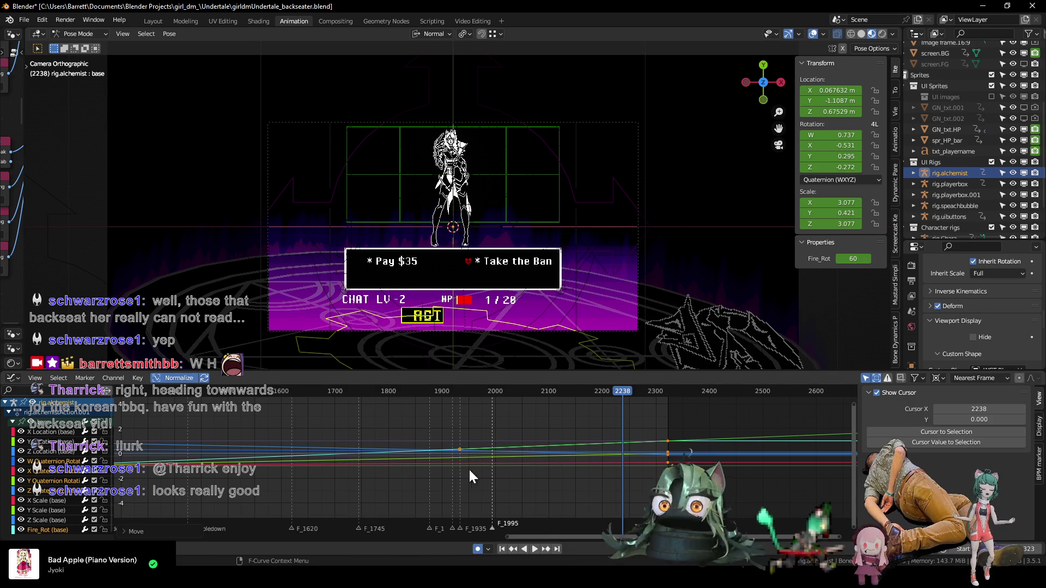
scroll(418, 463, "down", 4)
mouse_move(443, 437)
middle_mouse_down("ctrl")
mouse_move(423, 388)
mouse_move(361, 390)
middle_mouse_up("ctrl")
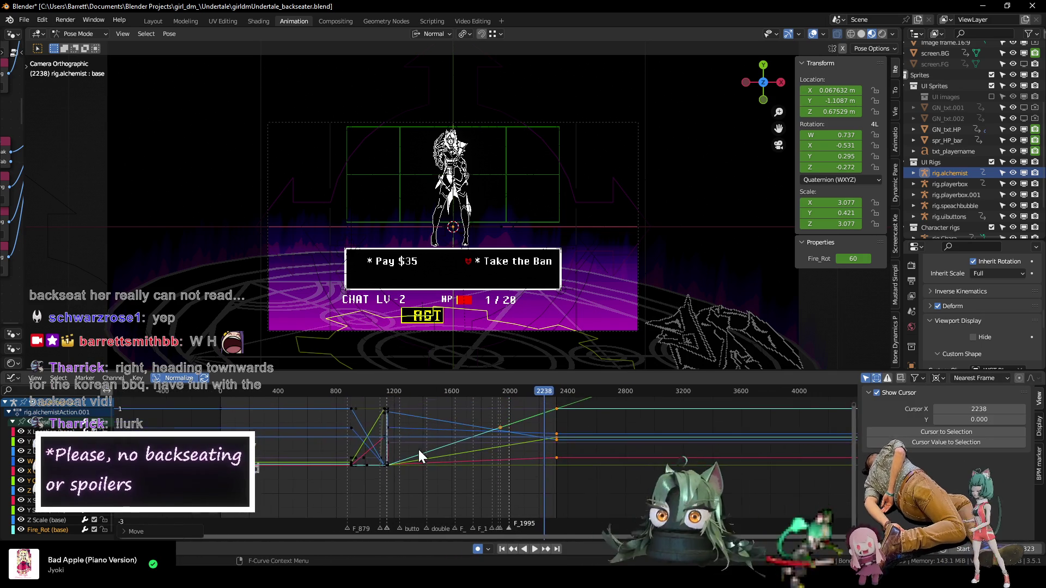
left_click_drag(361, 390, 352, 393)
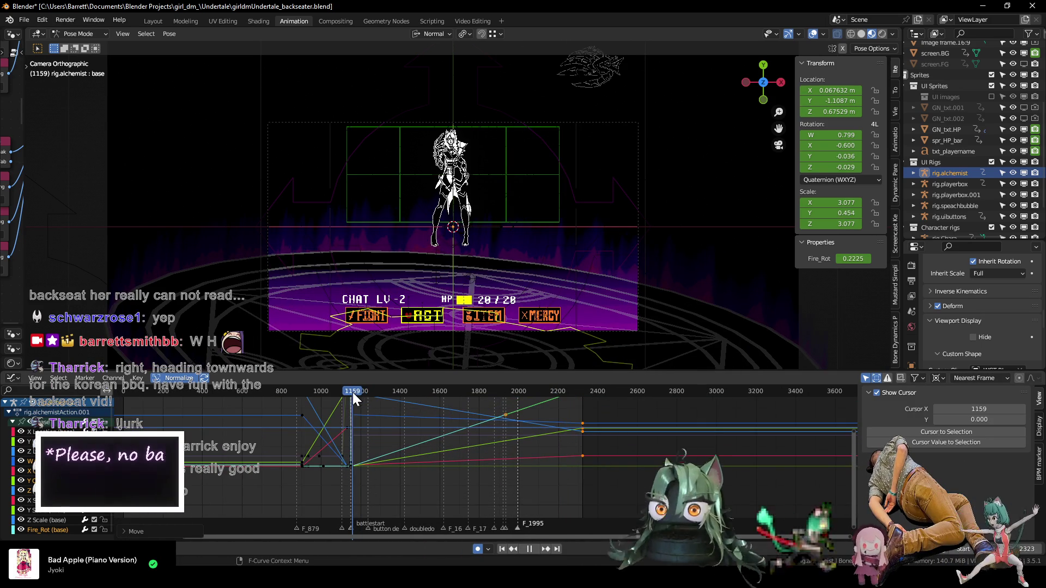
- Play the animation, stop it at frame 2319 and zoom the graph curves around that frame
key("space")
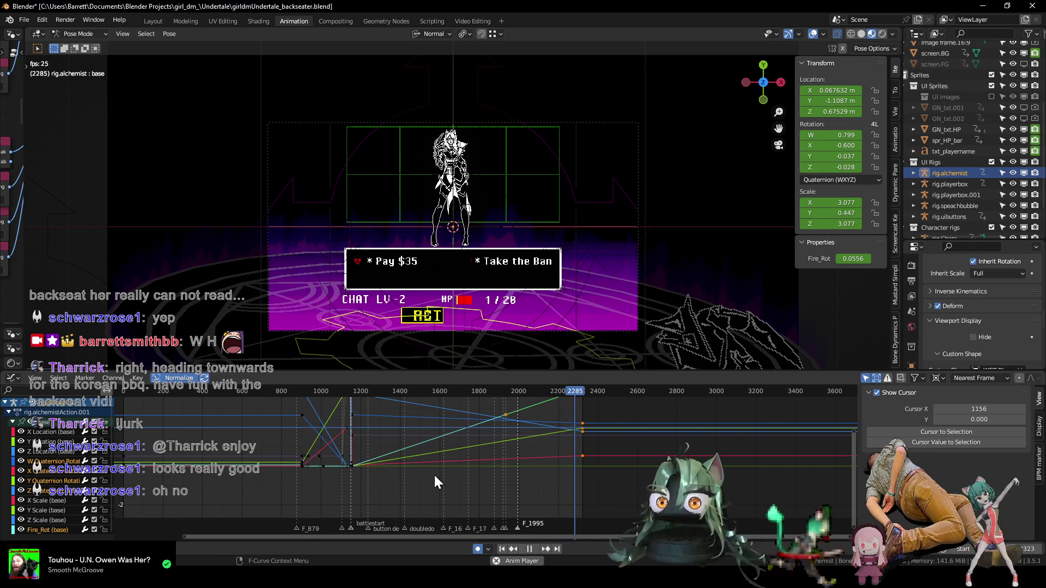
key("space")
mouse_move(579, 441)
middle_mouse_down("ctrl")
mouse_move(613, 462)
mouse_move(372, 483)
middle_mouse_up("ctrl")
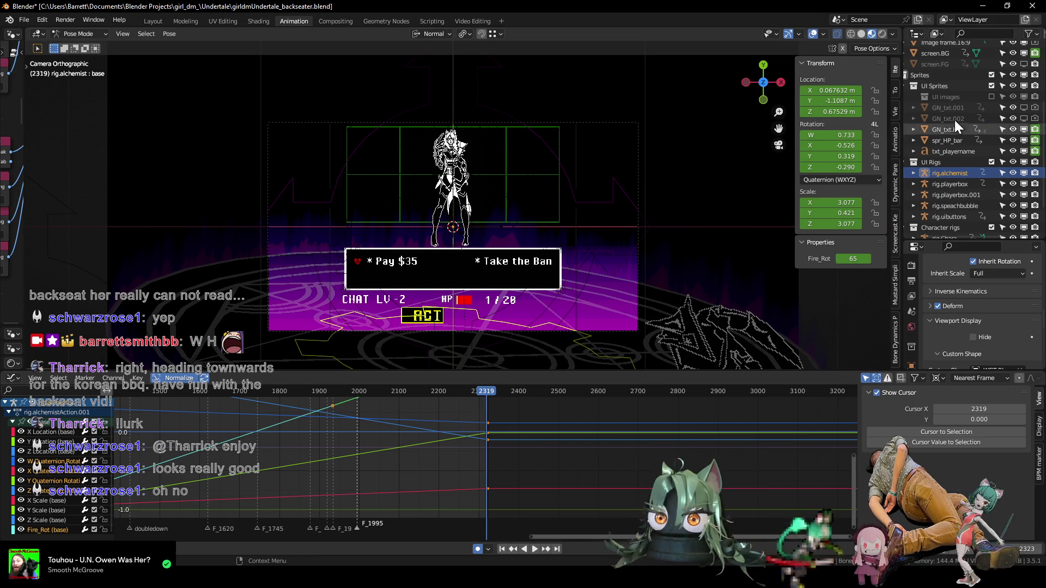
- Select screen.FG in the Outliner and make it visible in the viewport
middle_click_drag(955, 96, 964, 221)
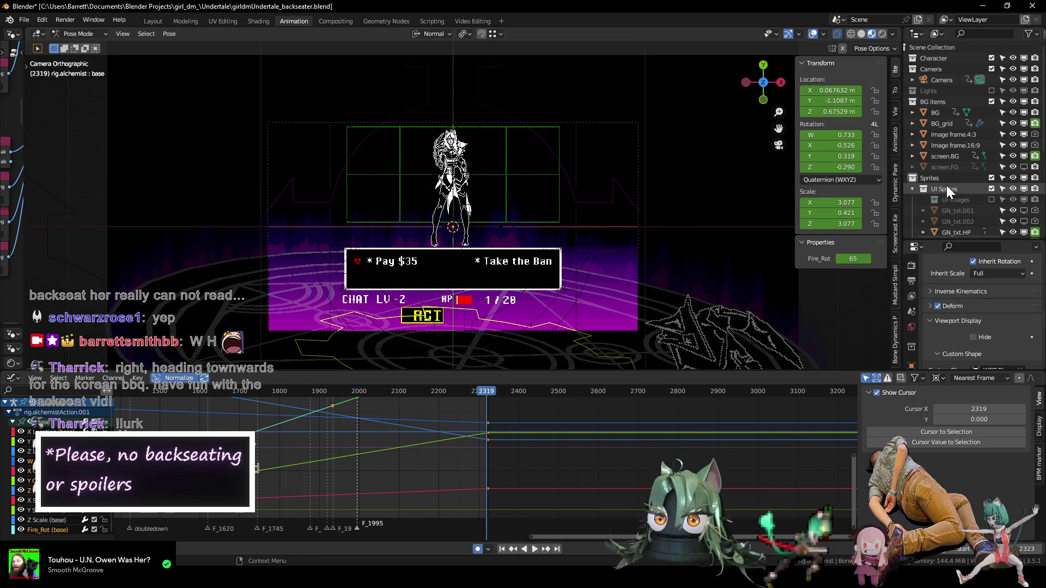
left_click(952, 167)
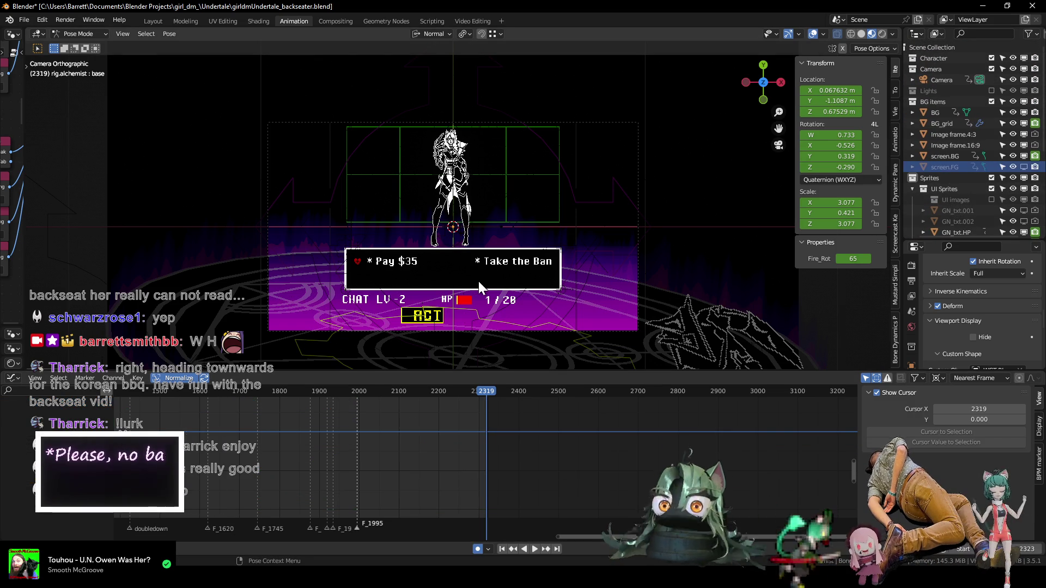
middle_click_drag(229, 256, 439, 181)
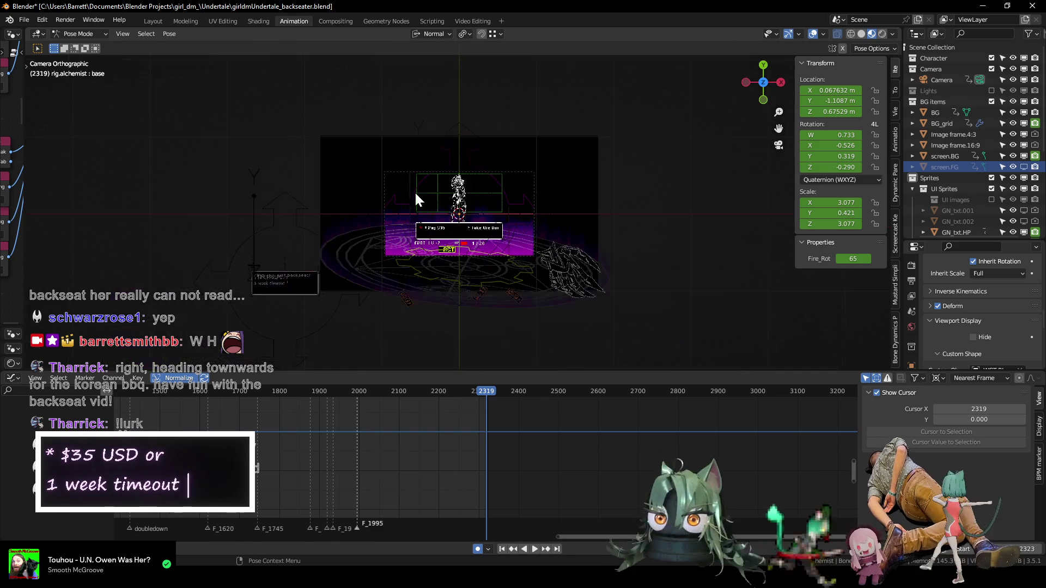
scroll(447, 196, "down", 2)
scroll(453, 207, "down", 1)
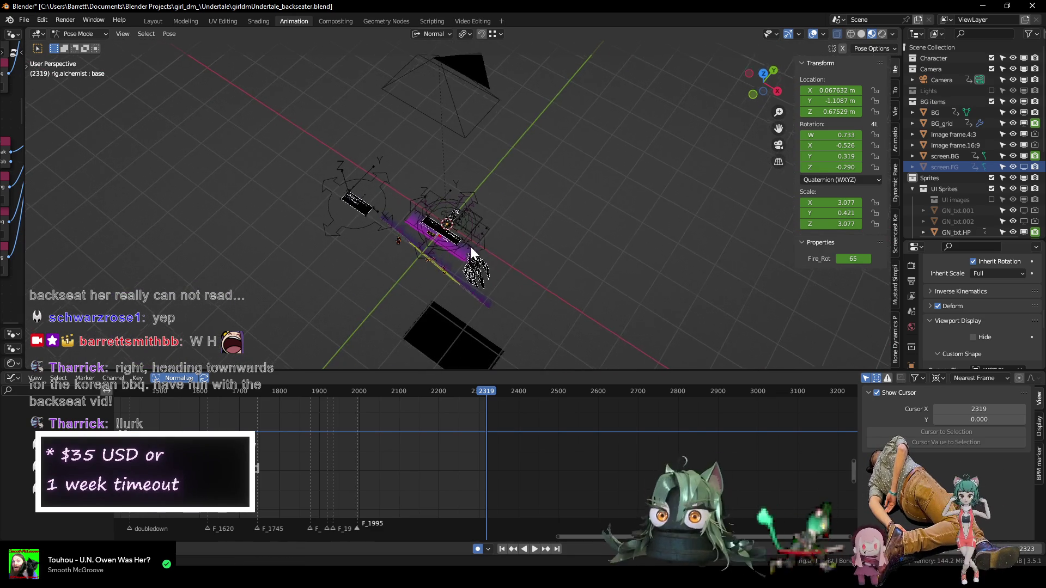
scroll(463, 221, "down", 2)
scroll(472, 224, "up", 2)
middle_click_drag(475, 236, 477, 196)
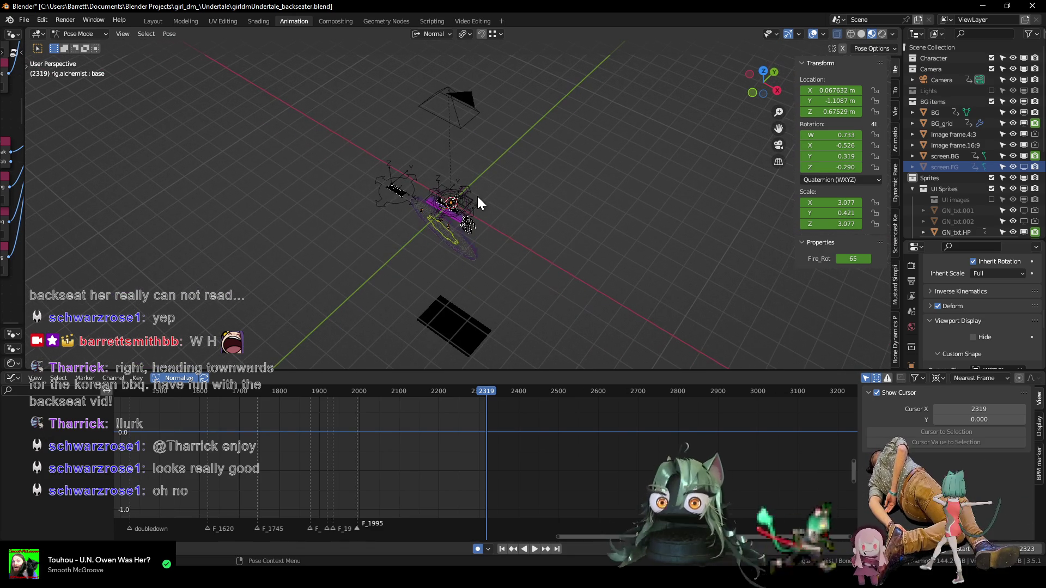
left_click(1024, 167)
mouse_move(460, 229)
middle_mouse_down()
mouse_move(465, 195)
mouse_move(454, 175)
mouse_move(455, 199)
middle_mouse_up()
- Play back from about frame 1915, stop at 2313 and select the screen.FG plane
left_click(325, 391)
key("space")
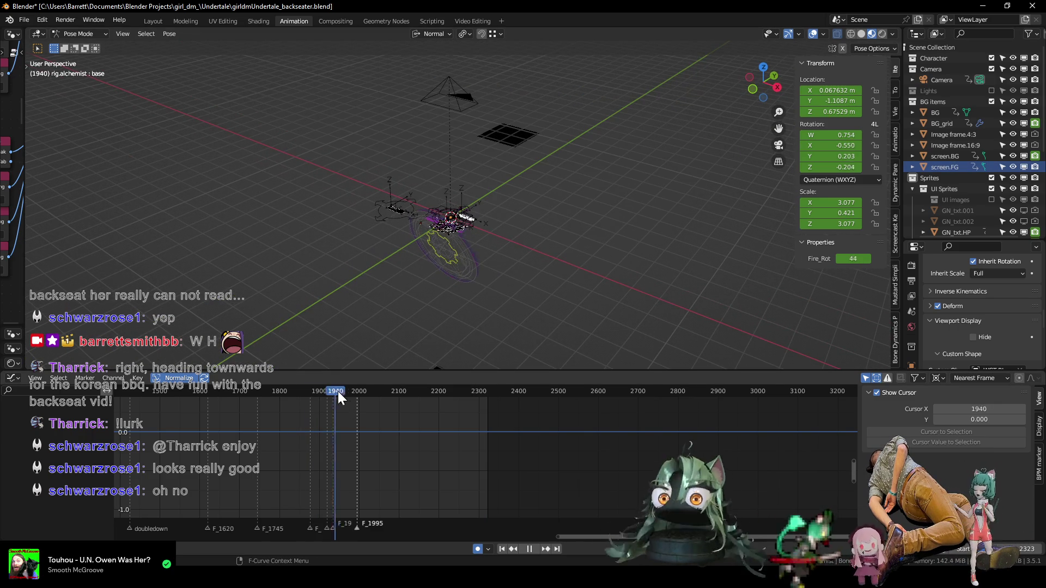
left_click(469, 408)
key("space")
middle_click_drag(471, 168, 507, 145)
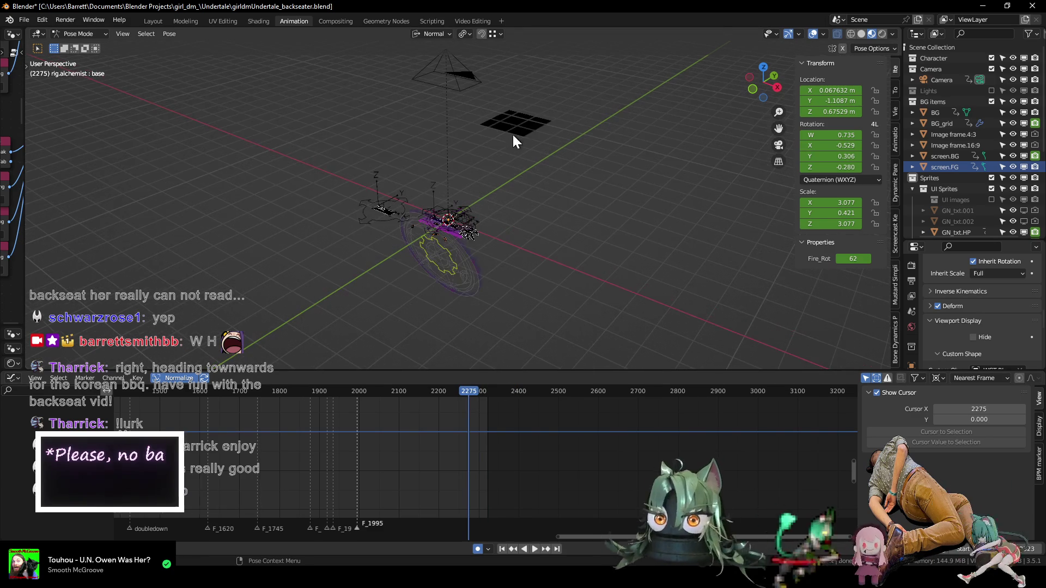
middle_click_drag(492, 182, 489, 214)
key("space")
mouse_move(467, 392)
left_mouse_down()
mouse_move(335, 403)
mouse_move(463, 403)
left_mouse_up()
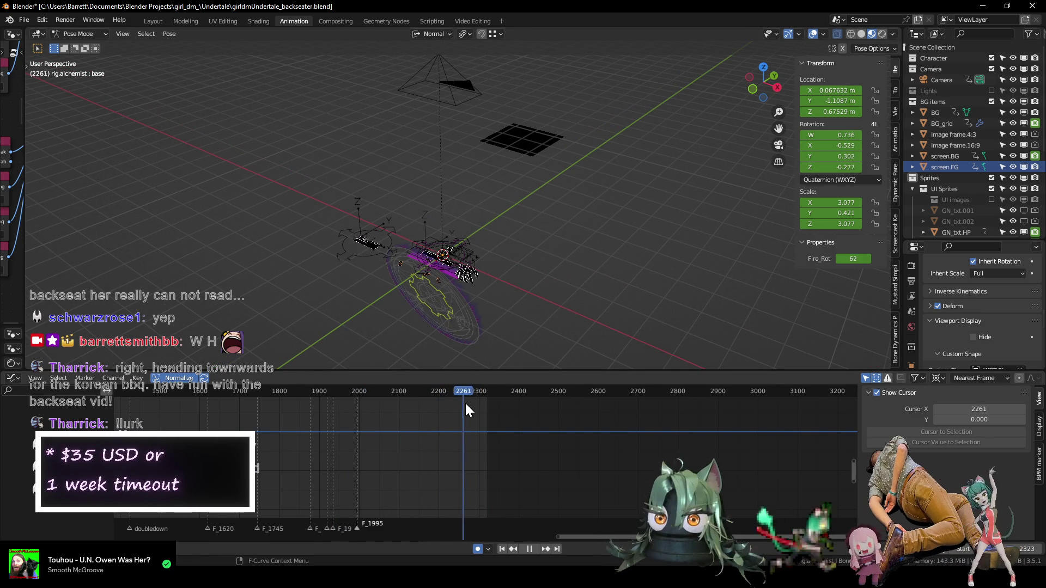
scroll(484, 284, "up", 4)
key("space")
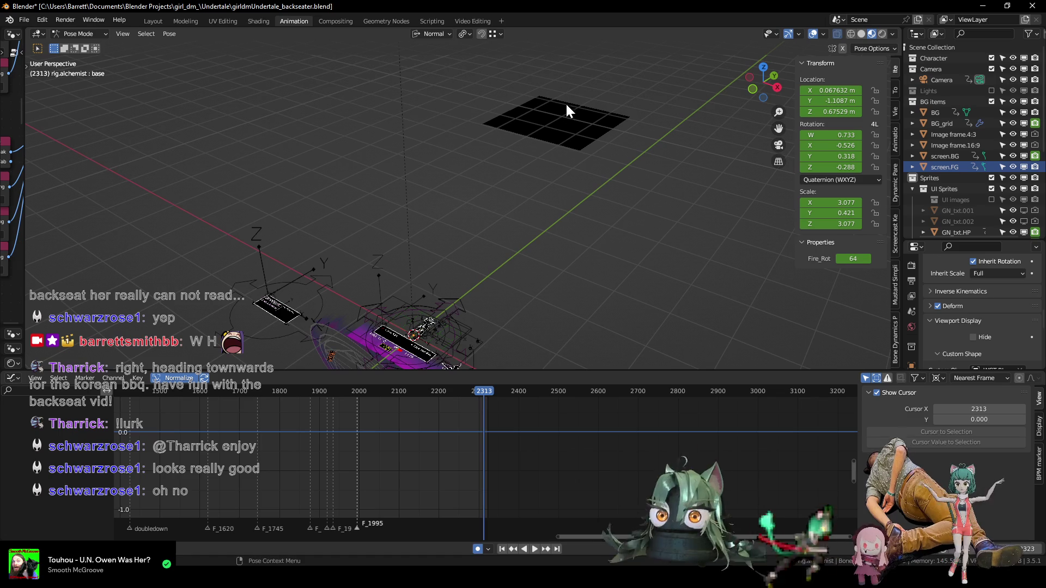
left_click(563, 115)
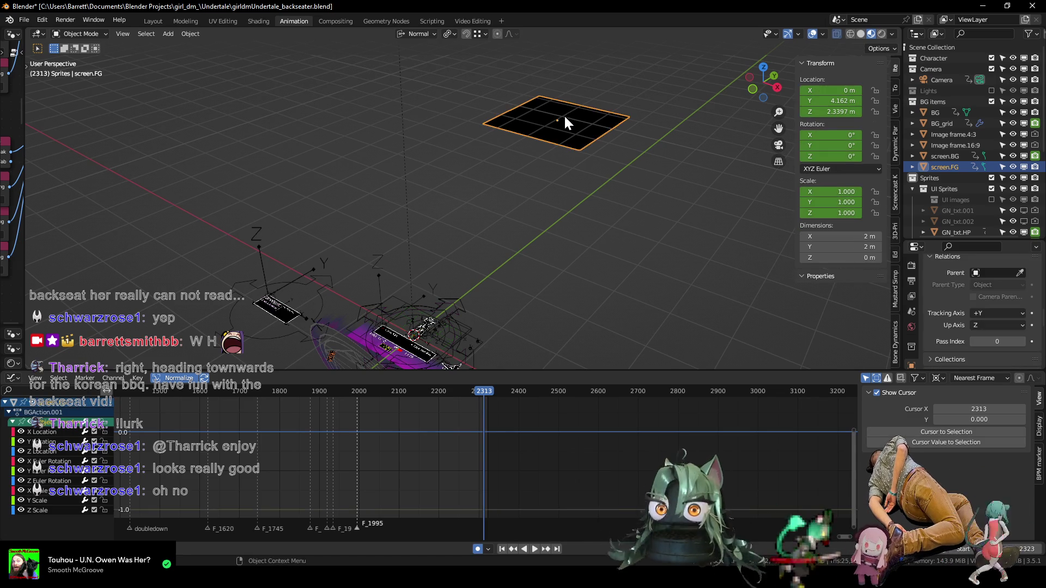
- Switch to top view, stop playback at frame 2290 and add the F_2290 marker there
middle_click_drag(500, 172, 495, 211)
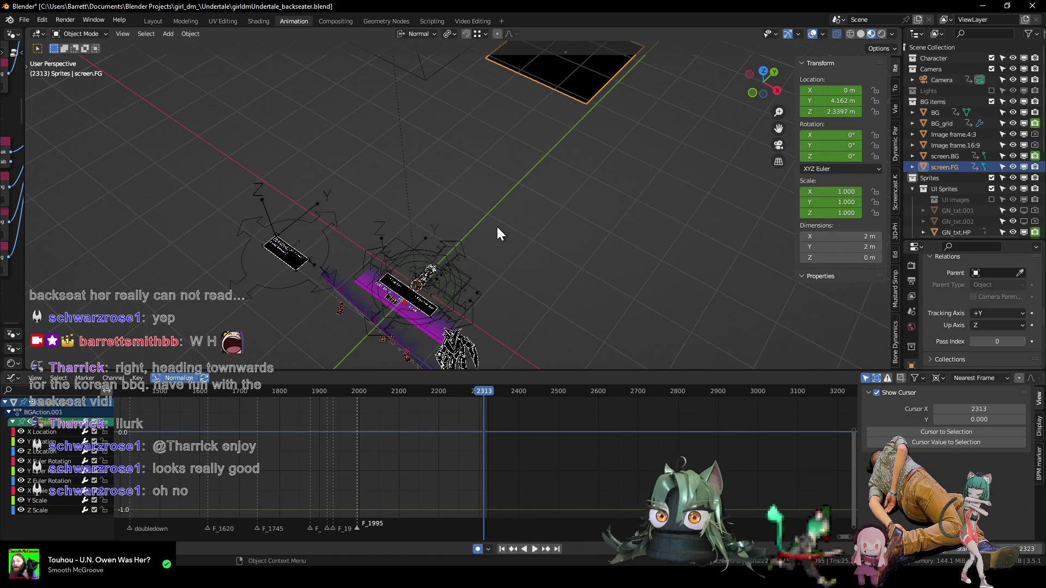
scroll(495, 262, "down", 3)
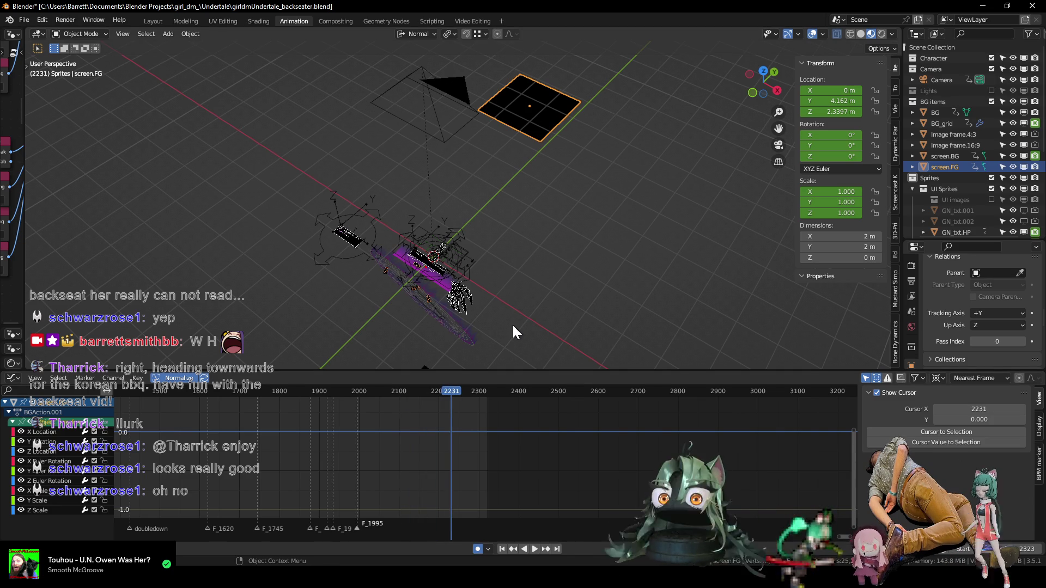
key("KP_7")
scroll(392, 168, "up", 3)
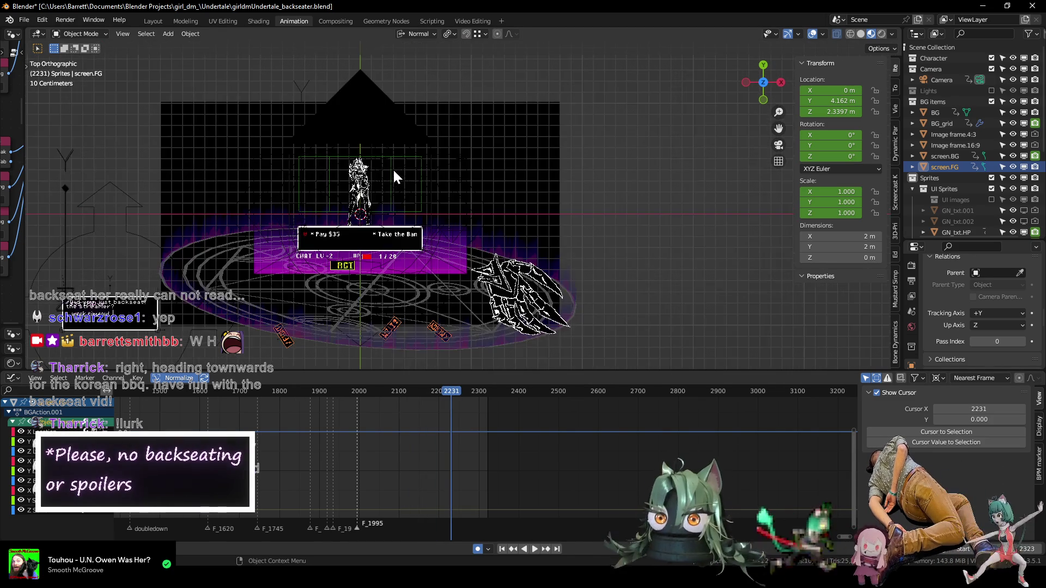
scroll(436, 213, "up", 1)
key("space")
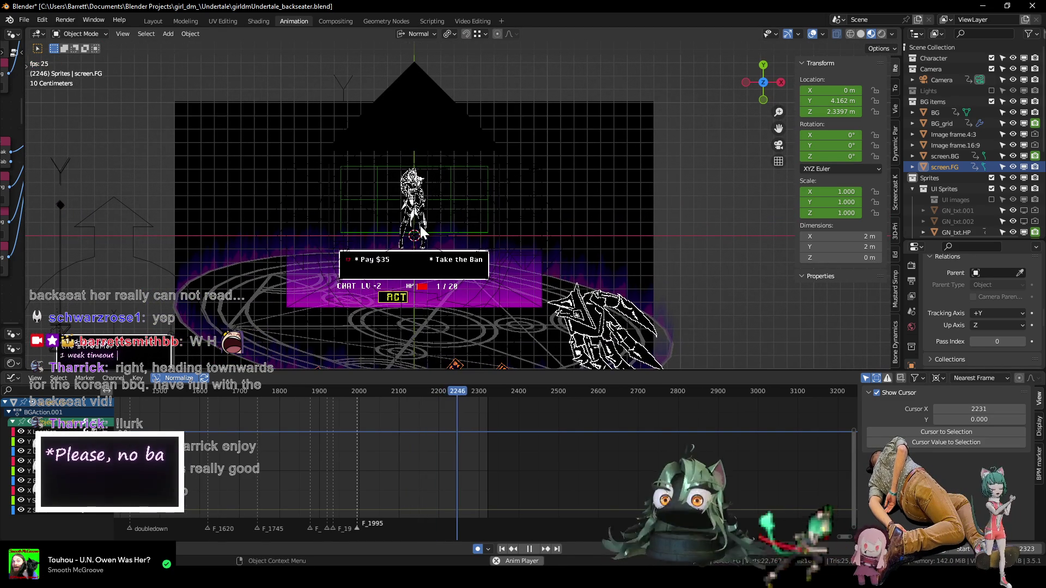
key("space")
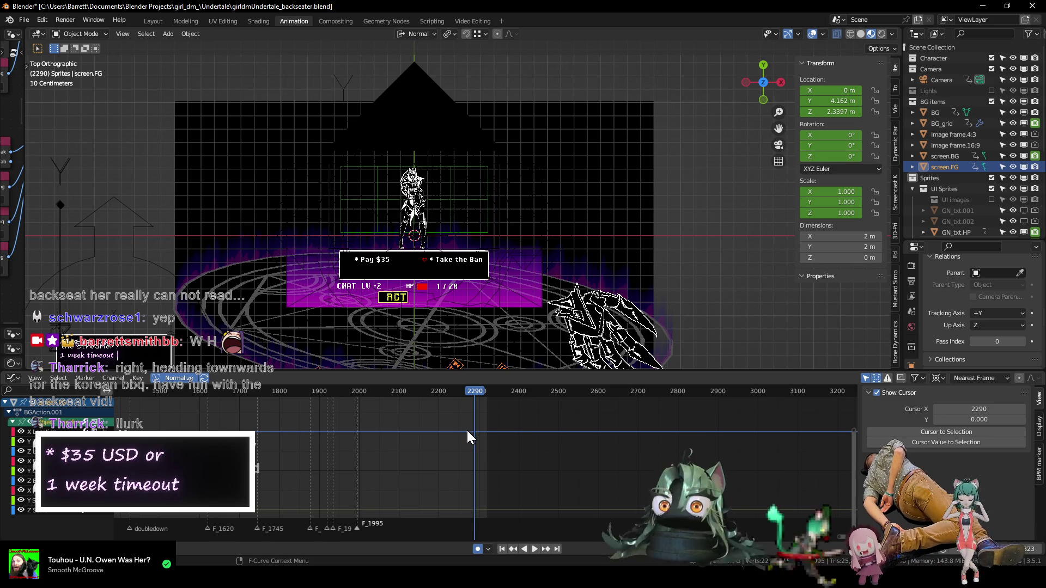
key("m")
scroll(490, 202, "down", 3)
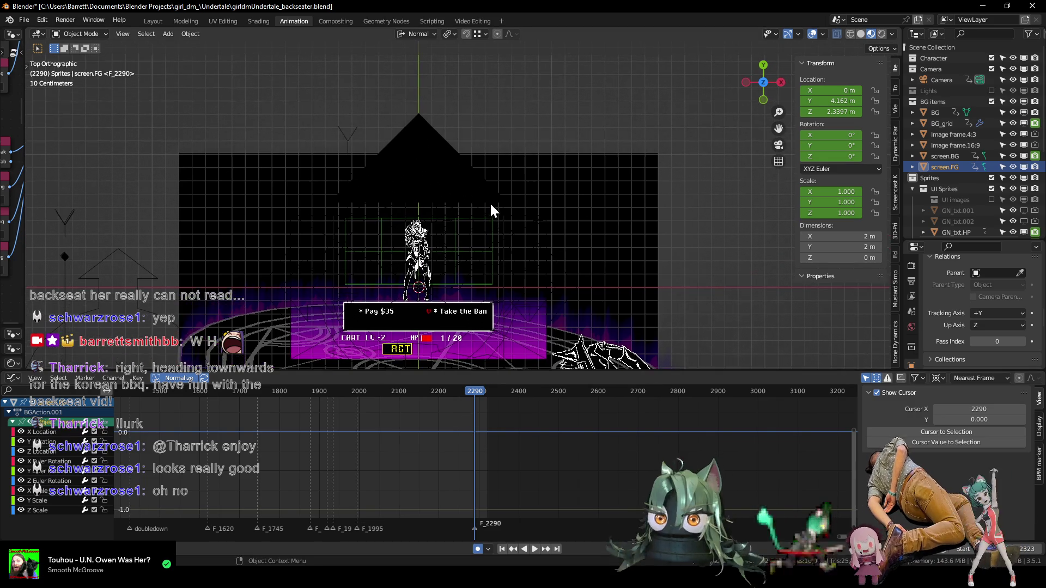
scroll(485, 203, "down", 2)
middle_click_drag(453, 97, 456, 132, "shift")
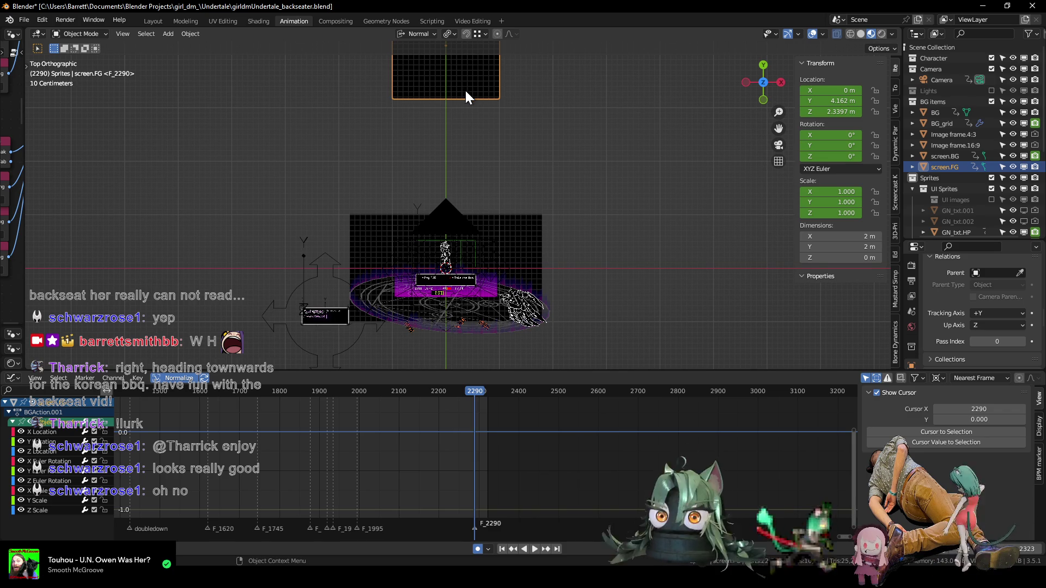
- Key screen.FG off-screen at Y 4.162 m on frame 2289, then move it to Y 0 at 2290
key("i")
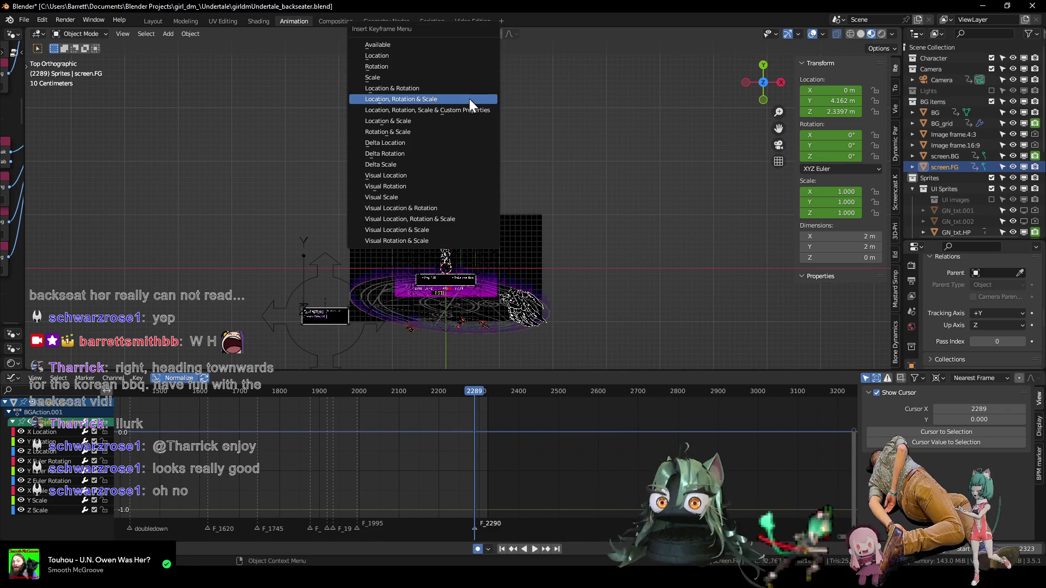
left_click(469, 100)
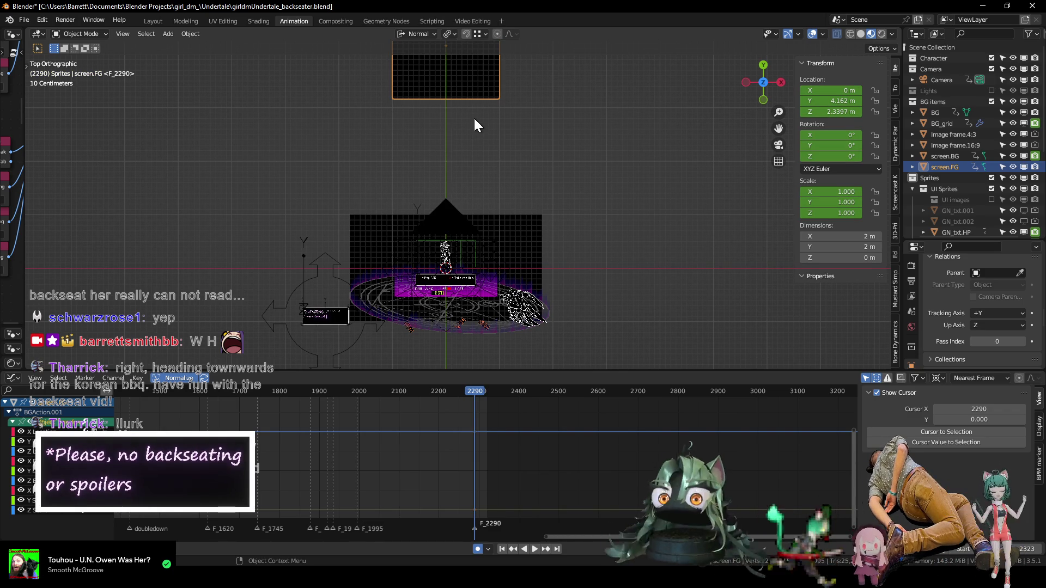
key("g")
key("y")
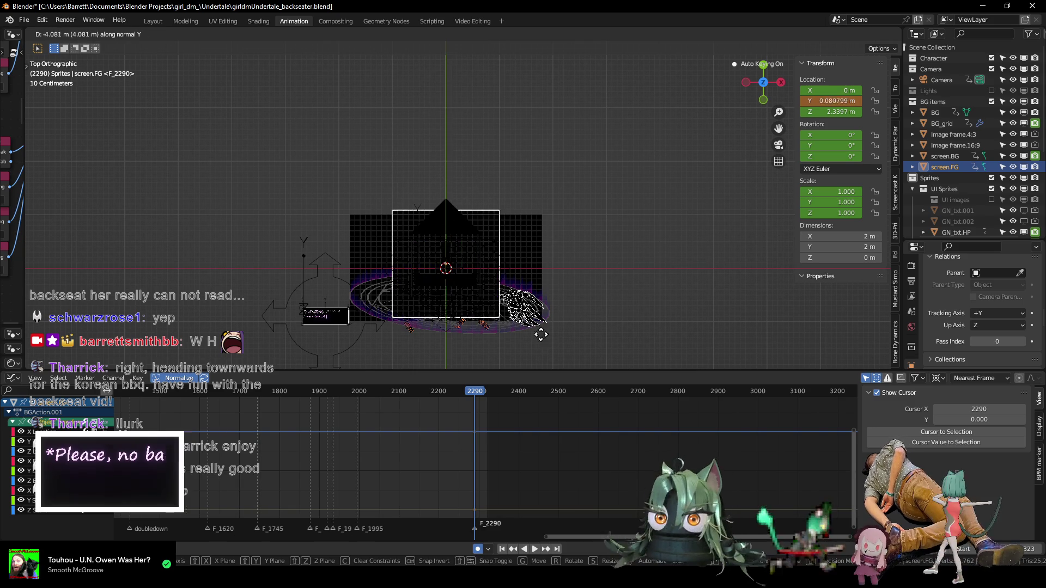
left_click(549, 338)
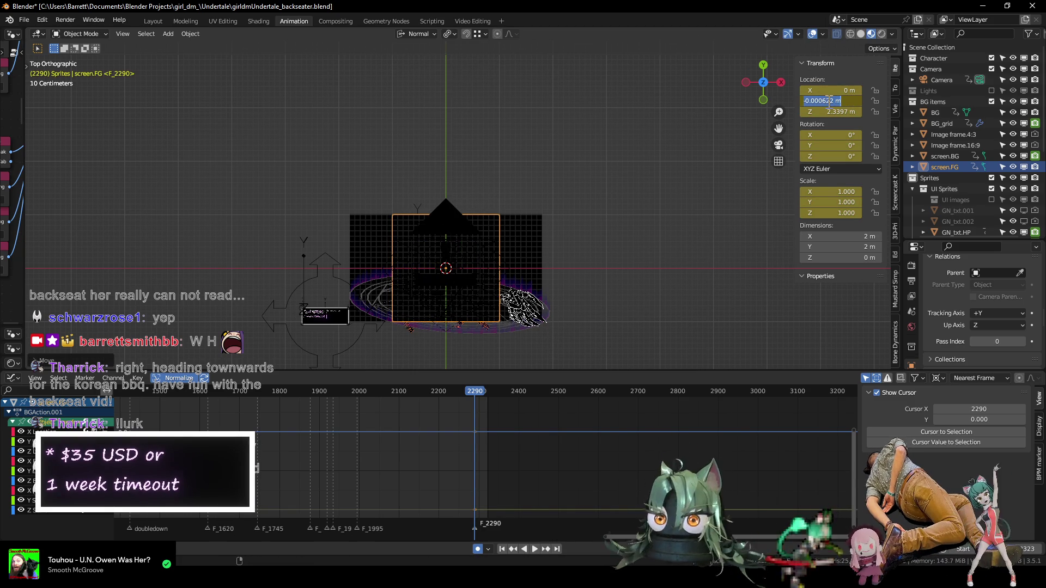
scroll(490, 218, "up", 4)
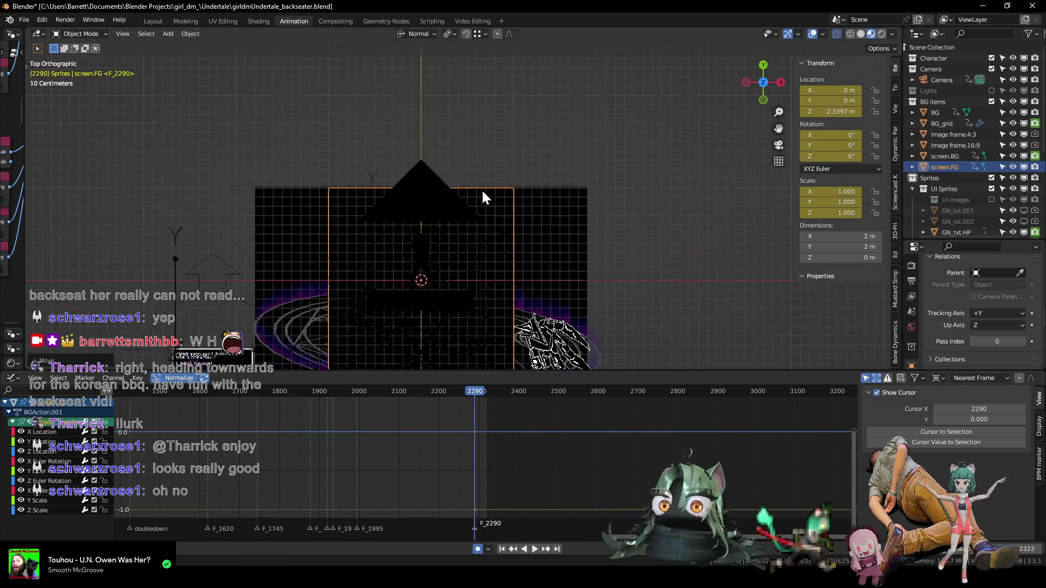
key("Left")
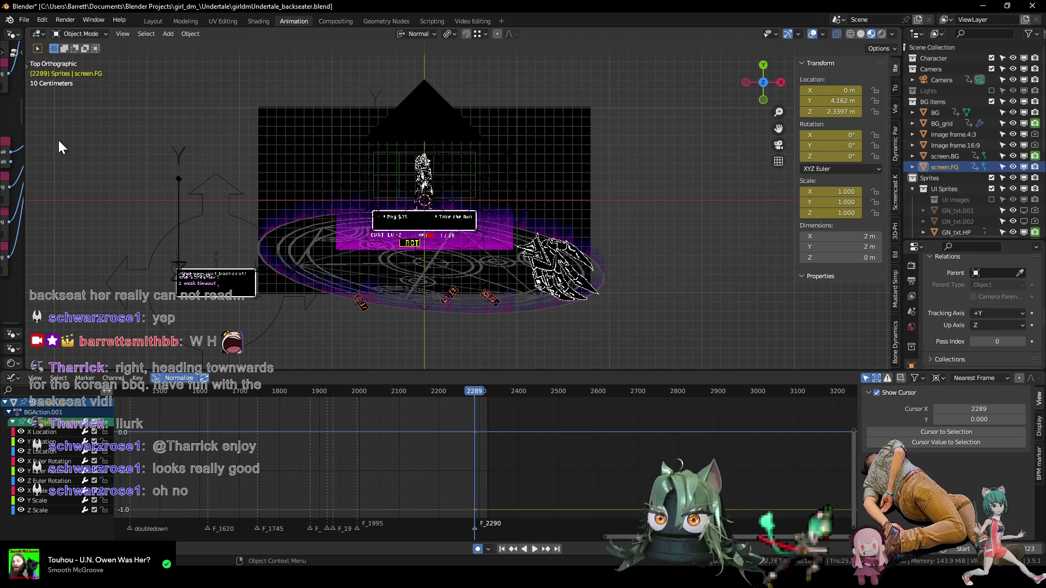
left_click_drag(26, 124, 292, 147)
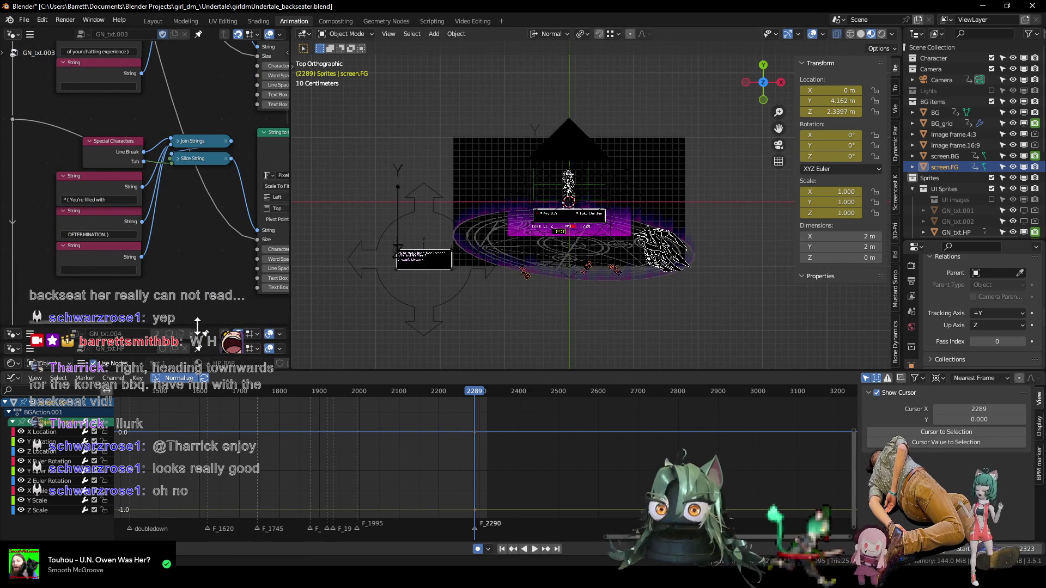
- Enlarge the GN_txt node editors and fit the whole HP node tree in view
left_click_drag(198, 328, 183, 5)
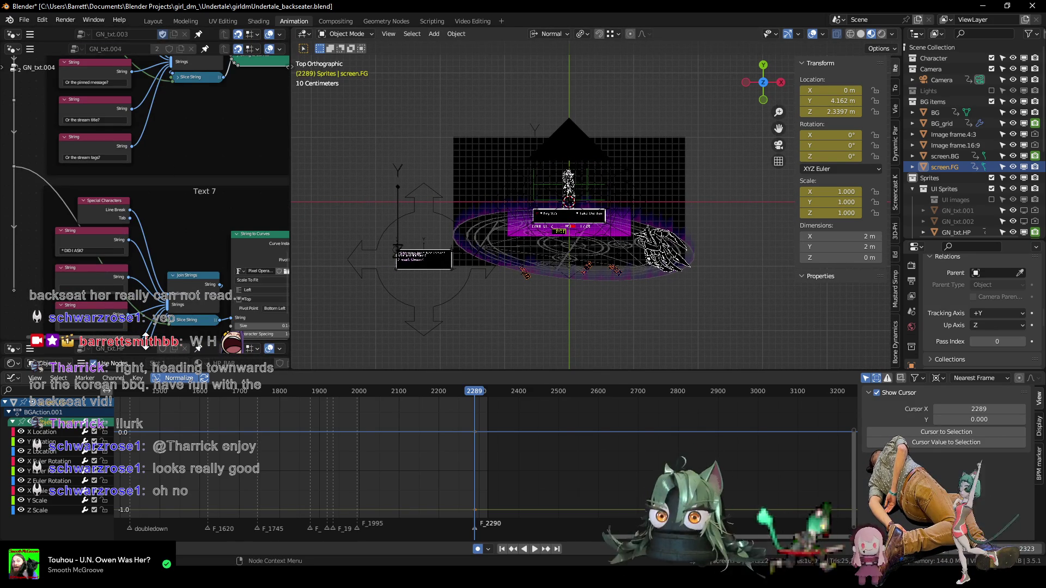
left_click_drag(146, 336, 168, 5)
key("Home")
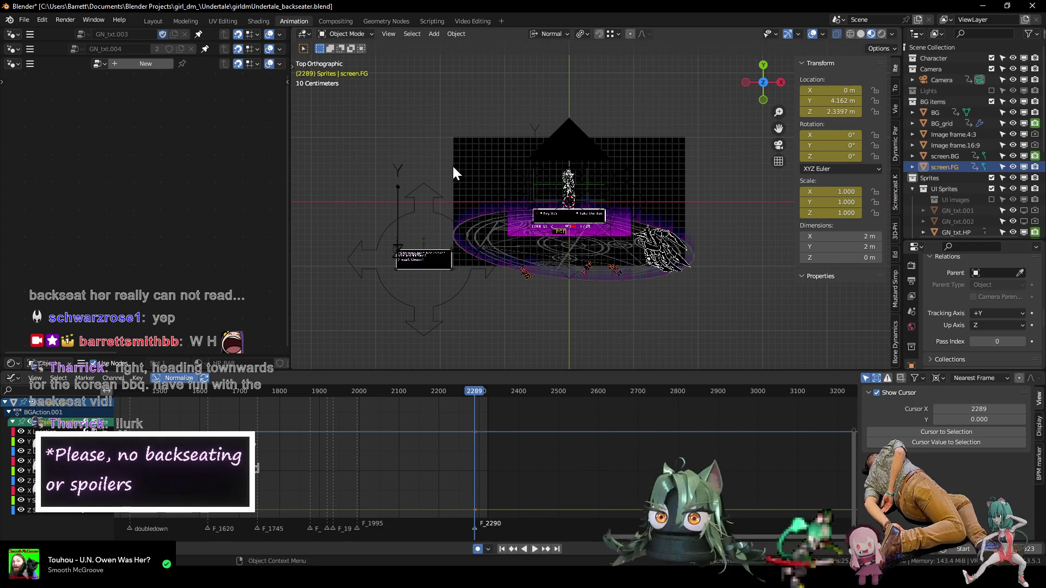
- Clear the selection, select the screen.FG plane and enlarge the shader node editor
middle_click_drag(498, 146, 488, 120)
scroll(488, 120, "down", 4)
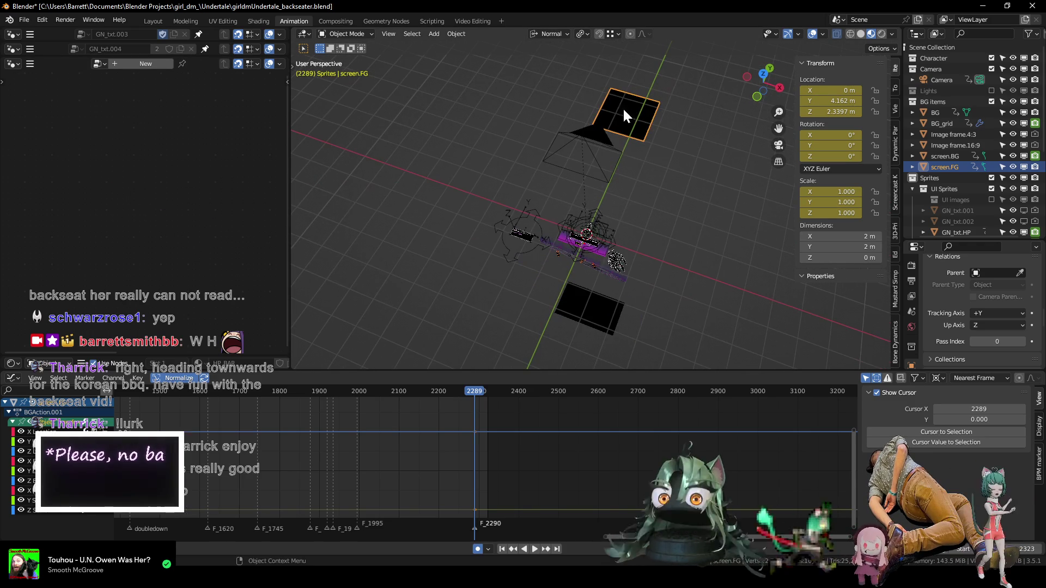
key("alt+a")
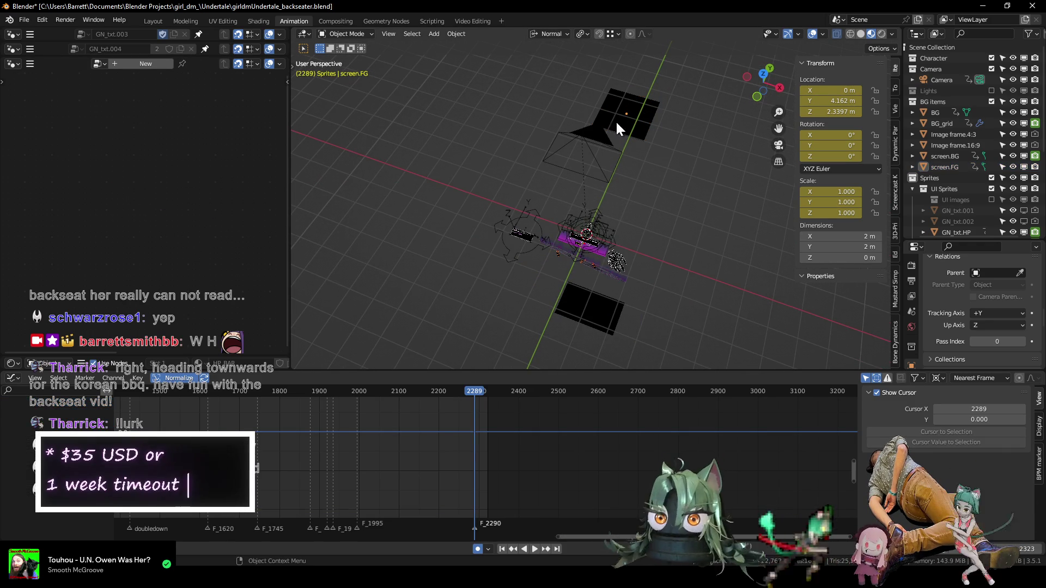
left_click(629, 115)
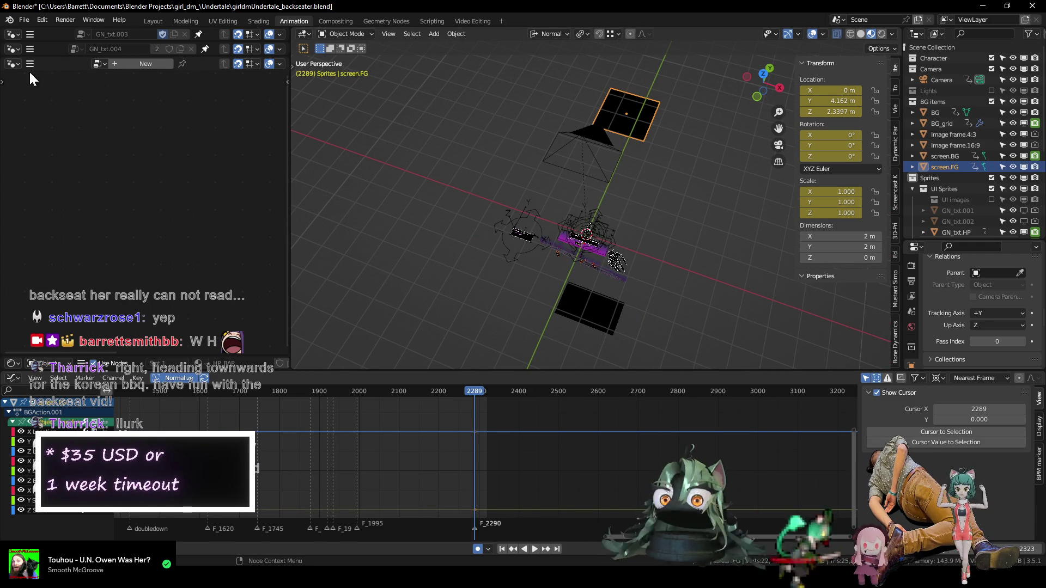
left_click_drag(131, 354, 121, 49)
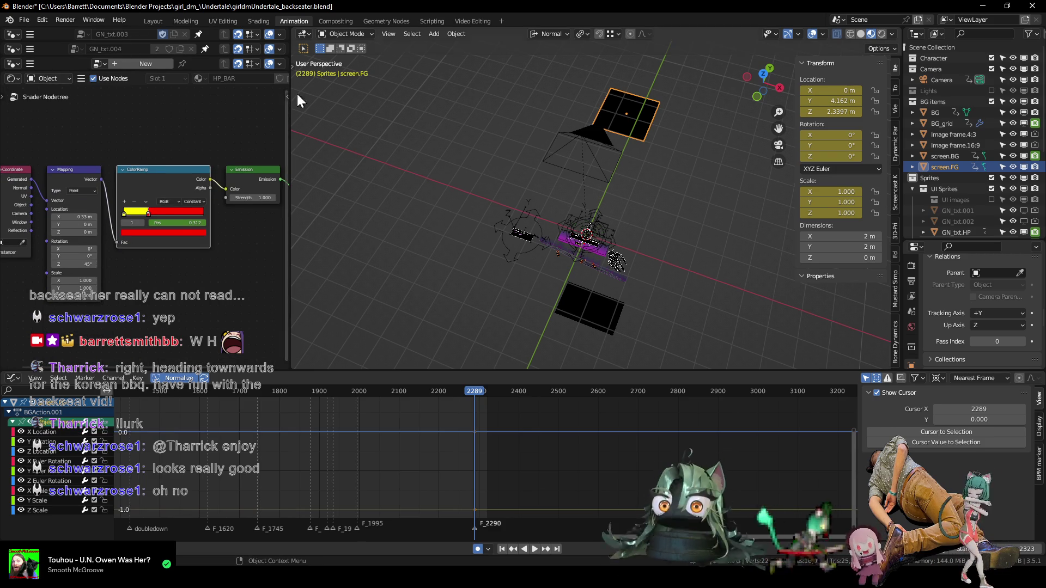
- Show screen.FG's BG.black nodes and key the Value node at 5.000 on frame 2290
scroll(223, 77, "down", 3)
left_click(226, 79)
mouse_move(129, 243)
middle_mouse_down()
mouse_move(92, 252)
mouse_move(131, 275)
middle_mouse_up()
scroll(110, 279, "up", 4)
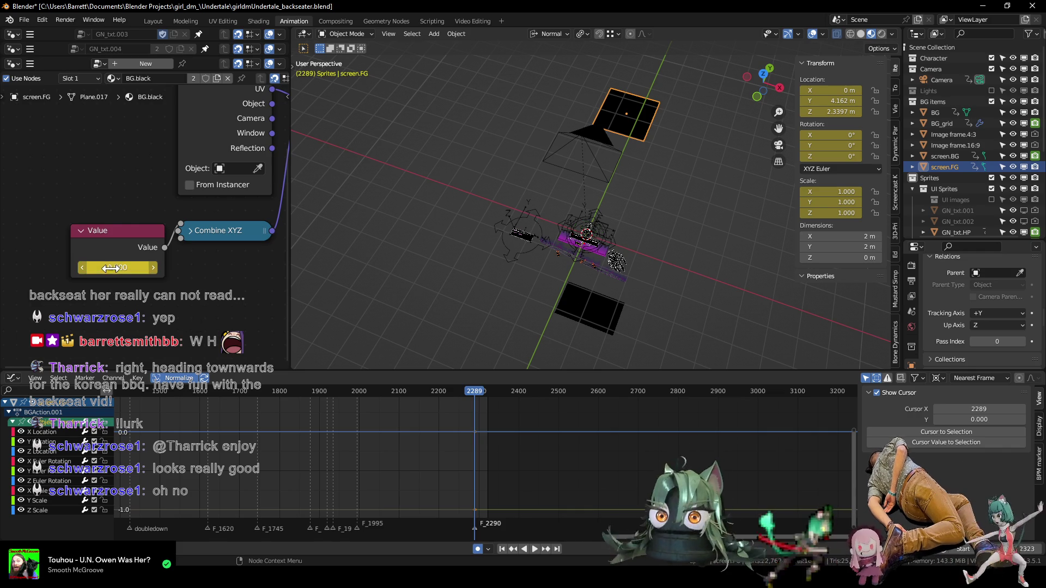
key("Right")
left_click_drag(137, 267, 209, 267)
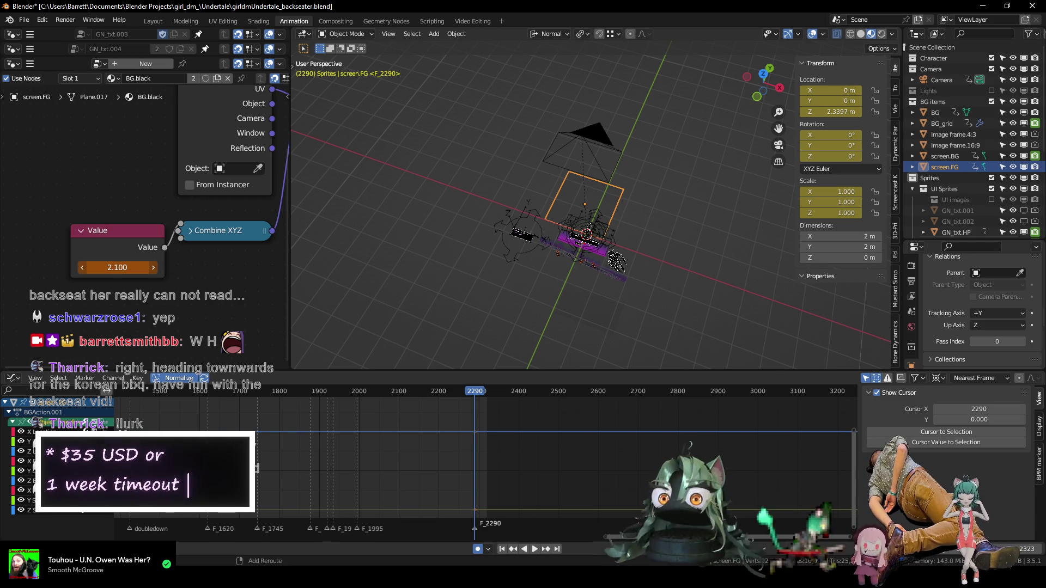
left_click(124, 267)
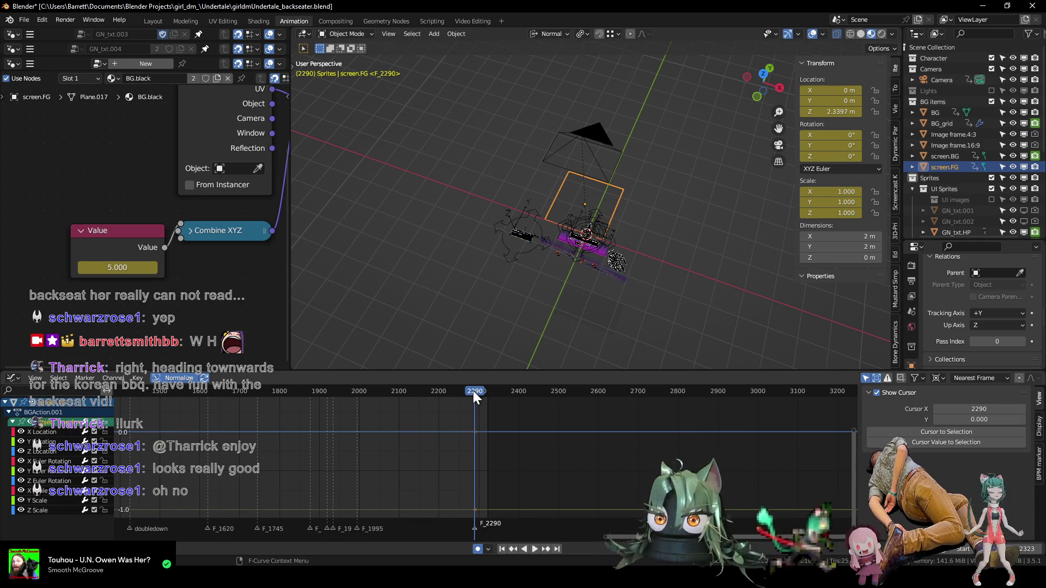
key("shift+Right")
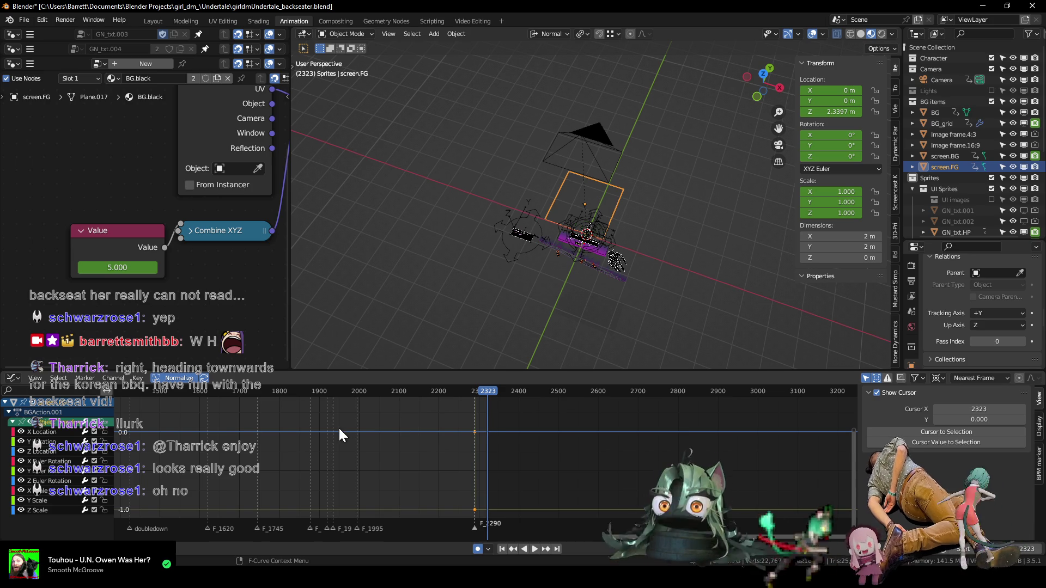
- In camera view, set and key the BG.black Value to 0 at frame 2323
key("KP_0")
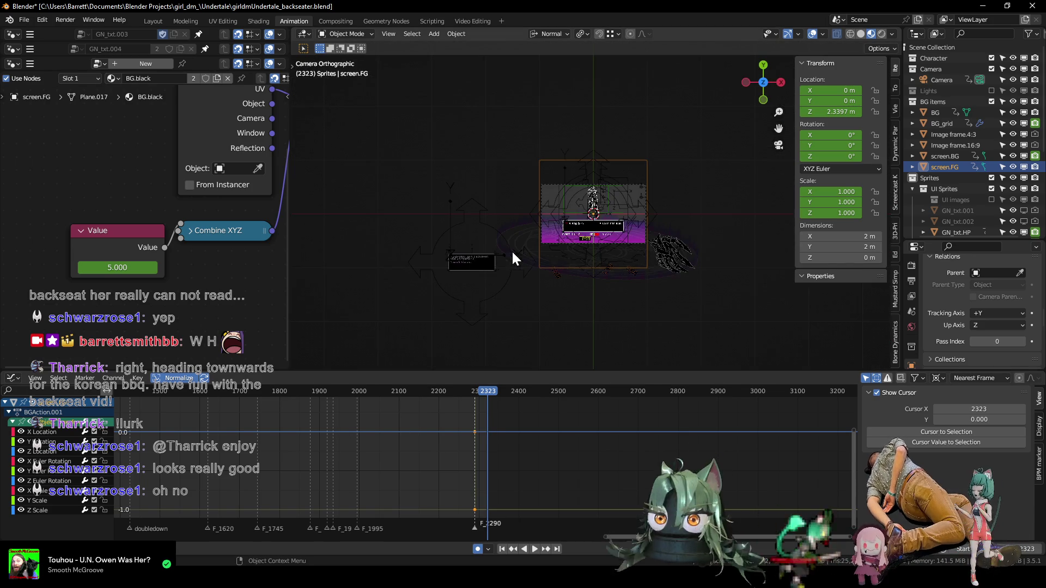
left_click_drag(117, 268, 108, 267)
left_click(140, 269)
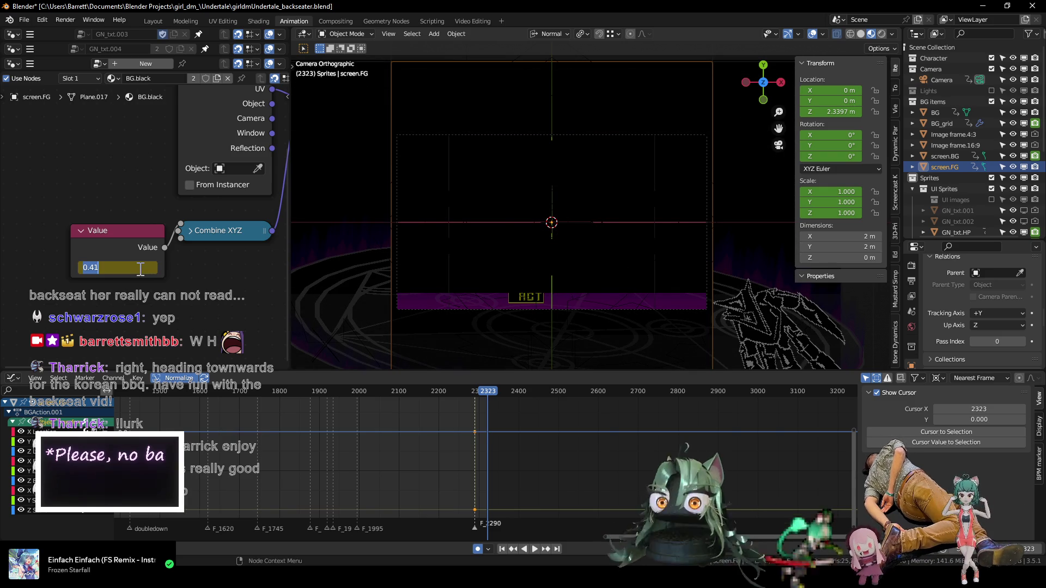
type("0")
key("Return")
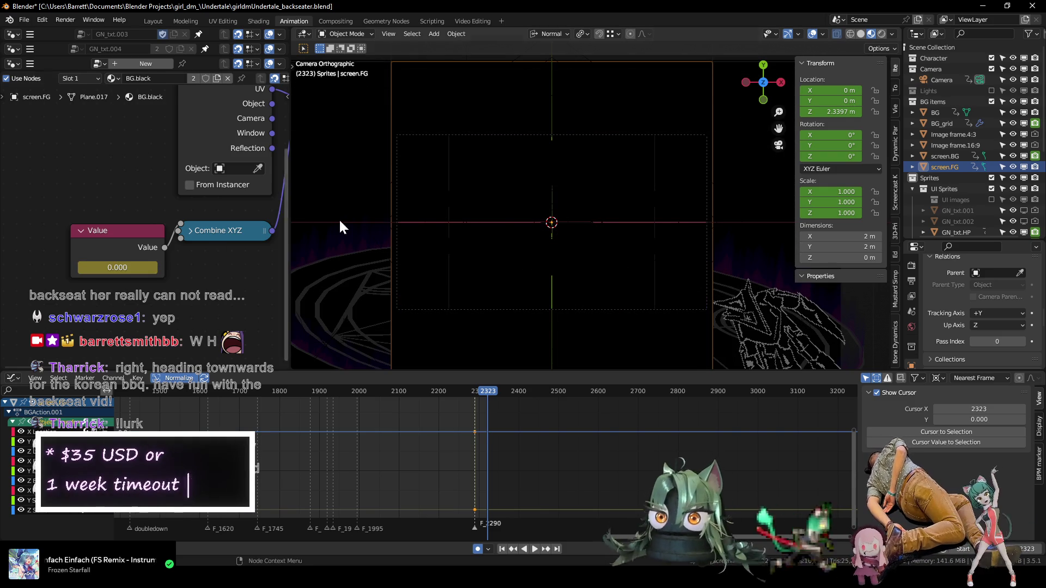
scroll(526, 191, "down", 3)
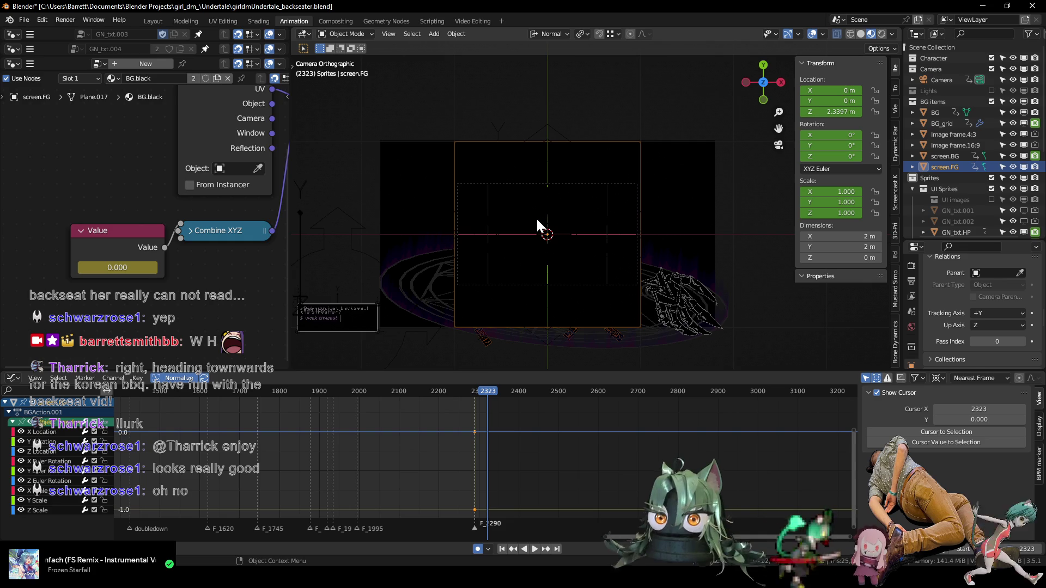
middle_click_drag(537, 220, 531, 206, "shift")
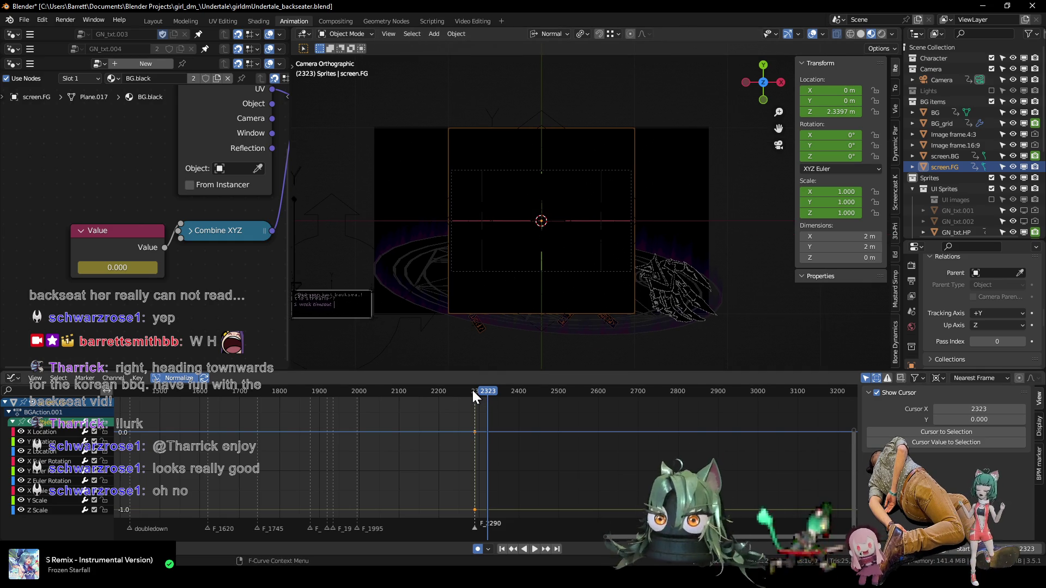
- Play back and step between frames 2289 and 2290 to check where the fade starts
key("space")
left_click_drag(472, 389, 456, 392)
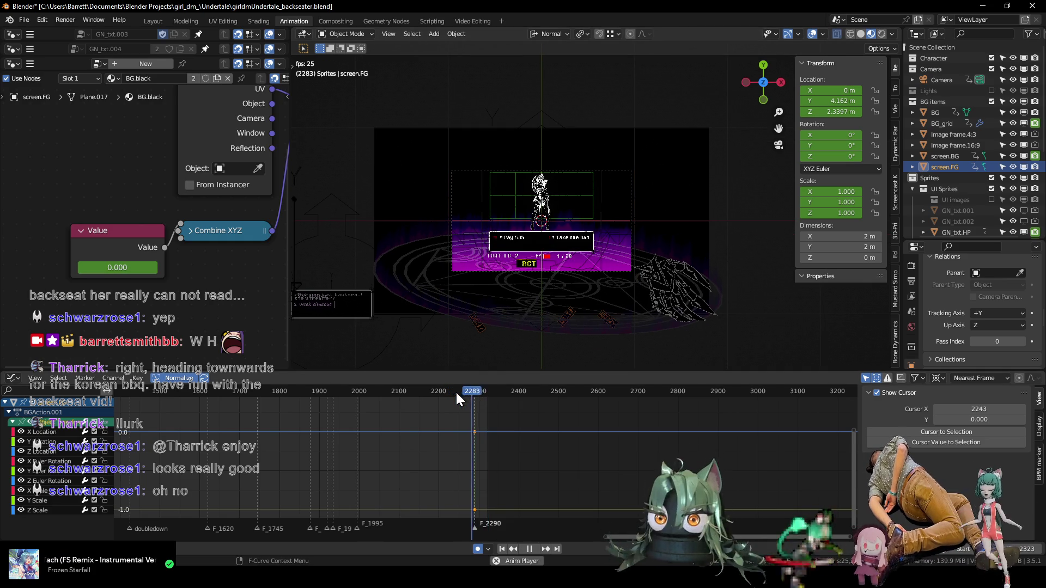
key("space")
left_click_drag(465, 393, 475, 391)
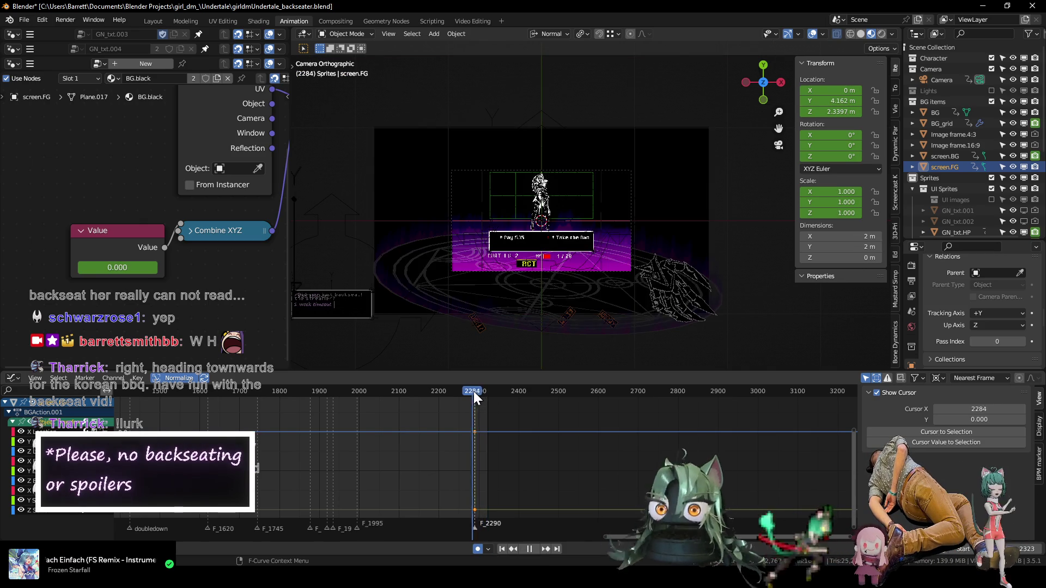
key("Left")
key("Left")
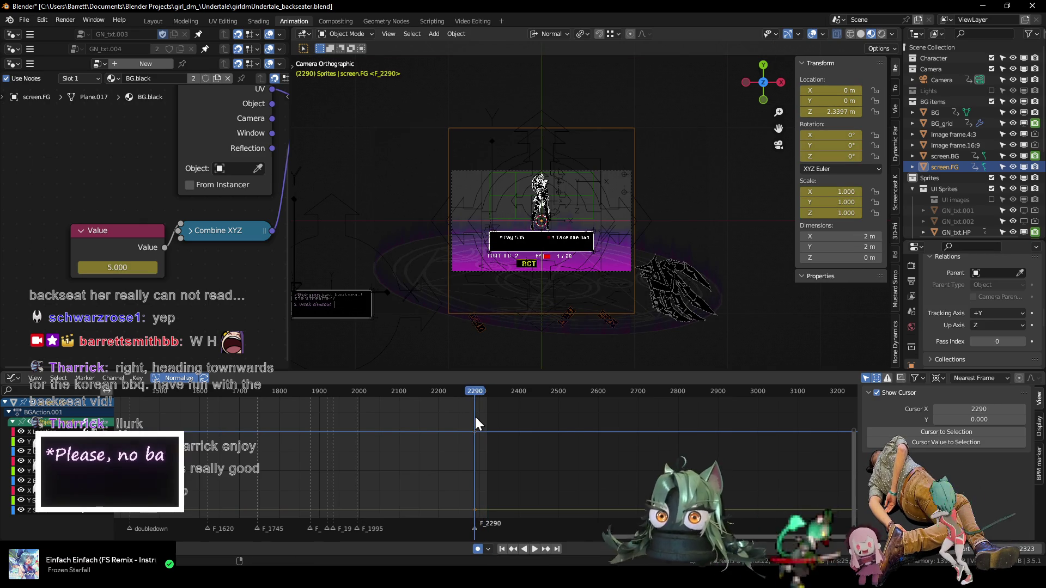
key("Left")
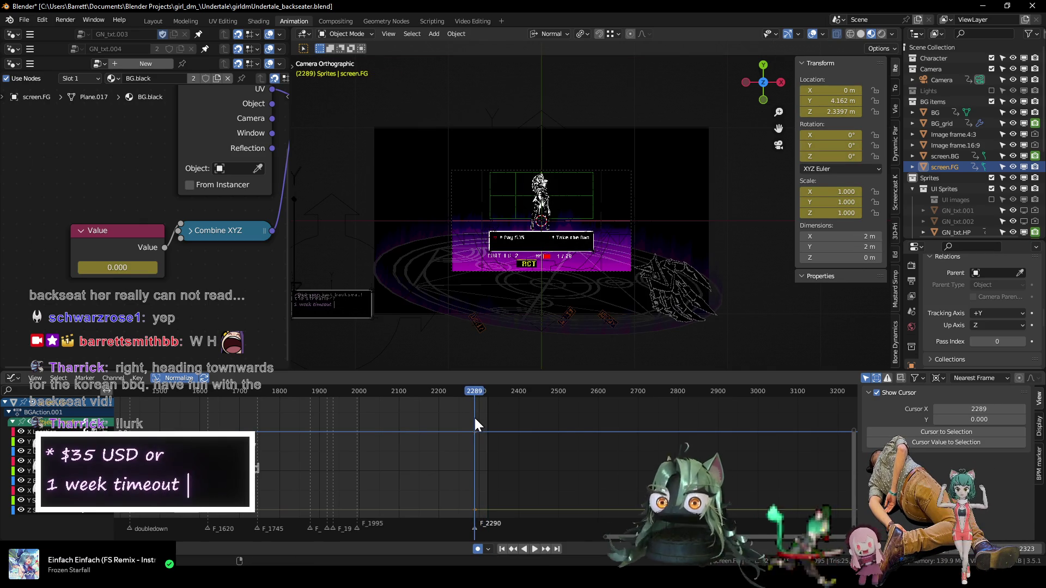
key("Left")
key("Left")
key("Left")
key("Left")
key("Left")
key("Right")
key("Right")
key("Right")
key("Right")
key("Right")
key("Right")
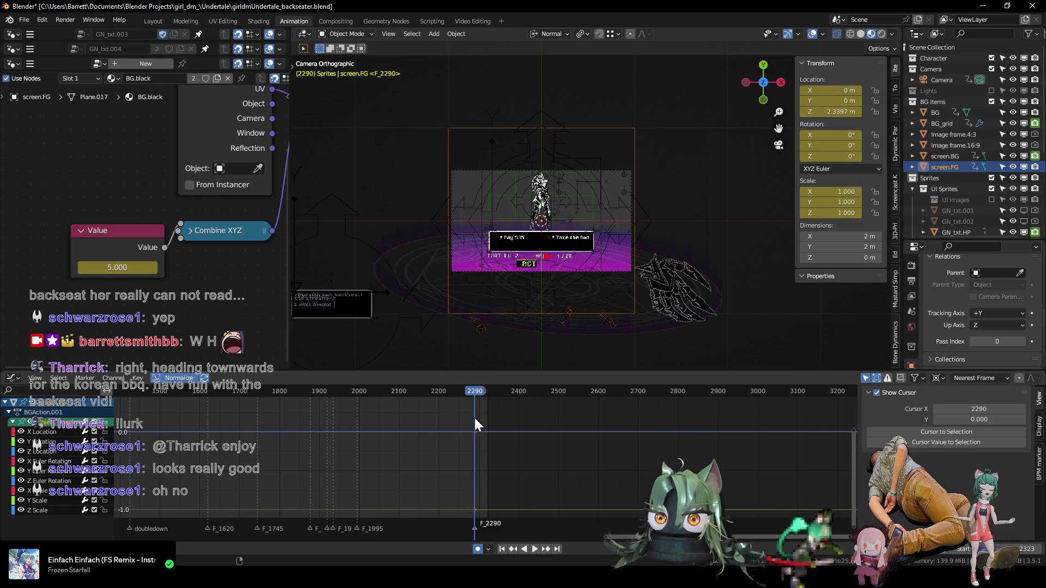
key("Left")
key("Right")
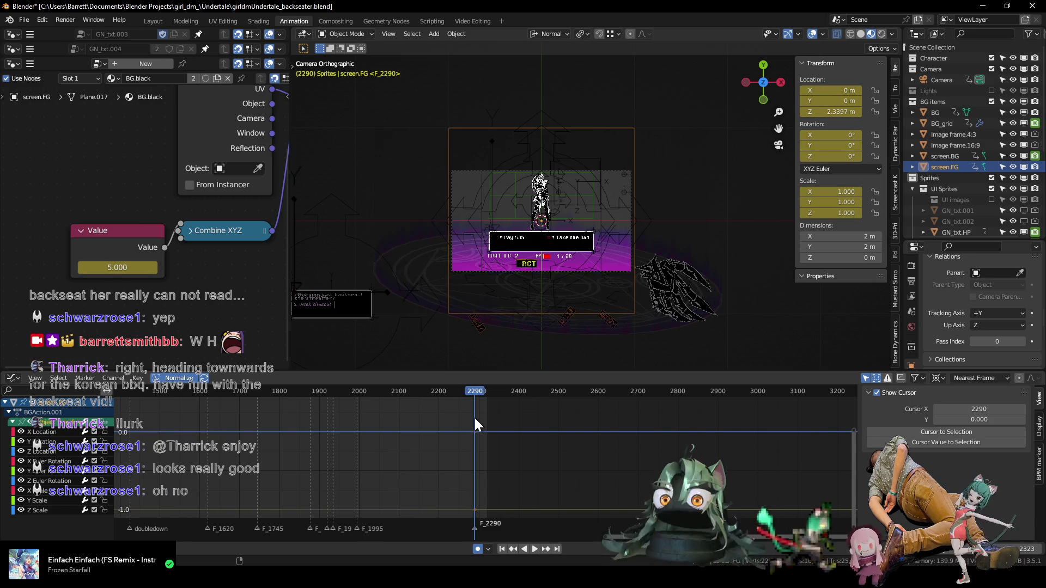
key("Left")
key("Right")
mouse_move(538, 302)
middle_mouse_down()
mouse_move(652, 247)
mouse_move(556, 237)
middle_mouse_up()
scroll(551, 201, "up", 5)
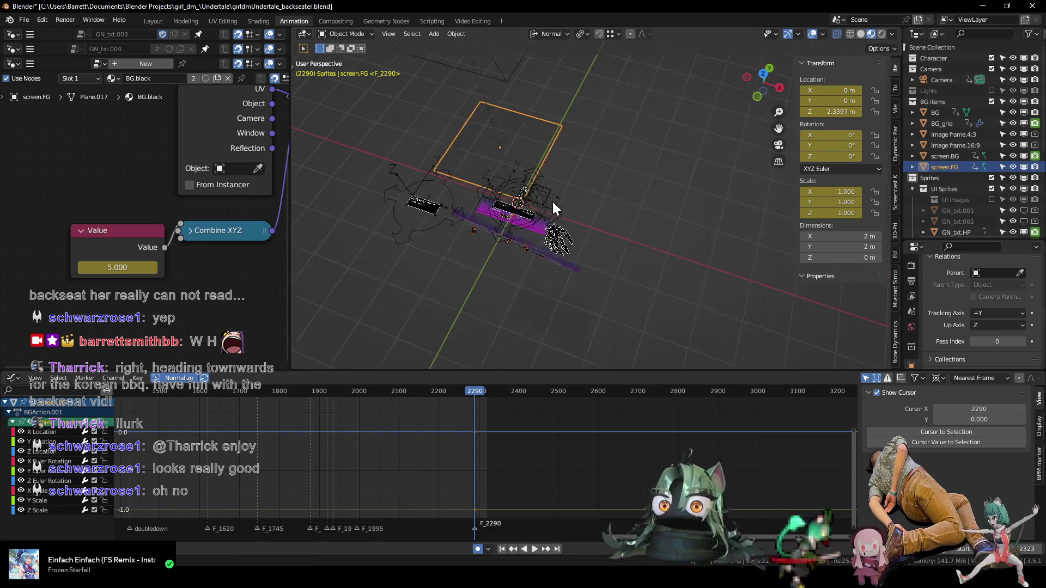
- Select the BG plane, then screen.FG, browsing the material list without changing it
left_click(576, 322)
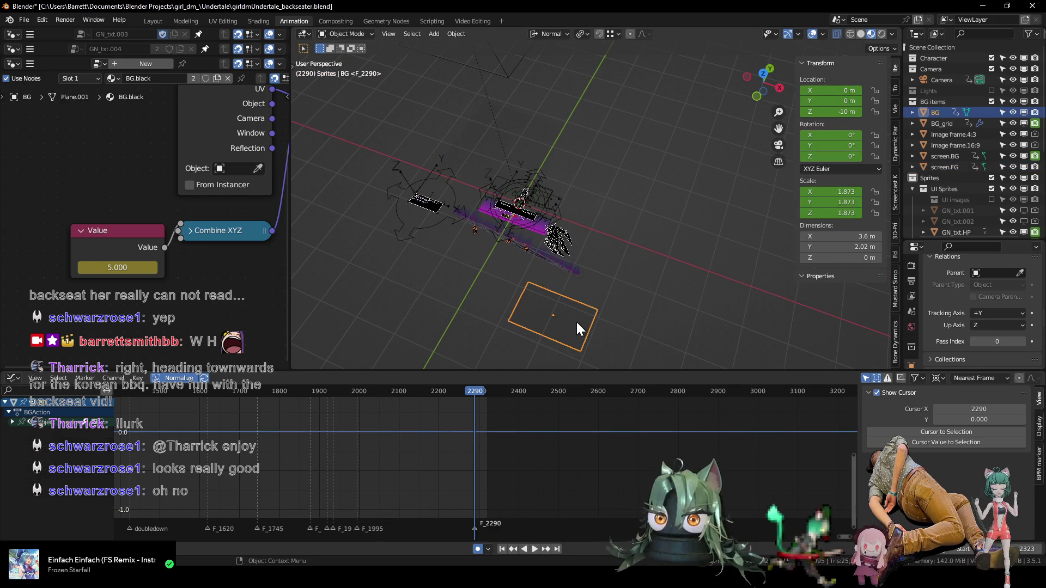
middle_click_drag(563, 322, 507, 302)
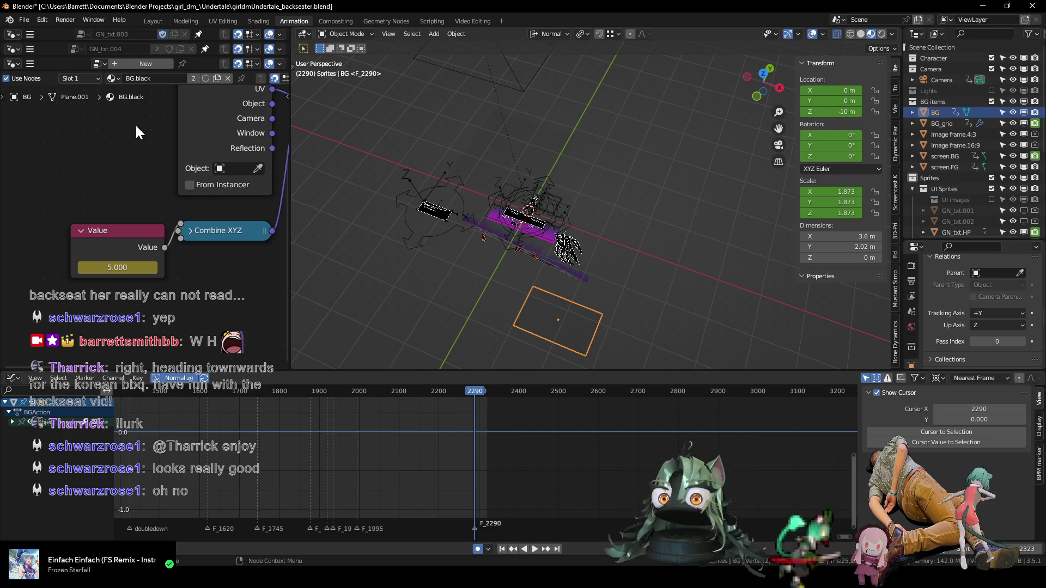
left_click(117, 78)
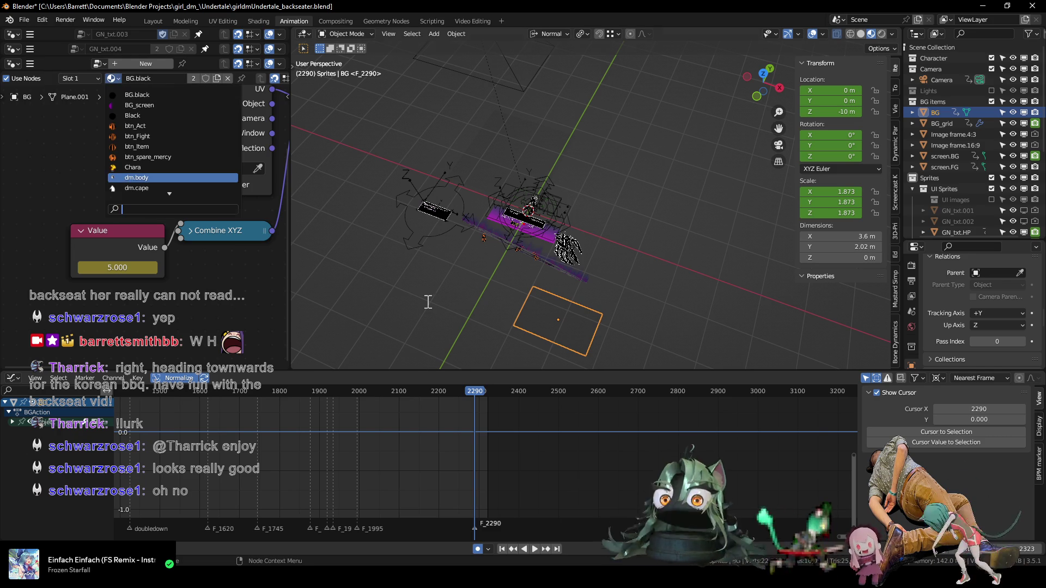
mouse_move(439, 274)
middle_mouse_down()
mouse_move(485, 180)
mouse_move(460, 116)
mouse_move(462, 150)
middle_mouse_up()
left_click(488, 164)
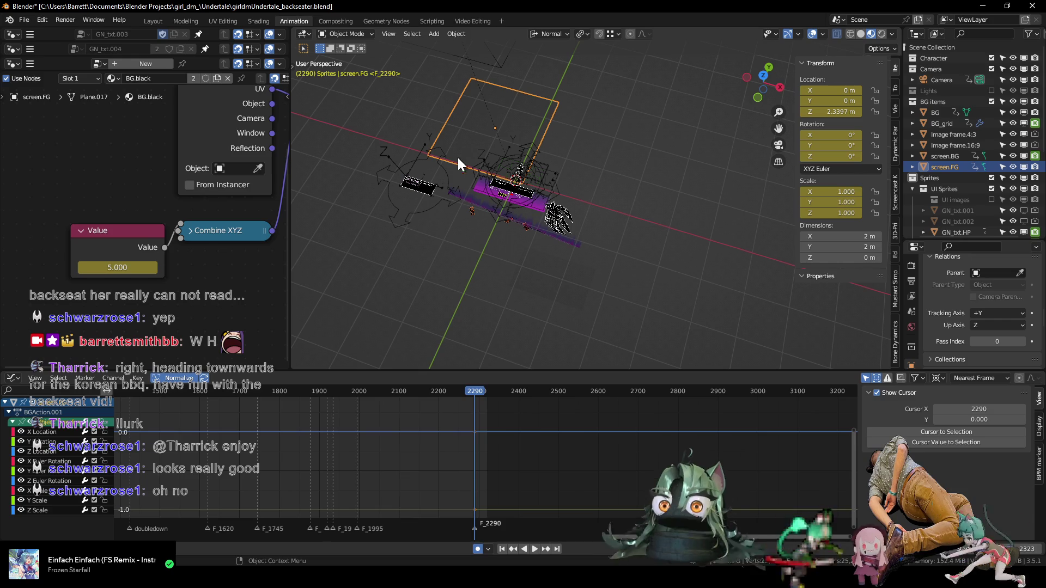
left_click(116, 78)
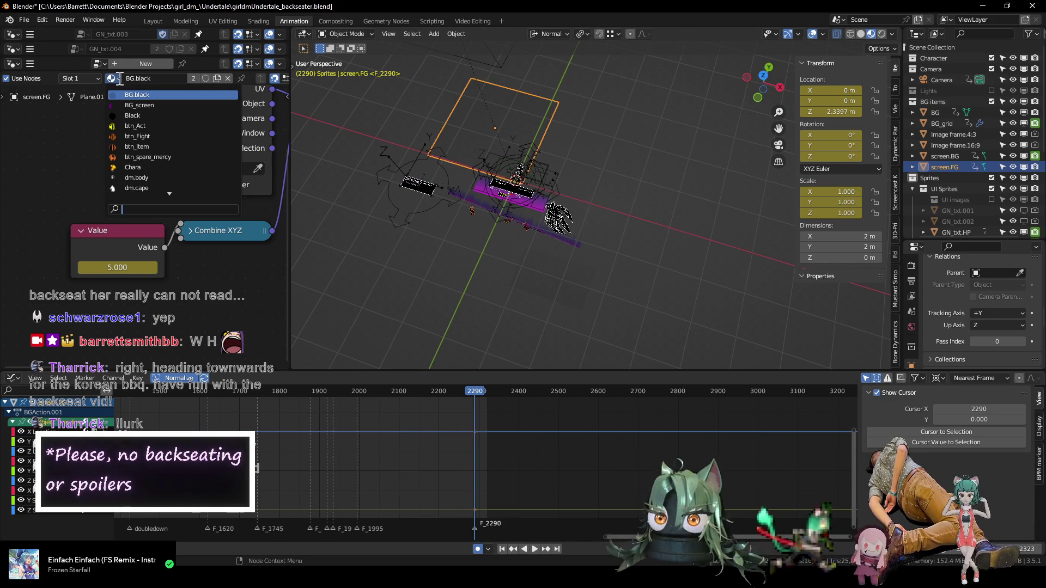
scroll(195, 96, "down", 15)
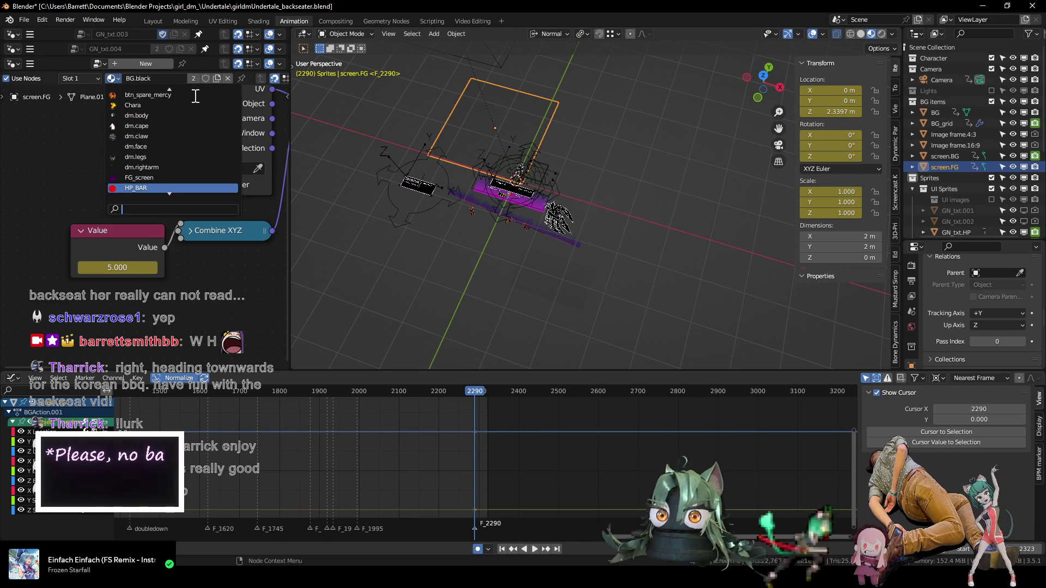
scroll(195, 97, "down", 6)
scroll(196, 101, "up", 15)
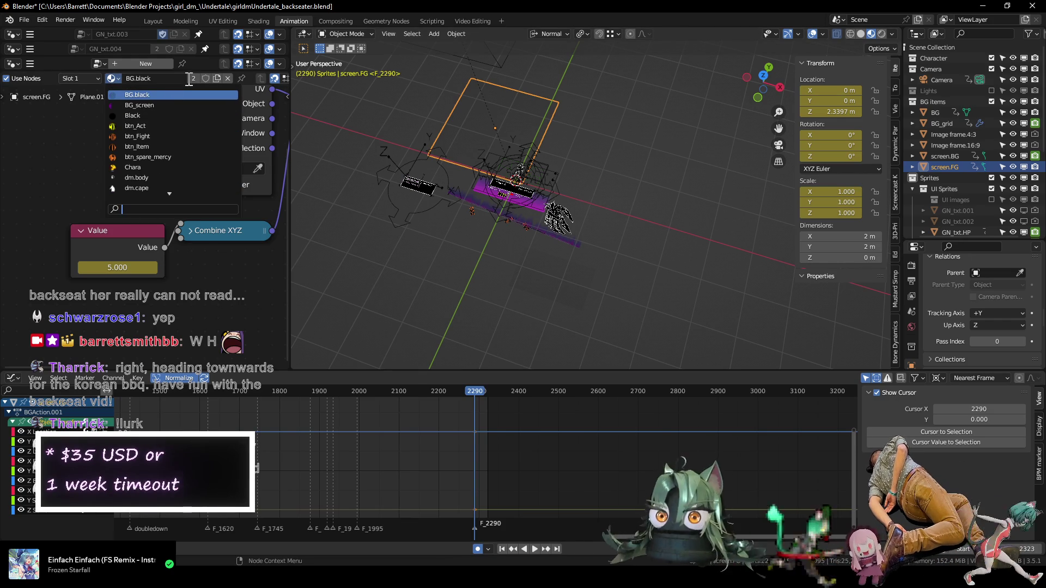
left_click(216, 78)
- Make a separate copy of BG.black for screen.FG and rename it FG.black
left_click(215, 77)
left_click(173, 78)
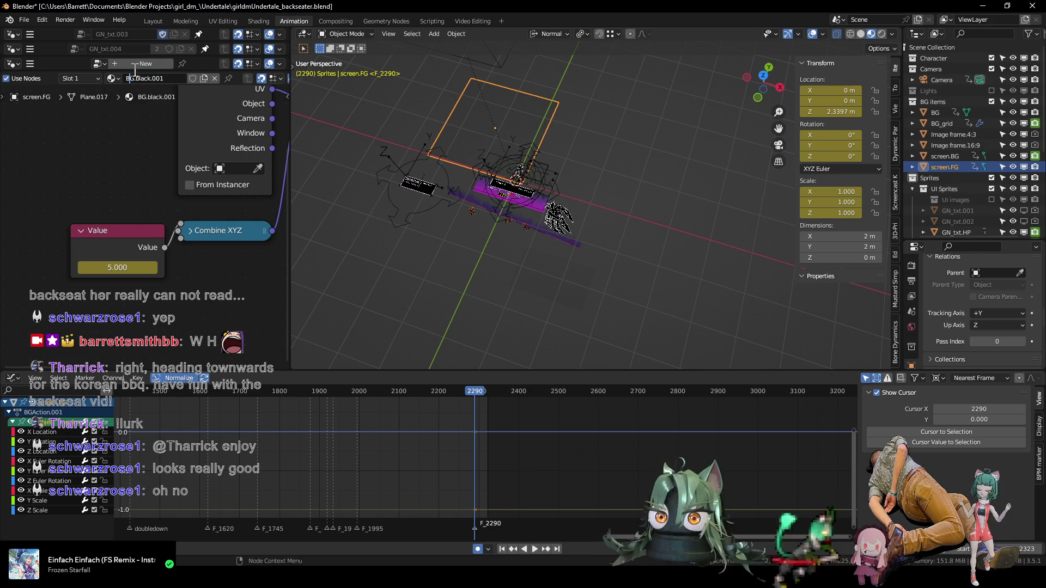
key("BackSpace")
type("F")
key("Return")
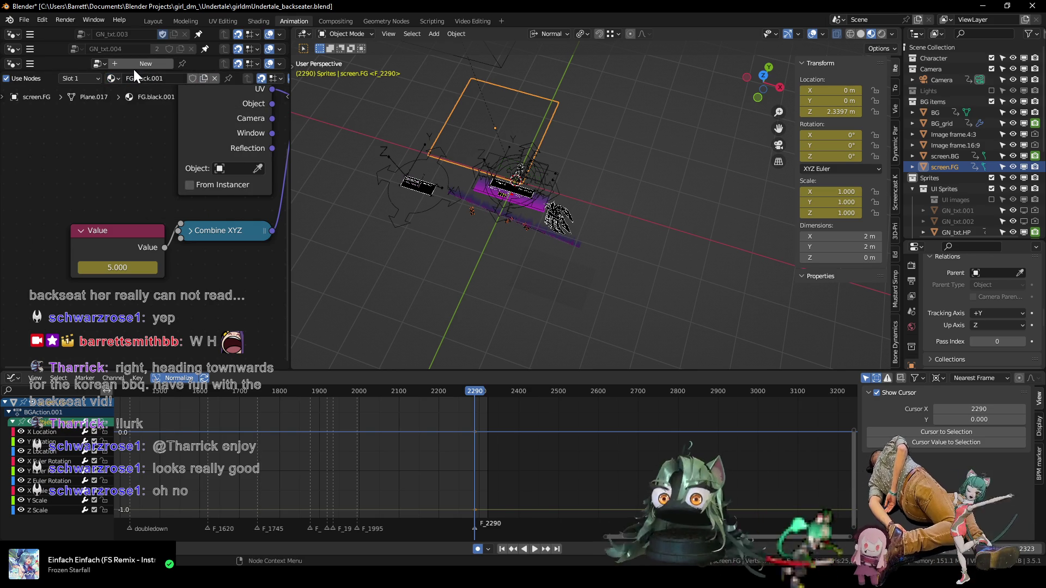
left_click(169, 78)
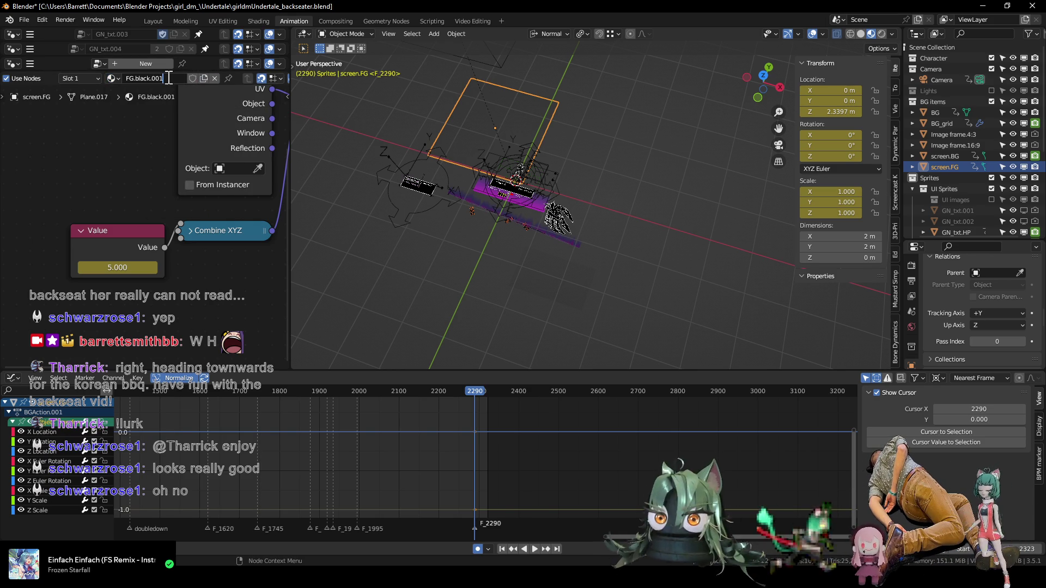
key("BackSpace")
key("BackSpace")
key("BackSpace")
key("BackSpace")
key("Return")
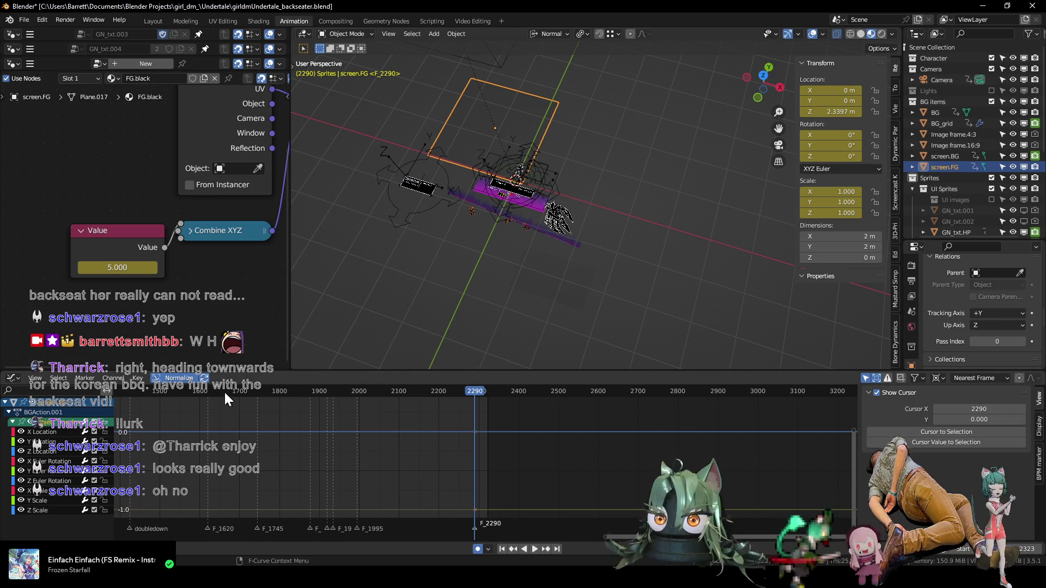
left_click_drag(226, 393, 441, 392)
scroll(374, 404, "down", 3)
left_click_drag(189, 390, 260, 394)
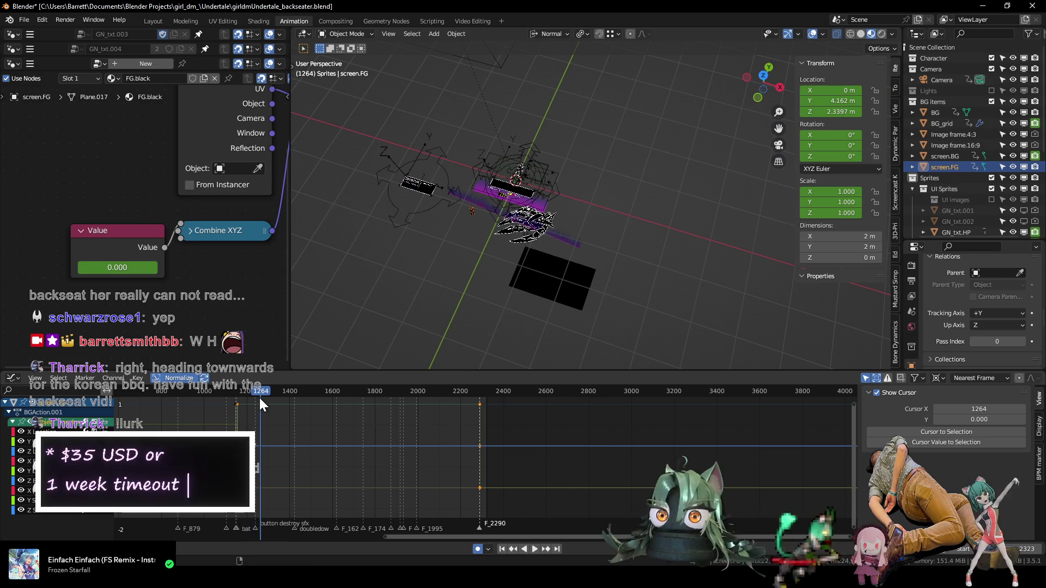
left_click_drag(260, 394, 257, 403)
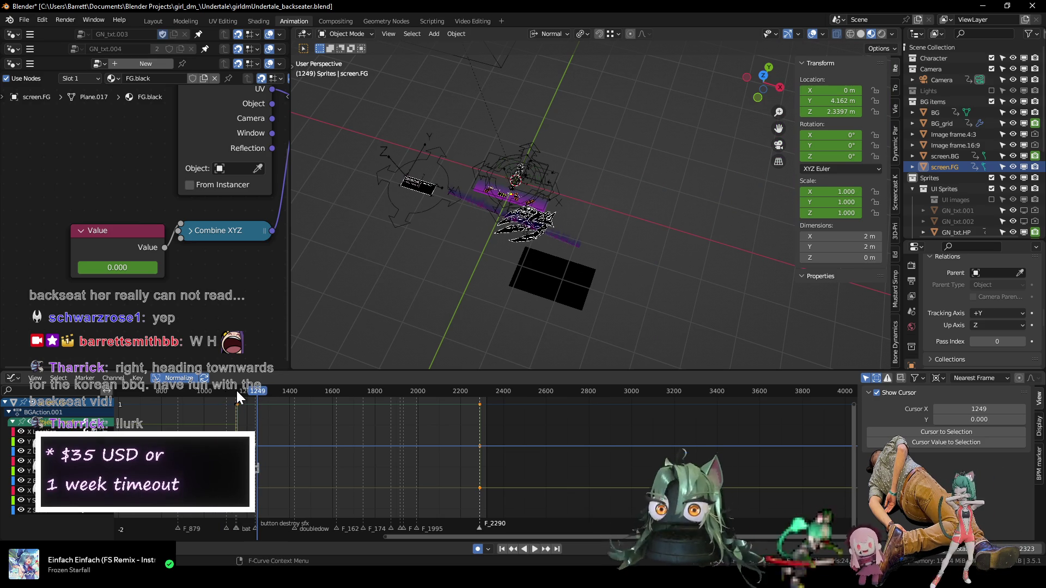
left_click(235, 390)
key("Right")
key("Right")
key("Right")
key("Right")
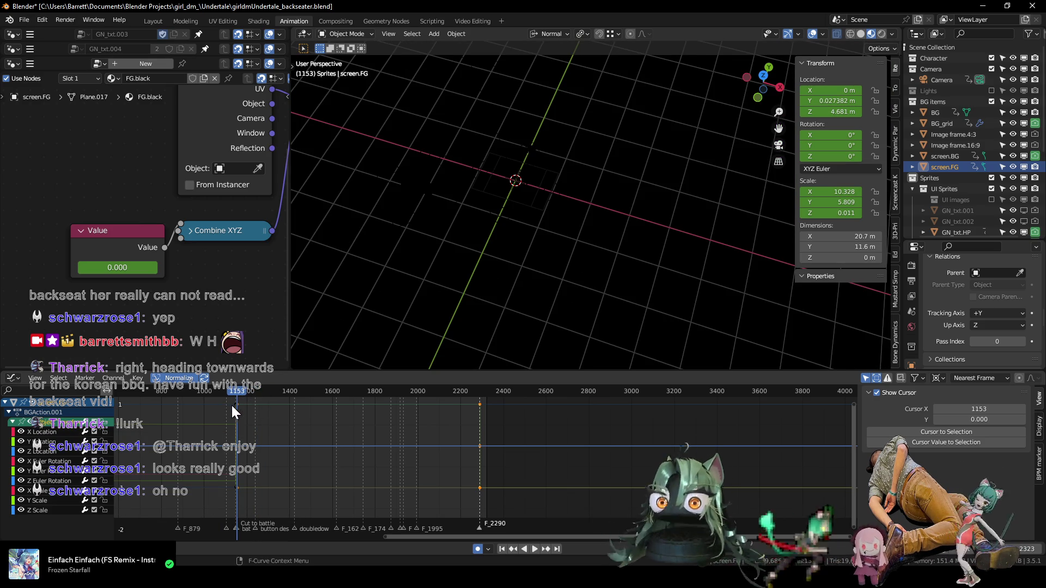
scroll(232, 412, "down", 5)
left_click(307, 390)
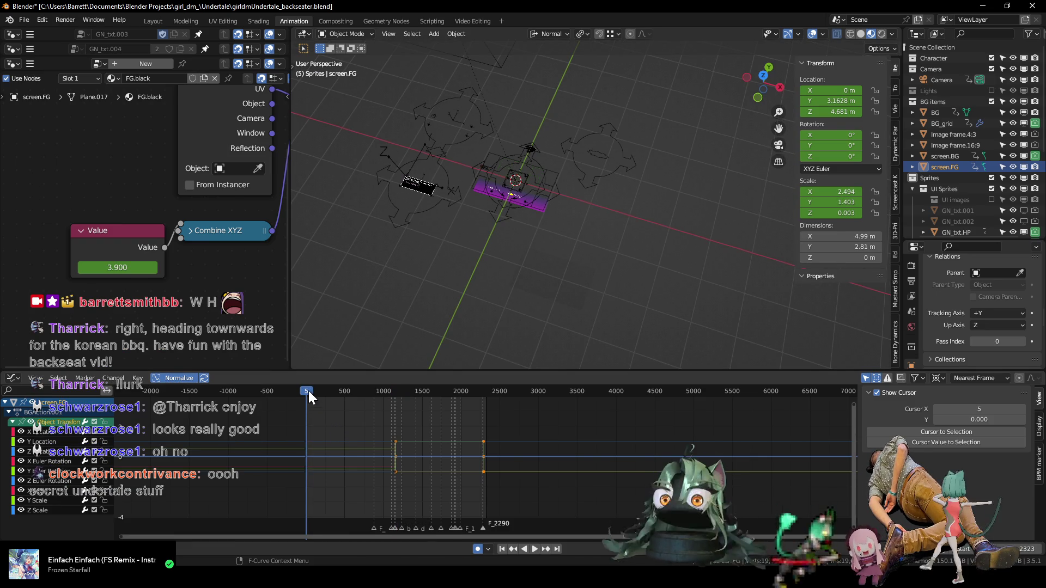
key("space")
left_click_drag(308, 391, 367, 389)
key("space")
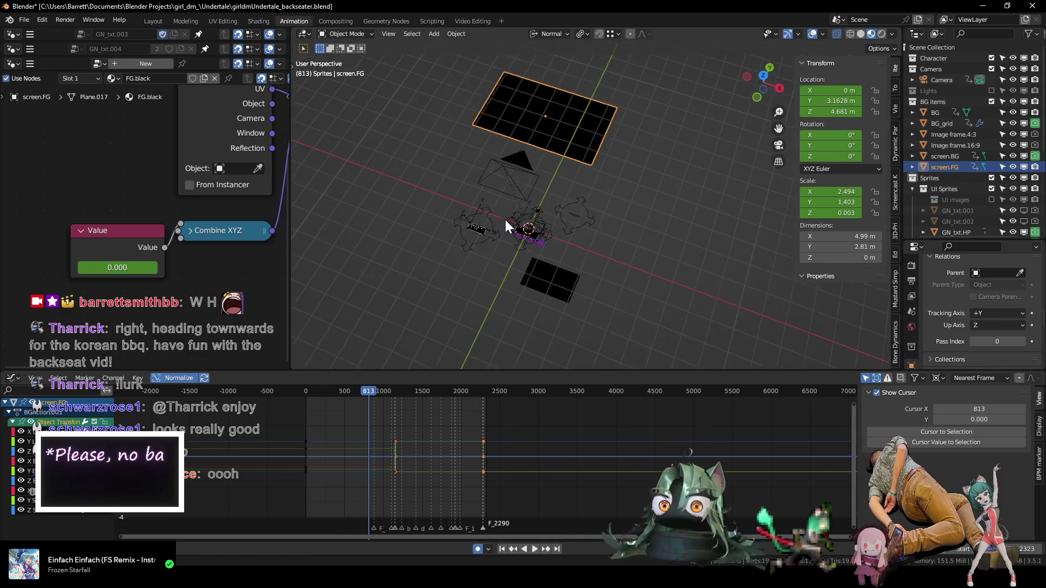
middle_click_drag(505, 221, 499, 234)
key("space")
left_click_drag(370, 388, 476, 393)
key("space")
scroll(473, 400, "up", 3)
scroll(478, 459, "up", 2)
key("space")
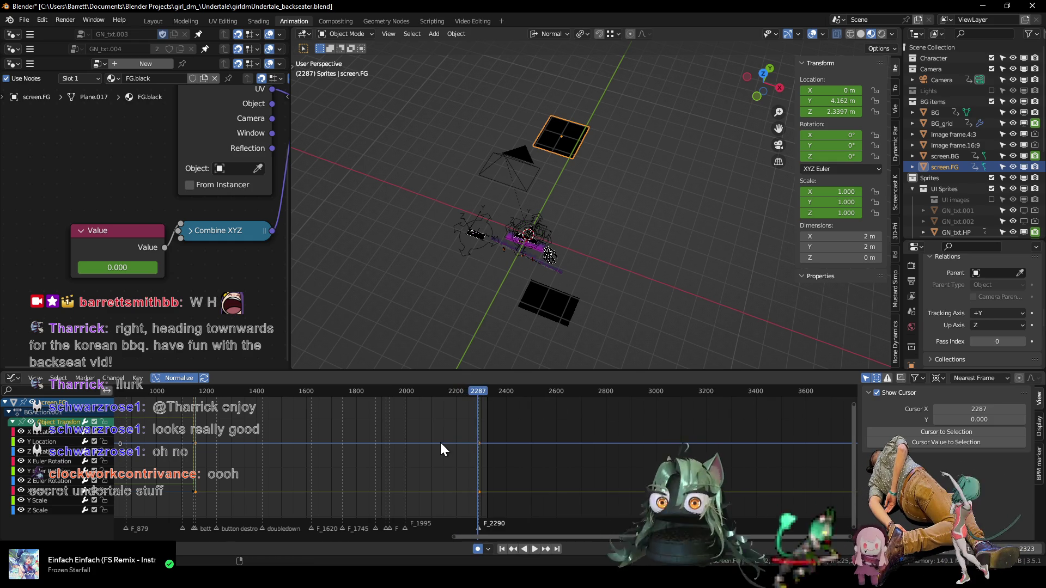
key("Left")
key("Right")
key("Left")
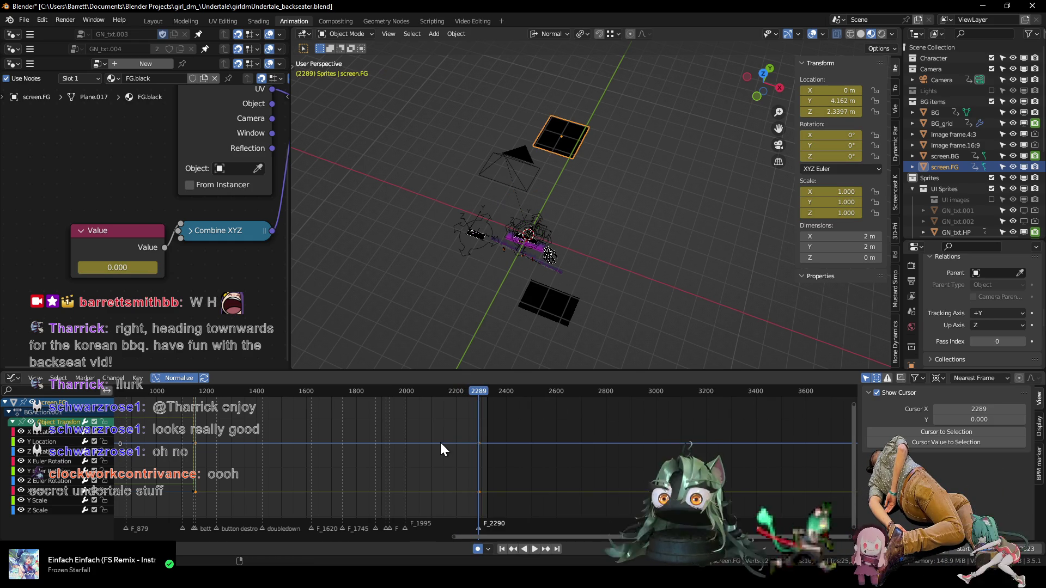
key("Right")
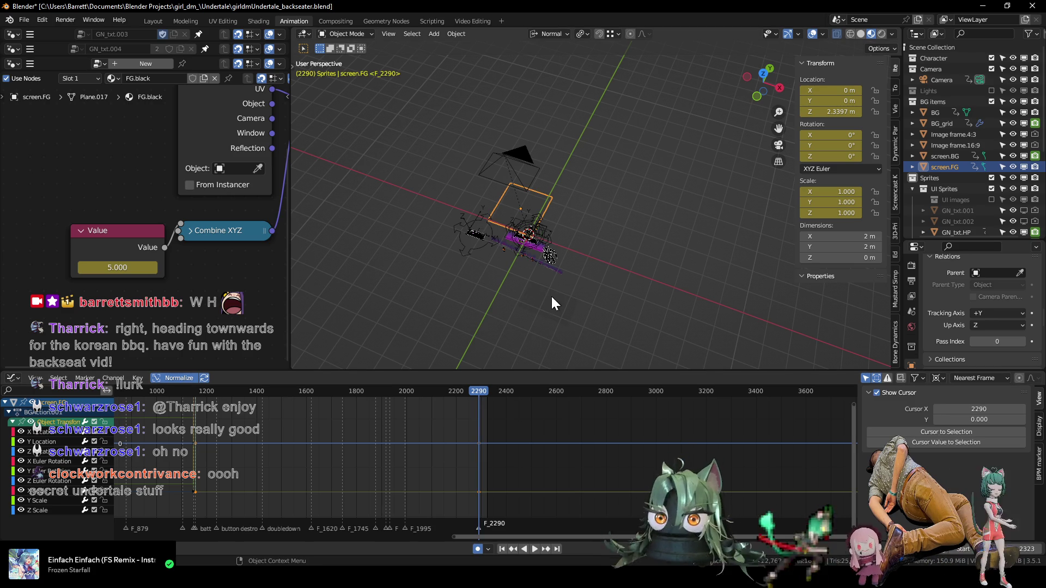
left_click(540, 289)
- Select the BG plane and change its shader F-curve option so it turns solid black
middle_click_drag(94, 164, 93, 162)
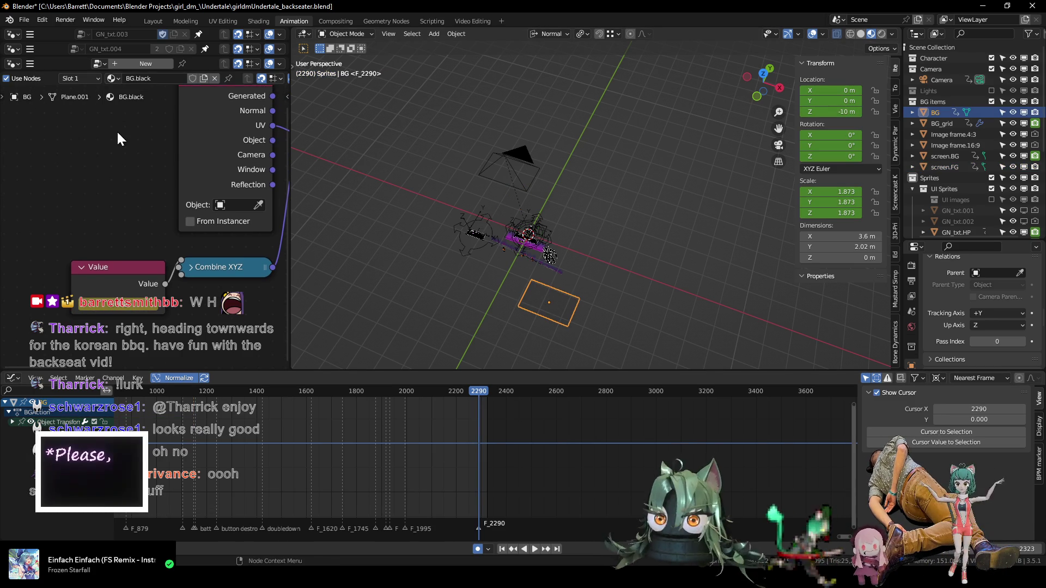
left_click(542, 198)
left_click(561, 315)
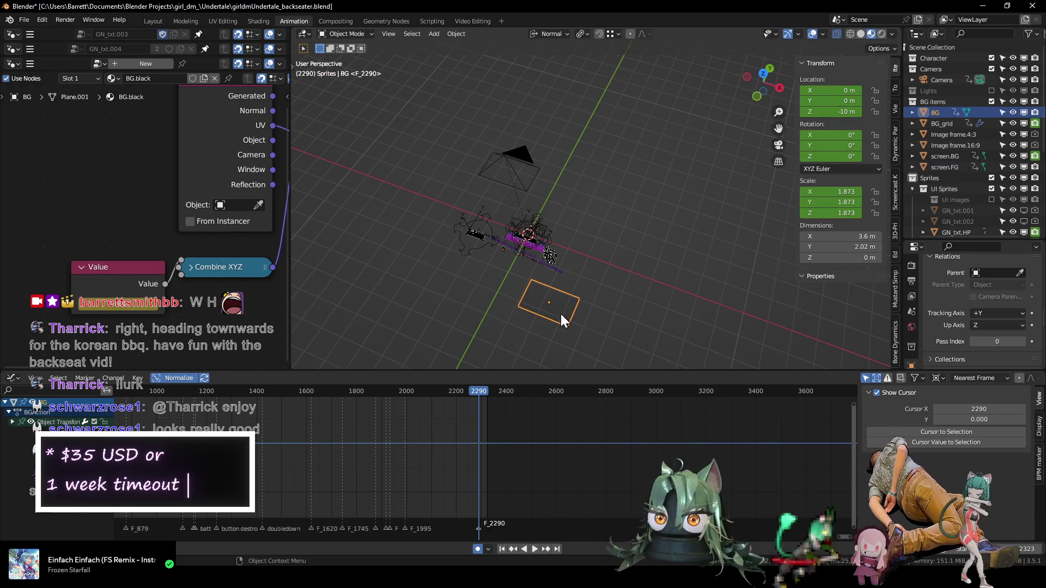
mouse_move(411, 447)
middle_mouse_down("ctrl")
mouse_move(435, 503)
mouse_move(287, 453)
mouse_move(434, 435)
middle_mouse_up("ctrl")
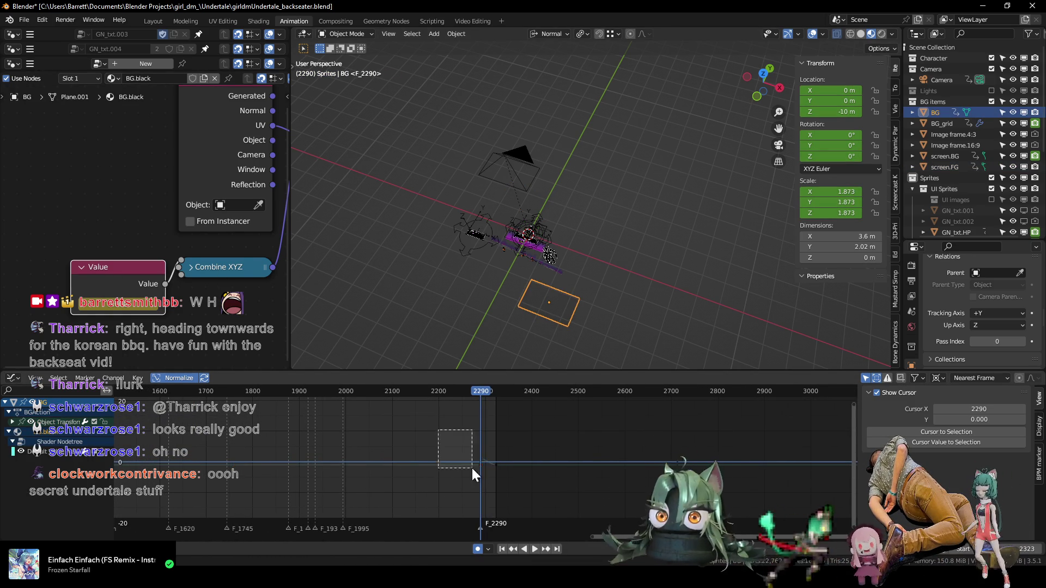
right_click(508, 488)
left_click(499, 493)
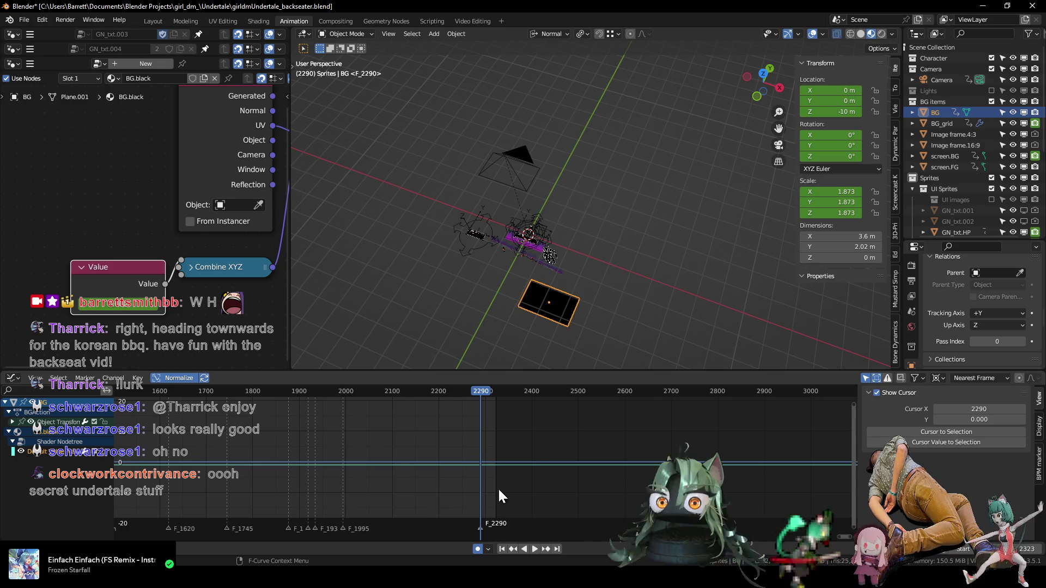
- Scrub from about frame 1300 past 2290 and reselect screen.FG to check the fade
key("space")
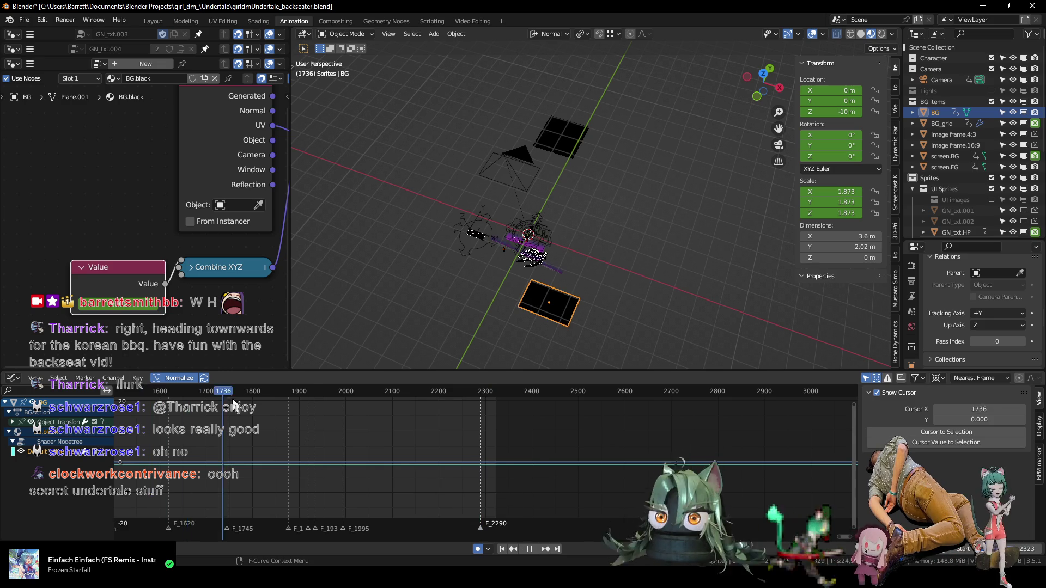
key("space")
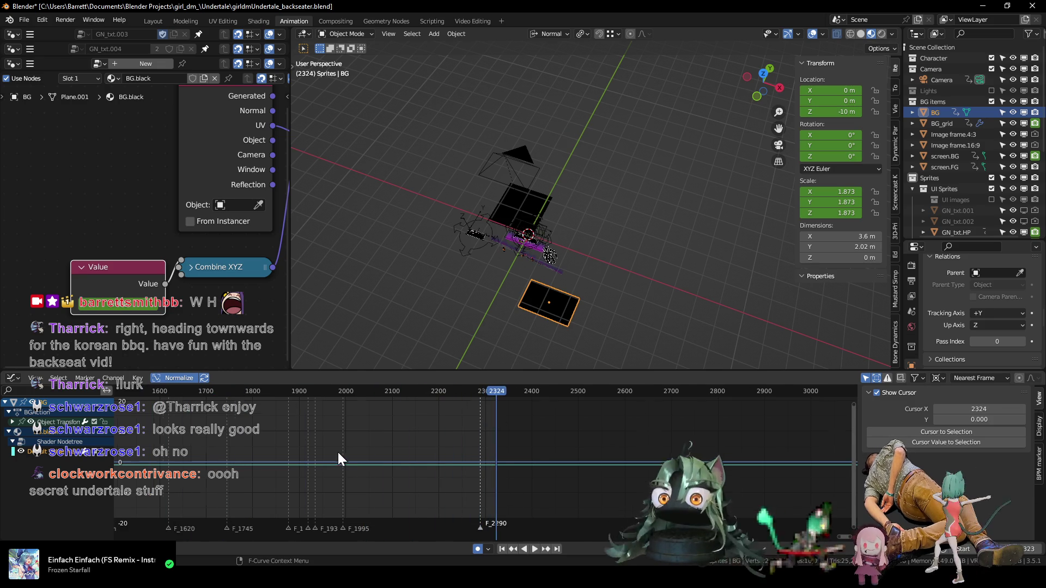
scroll(327, 453, "down", 5)
left_click_drag(176, 391, 352, 407)
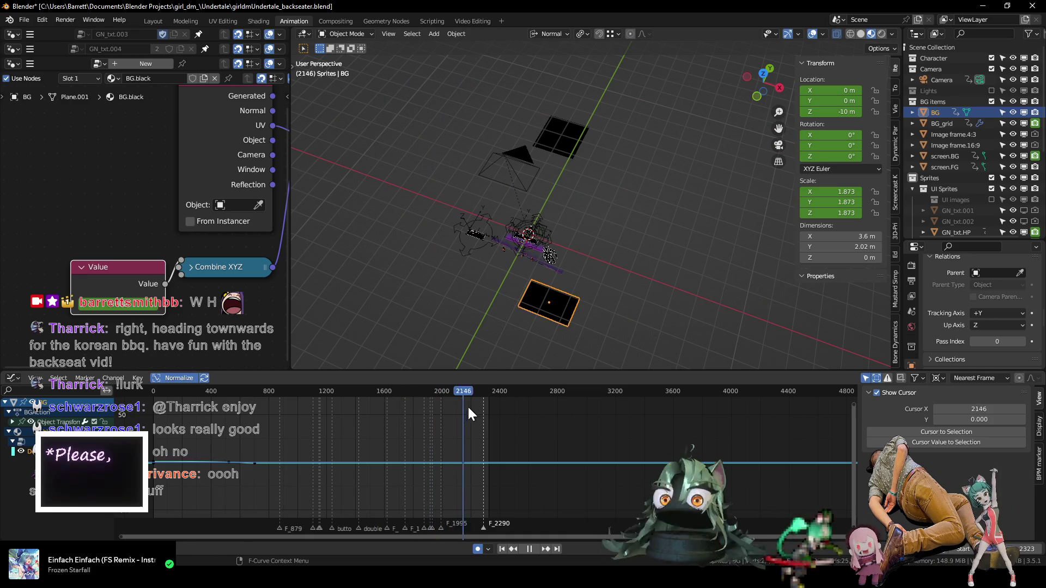
left_click_drag(424, 404, 483, 410)
scroll(478, 458, "up", 3)
scroll(477, 458, "up", 2)
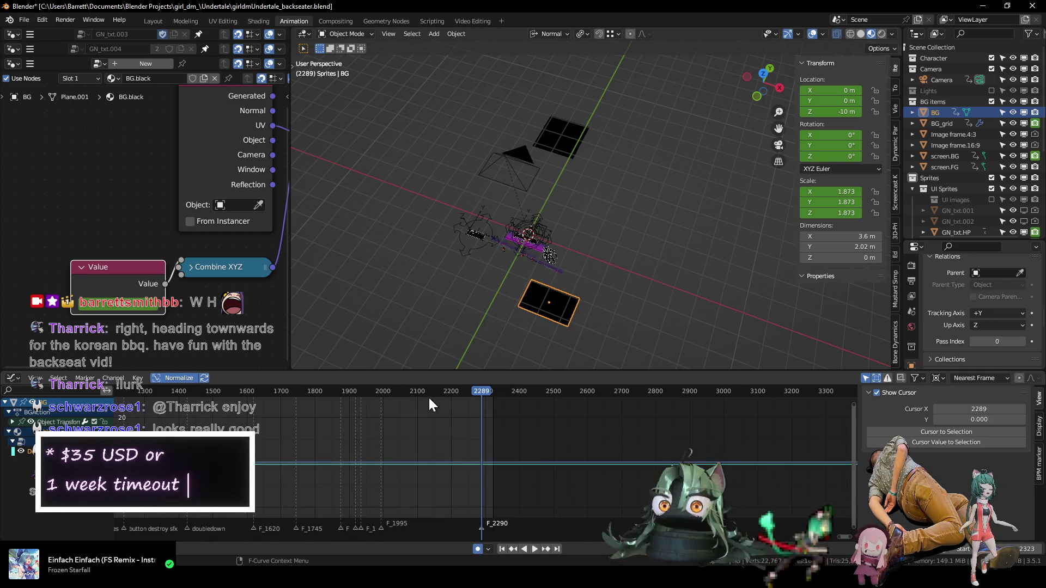
left_click(561, 133)
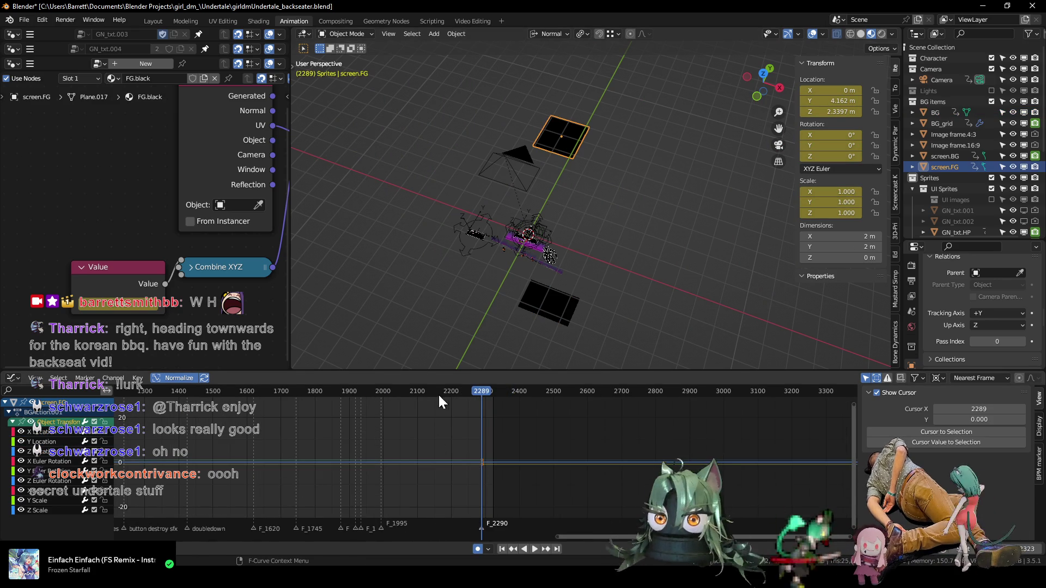
left_click_drag(481, 391, 490, 392)
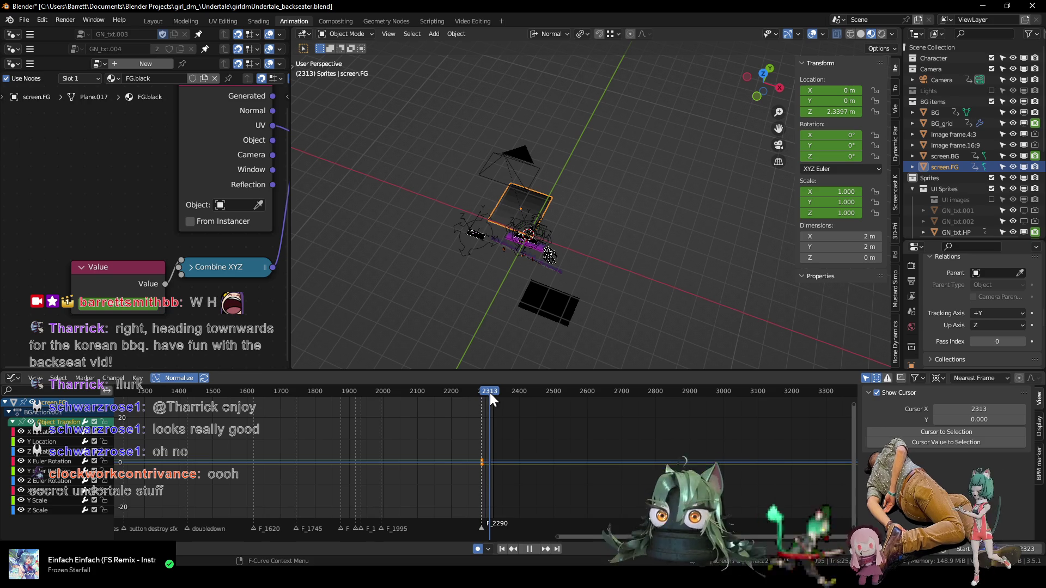
- Look through the camera and widen the 3D view to frame the battle screen
key("KP_0")
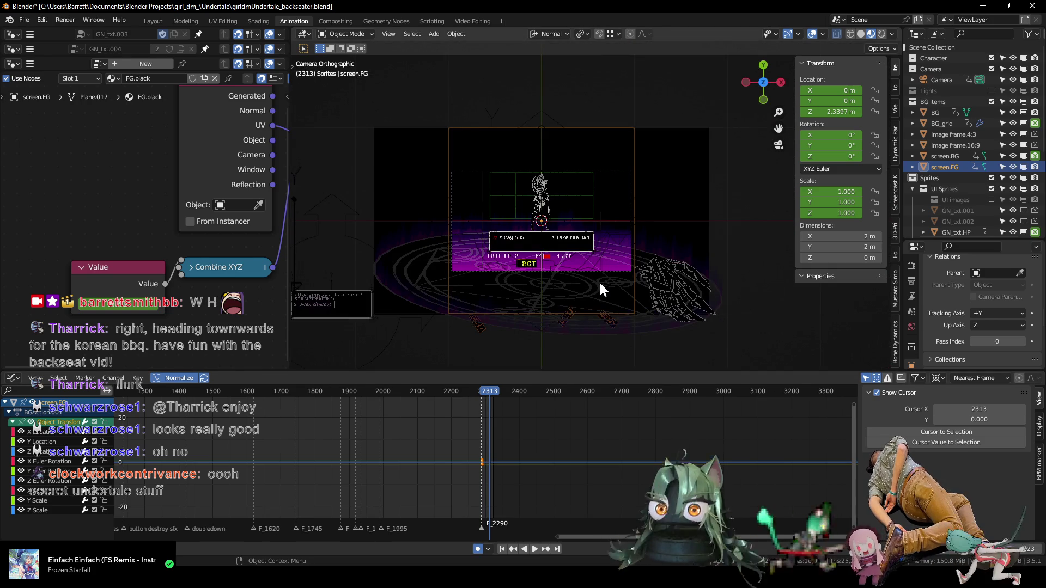
scroll(569, 284, "up", 5)
mouse_move(568, 285)
middle_mouse_down("shift")
mouse_move(643, 197)
mouse_move(661, 246)
middle_mouse_up("shift")
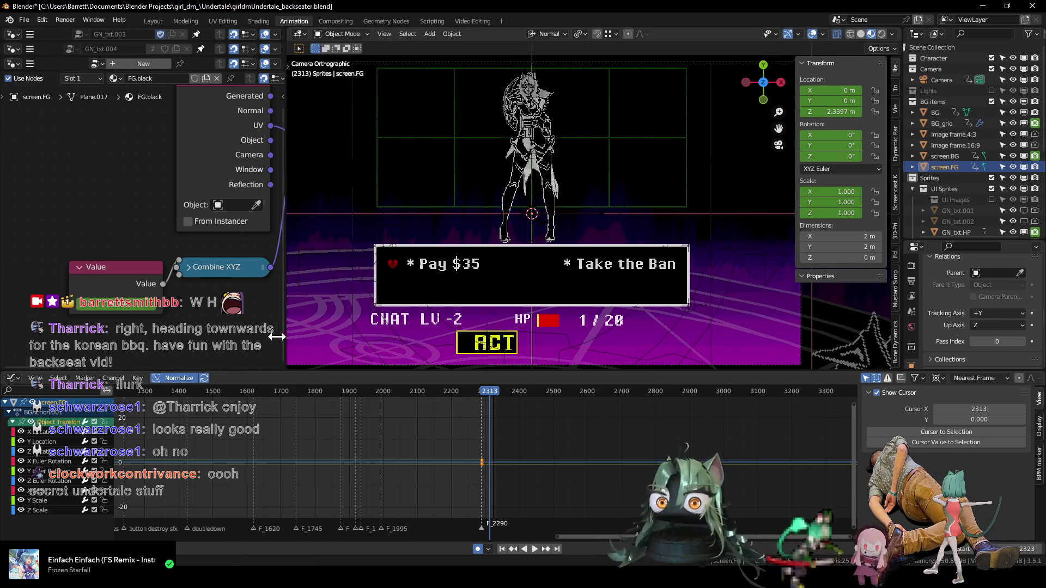
left_click_drag(290, 337, 242, 337)
scroll(426, 295, "down", 4)
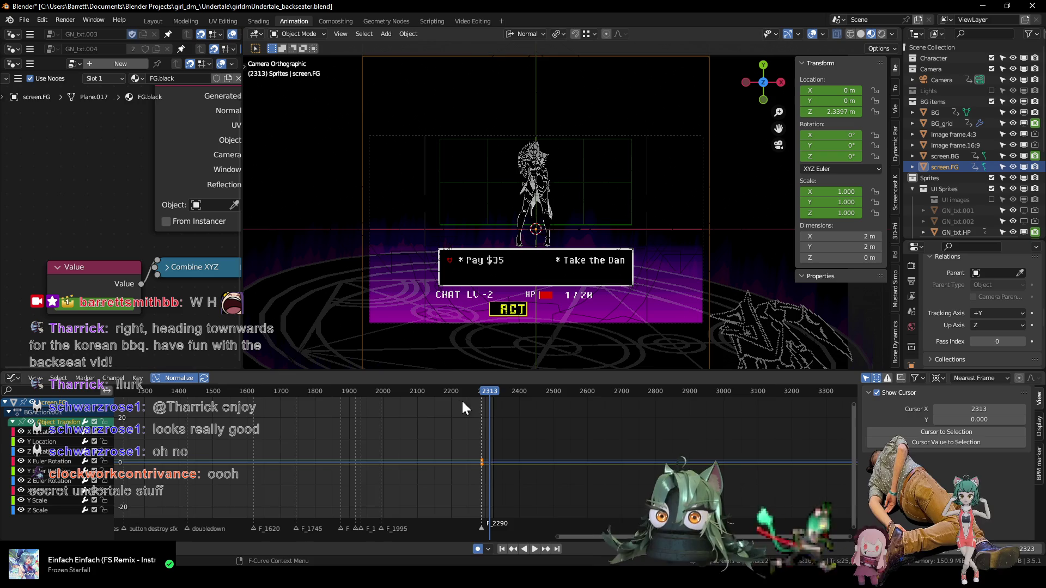
scroll(466, 399, "up", 2)
- Play from frame 2277 through the fade until the scene is fully black at 2323
left_click(472, 390)
key("space")
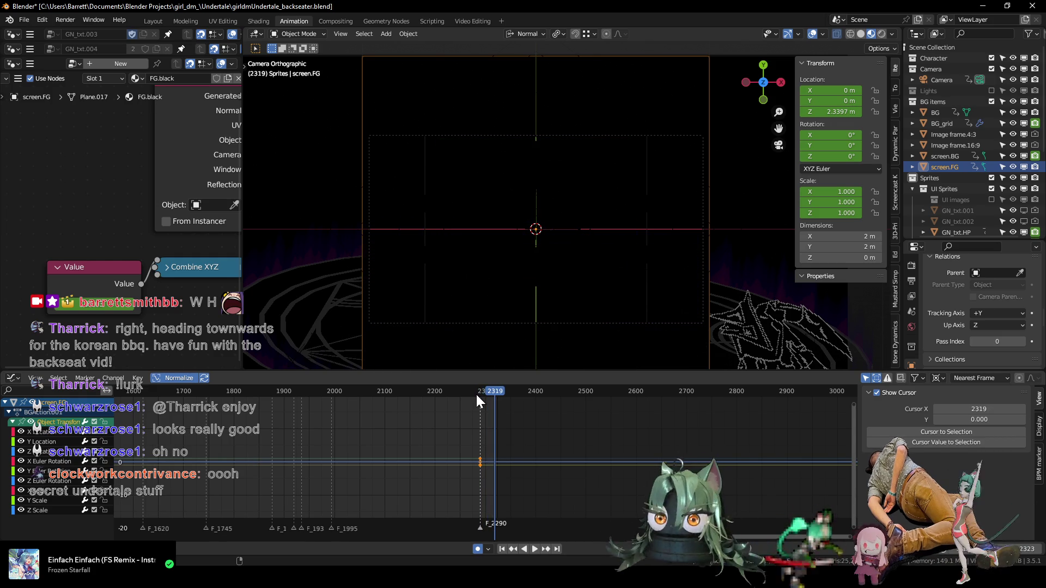
scroll(499, 446, "down", 1)
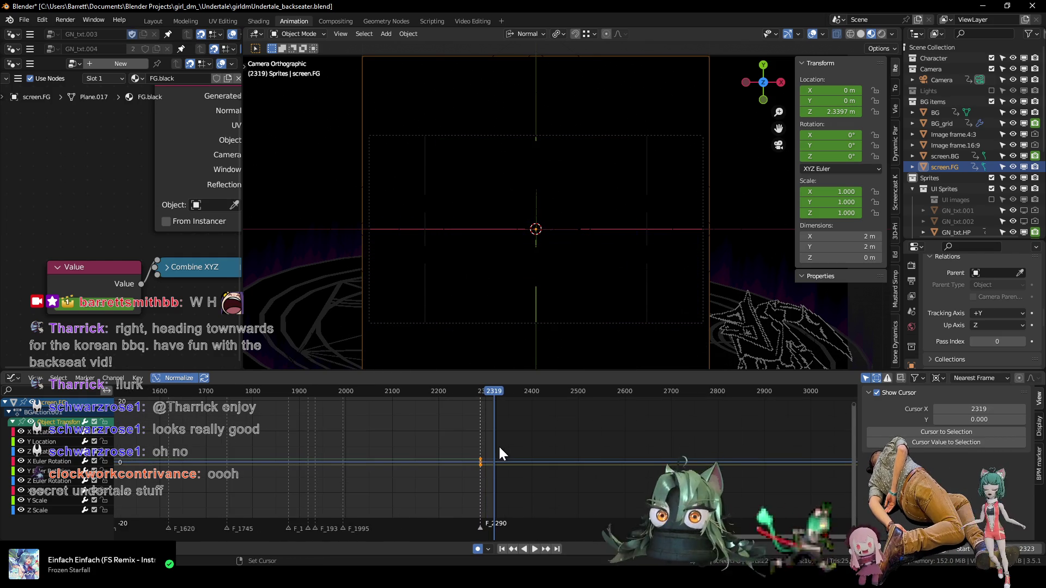
scroll(547, 463, "up", 2)
middle_click_drag(525, 428, 524, 415, "ctrl")
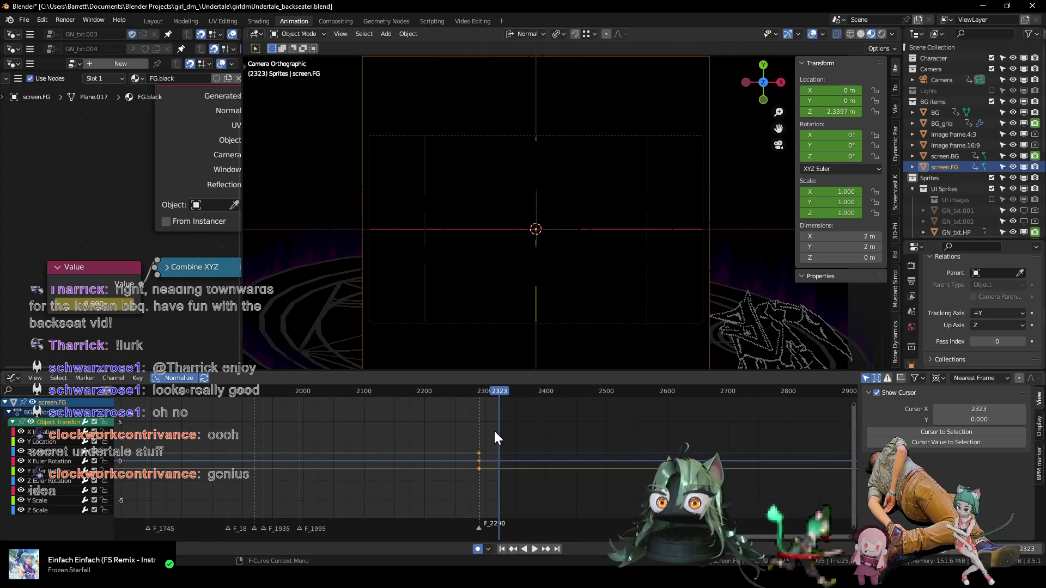
scroll(458, 435, "up", 1, "shift")
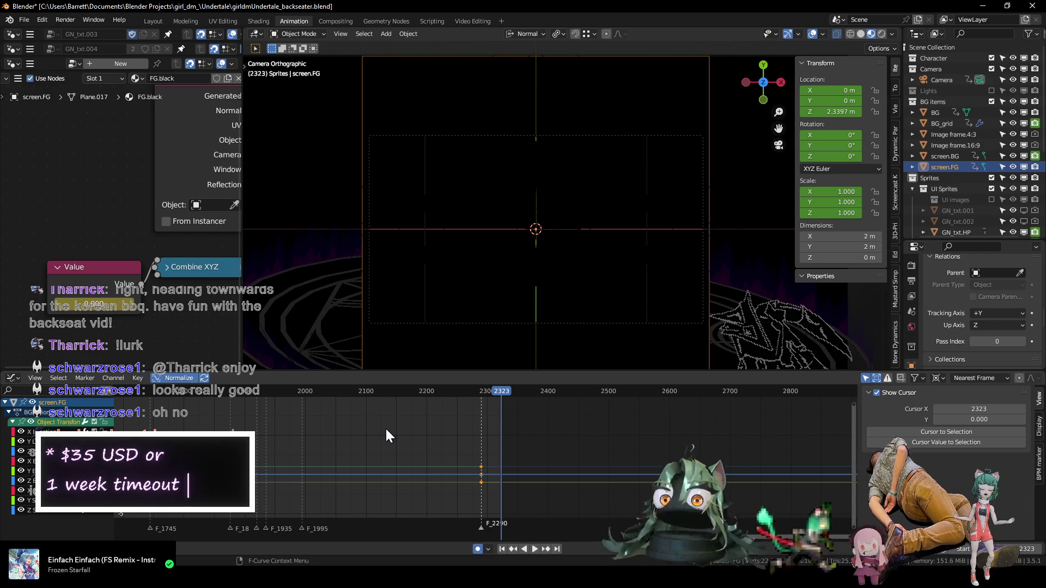
- Preview the black fade from around frame 2290, then jump to the last frame, 2340
left_click(482, 390)
key("space")
left_click(481, 393)
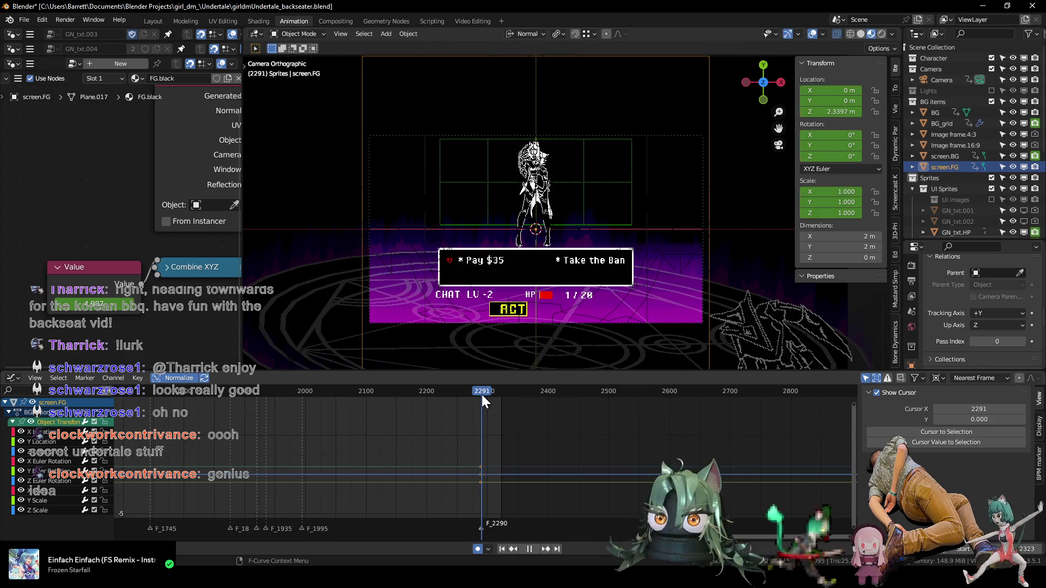
left_click_drag(481, 394, 501, 401)
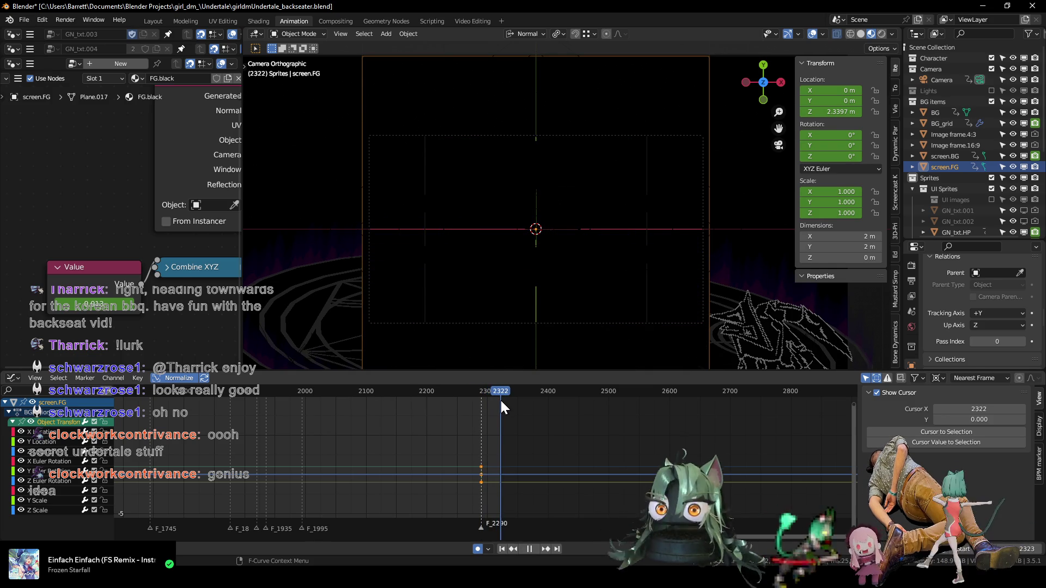
key("space")
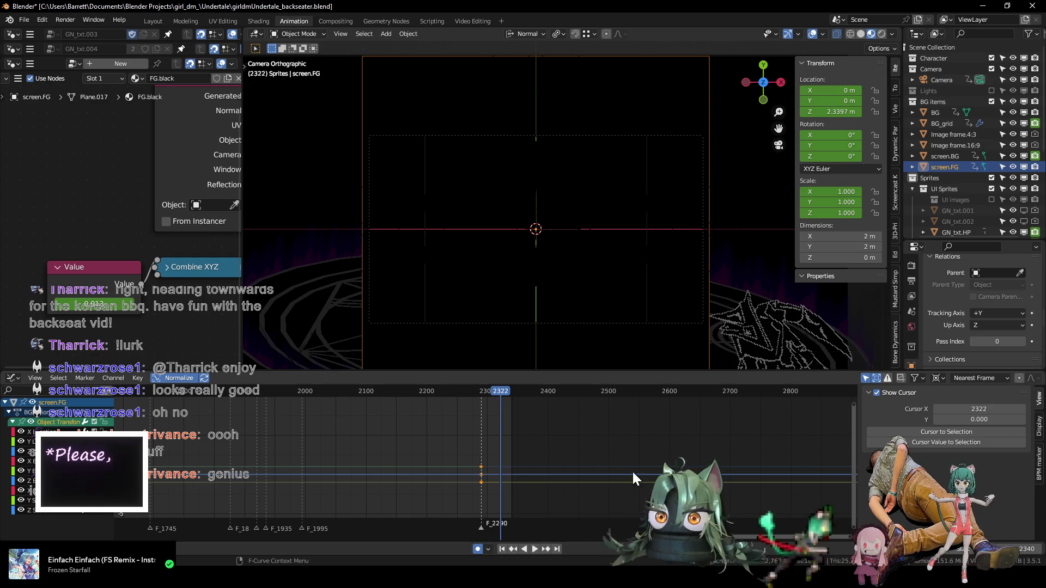
key("shift+Right")
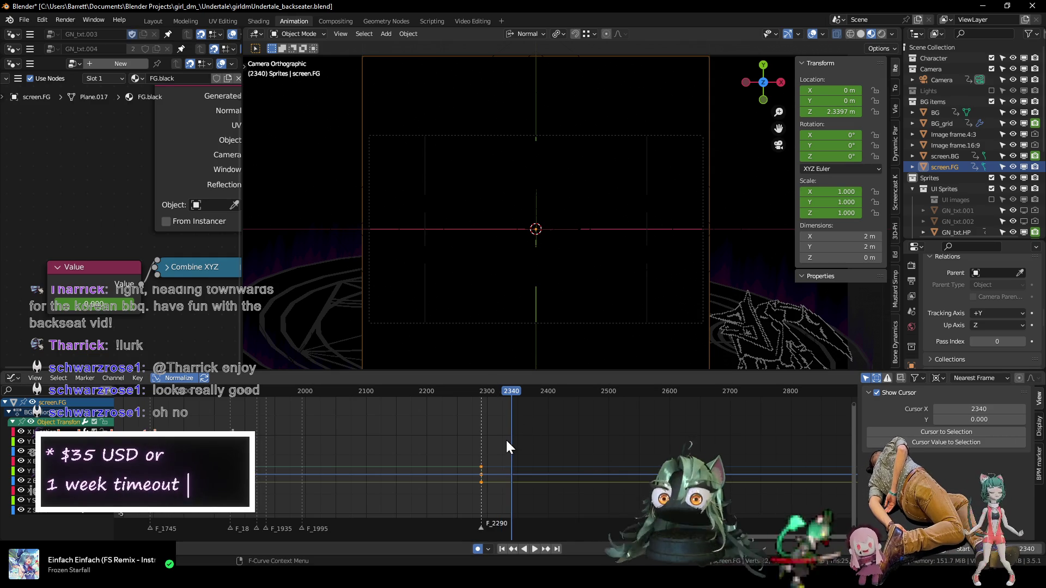
- Shift a FG.black fade keyframe 17 frames later along the time axis
left_click(101, 293)
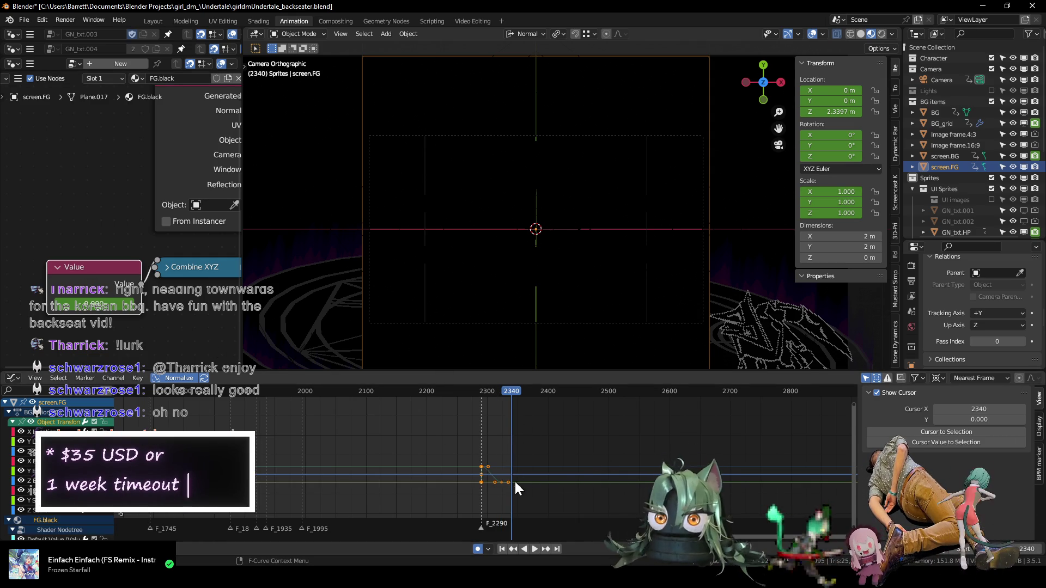
left_click(499, 482)
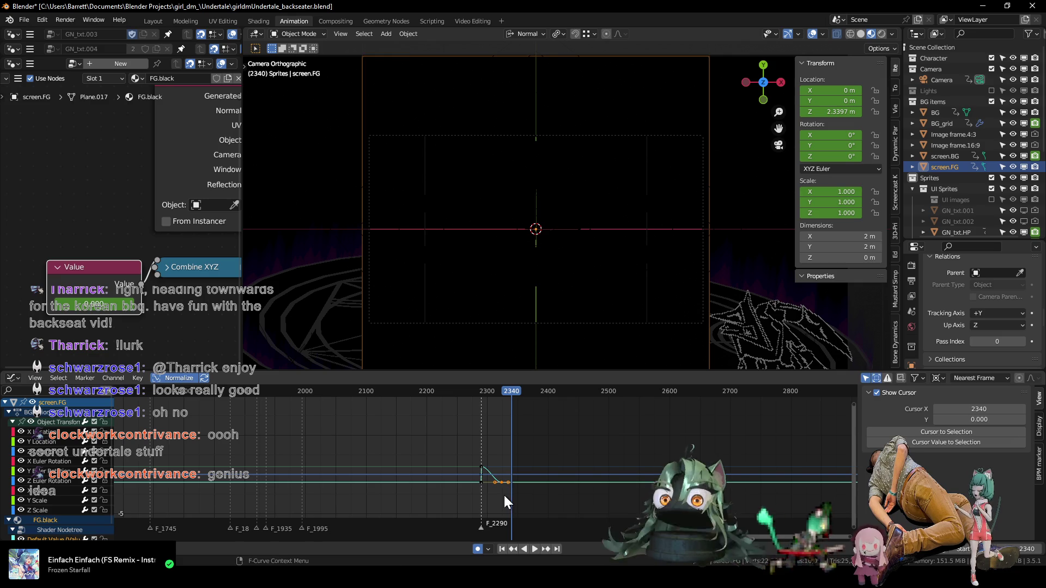
key("g")
key("x")
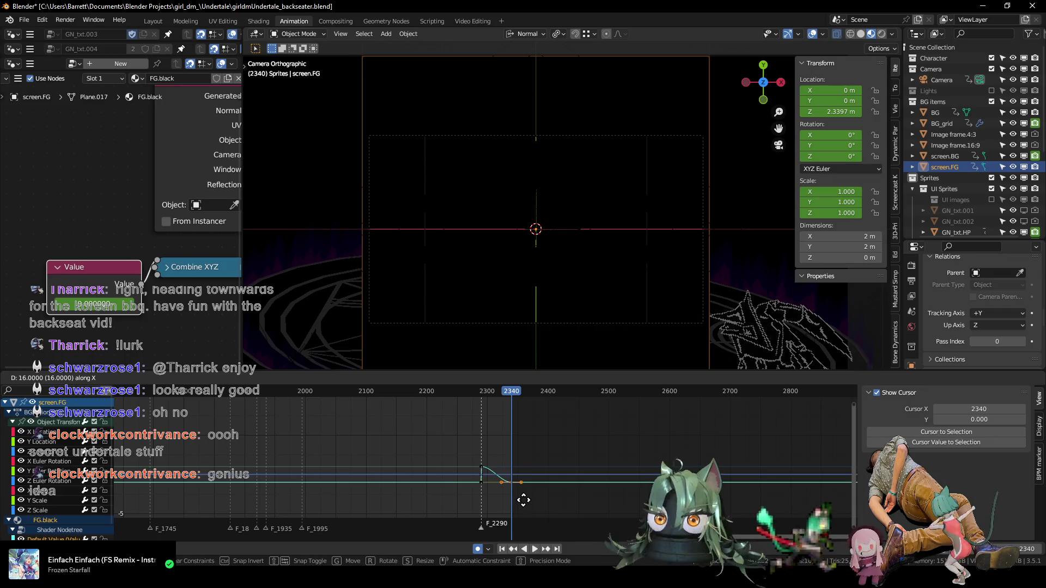
left_click(528, 501)
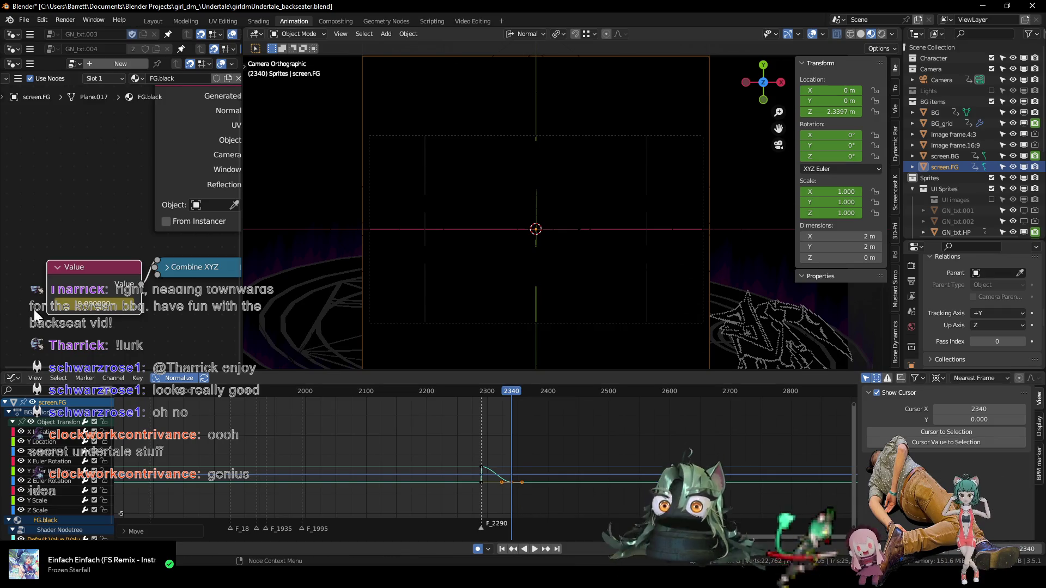
type("-0.4")
key("Return")
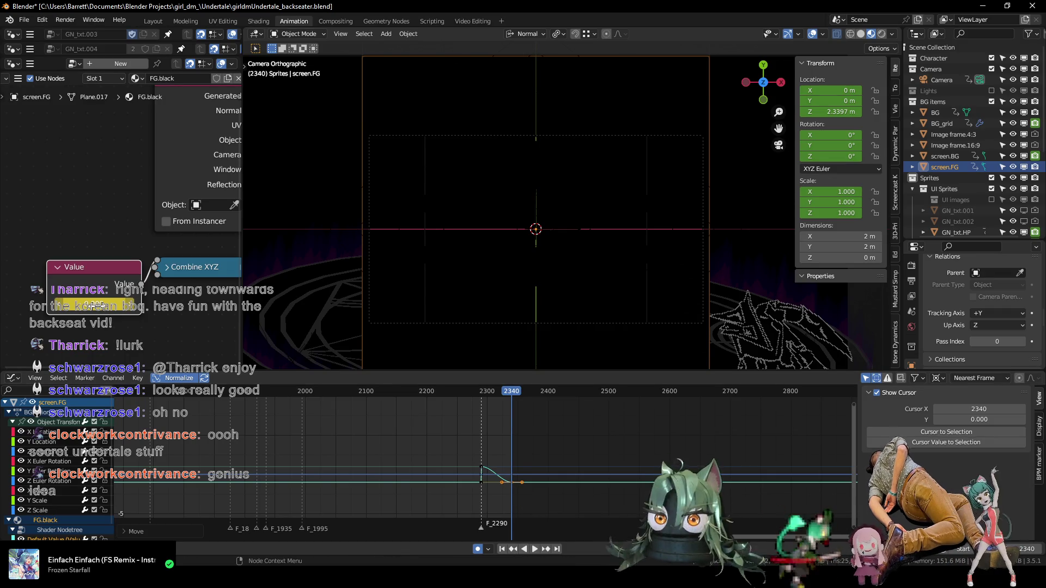
- Play the animation again to check the stretched-out fade to black
key("space")
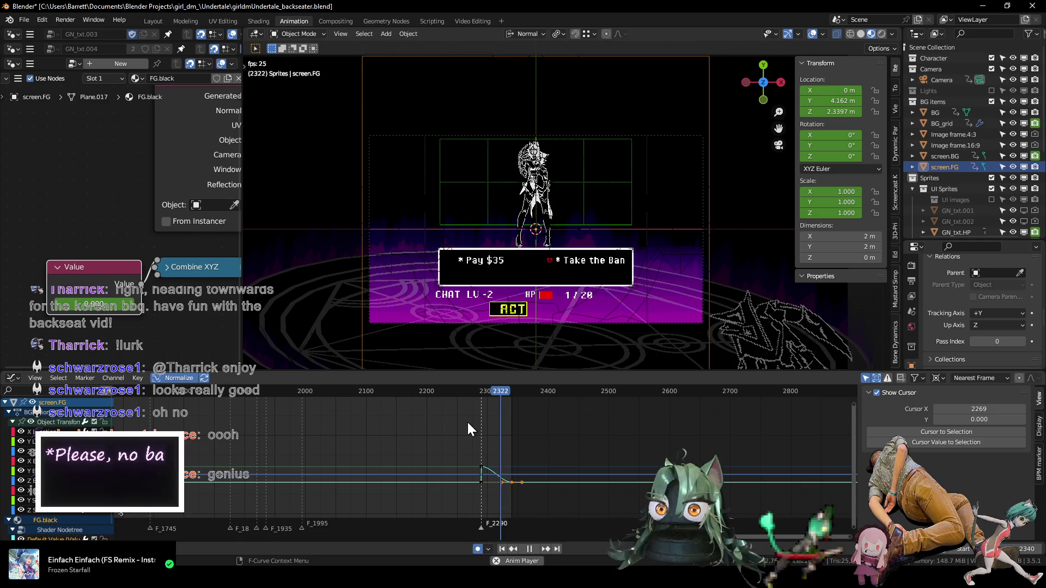
scroll(484, 440, "up", 2)
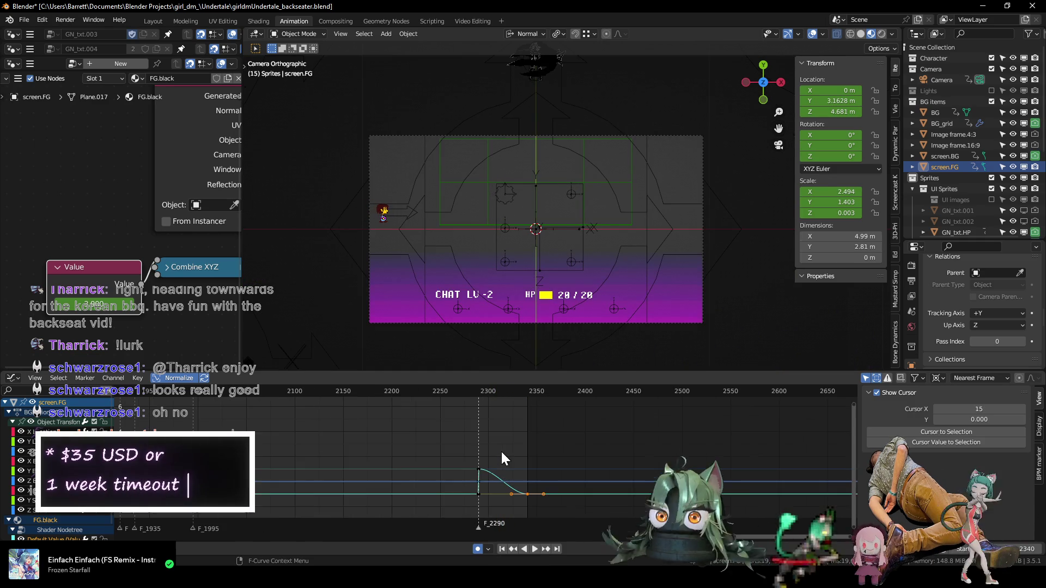
scroll(476, 420, "up", 1)
key("space")
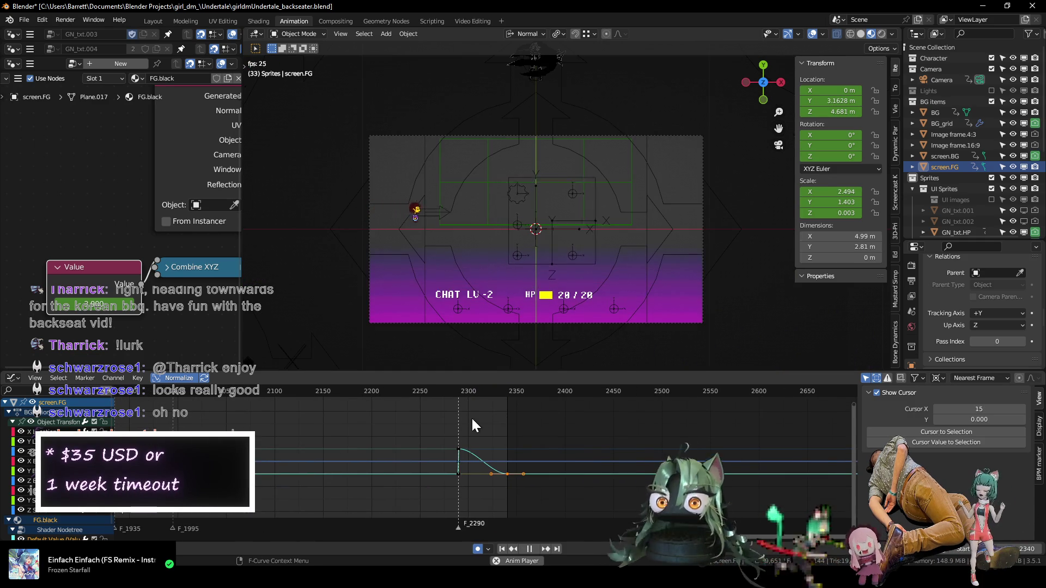
key("space")
scroll(539, 251, "up", 2)
scroll(513, 208, "up", 1)
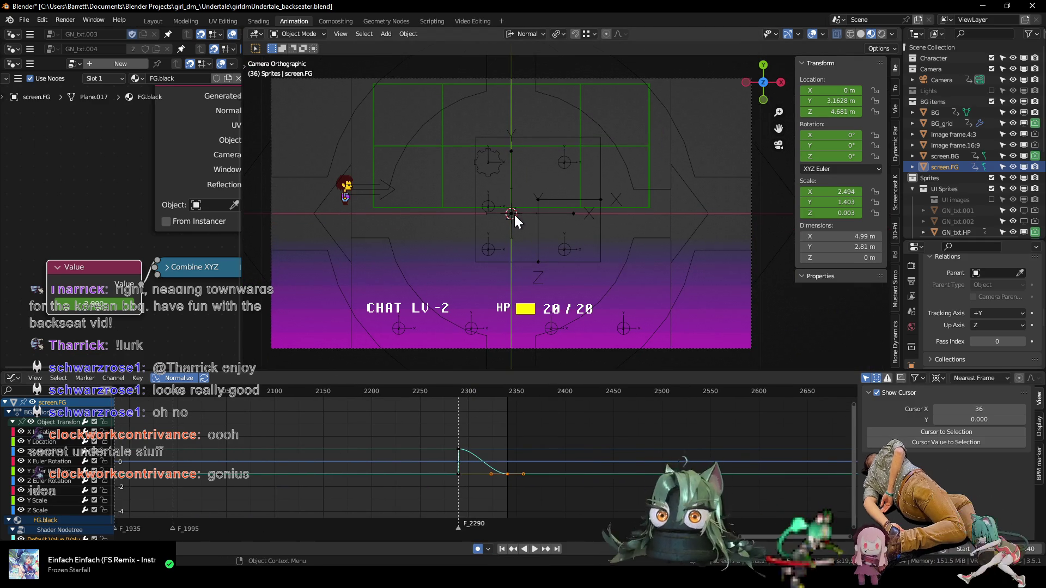
key("space")
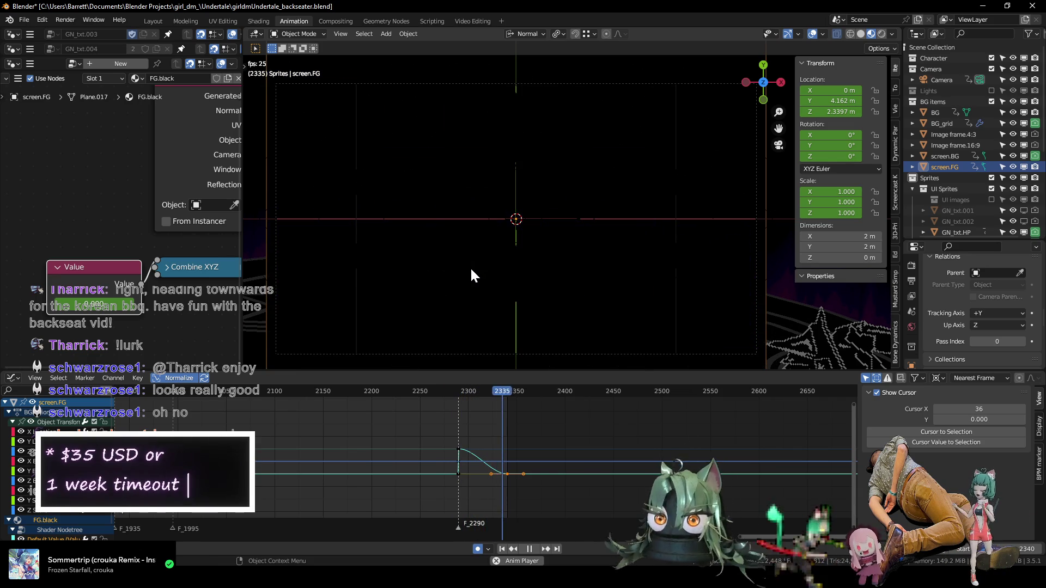
key("space")
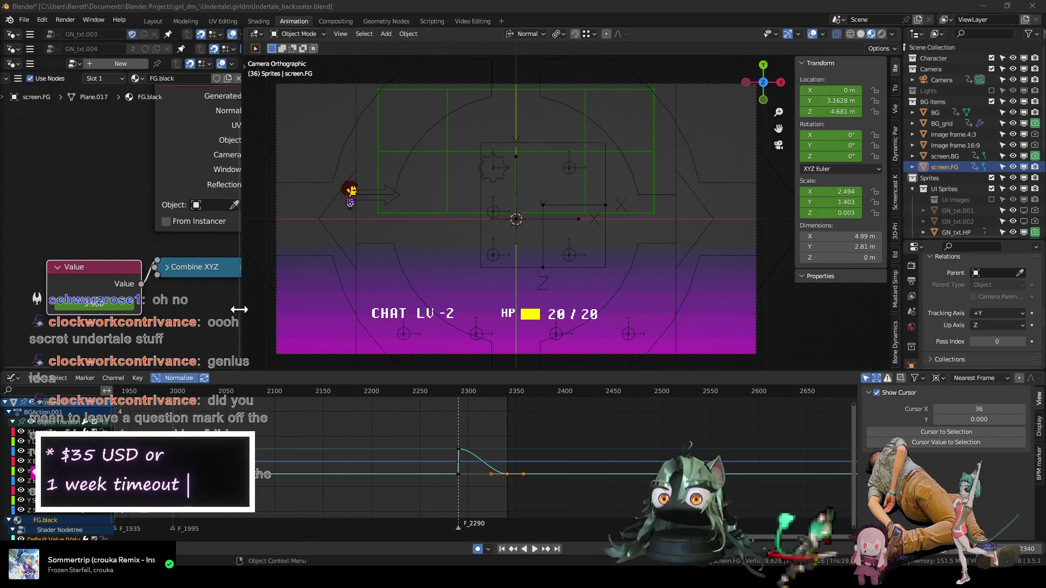
scroll(165, 184, "down", 3)
- Collapse the shader node editor area out of the way
scroll(165, 184, "down", 2)
middle_click_drag(165, 184, 93, 195)
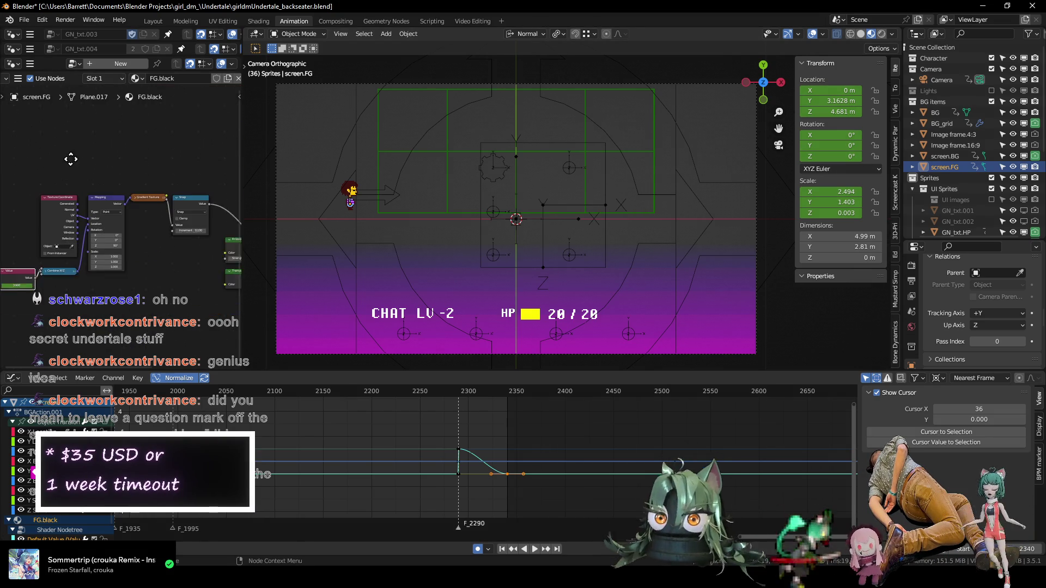
left_click_drag(155, 73, 288, 362)
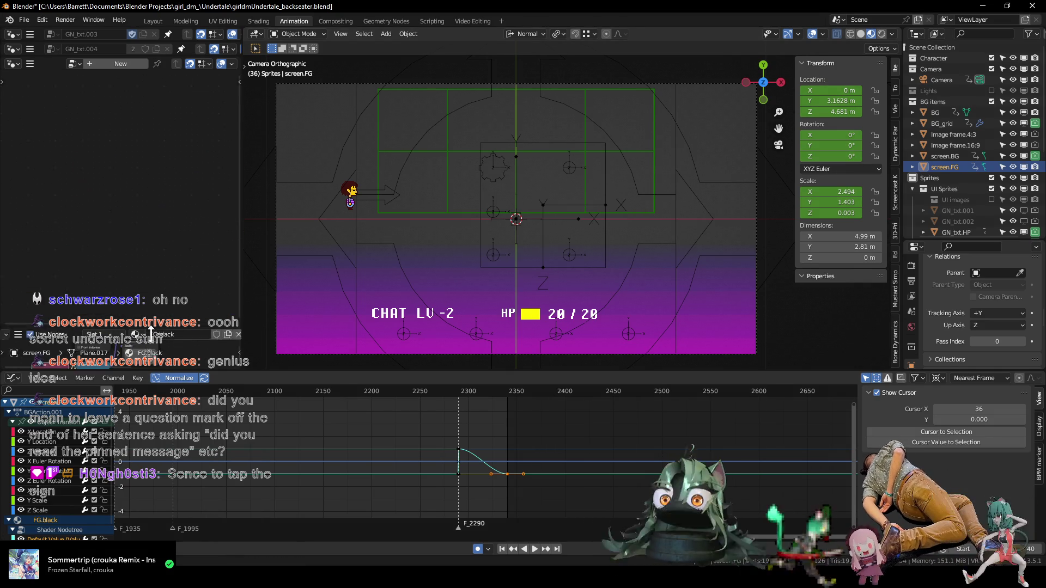
- Scrub the timeline back to frame 1619, where the bubble cites the backseating message
left_click_drag(258, 397, 315, 397)
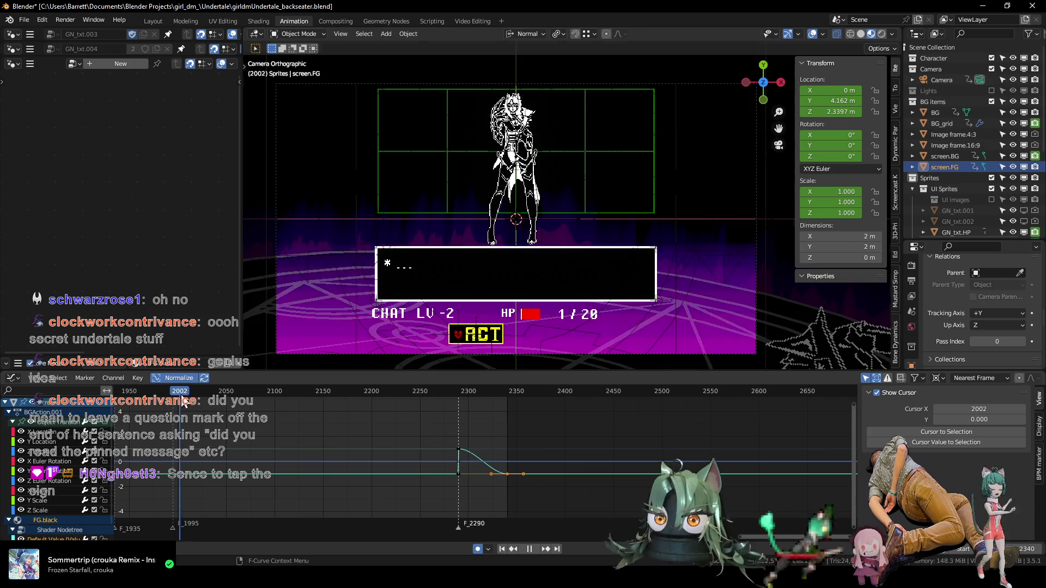
scroll(234, 418, "down", 2)
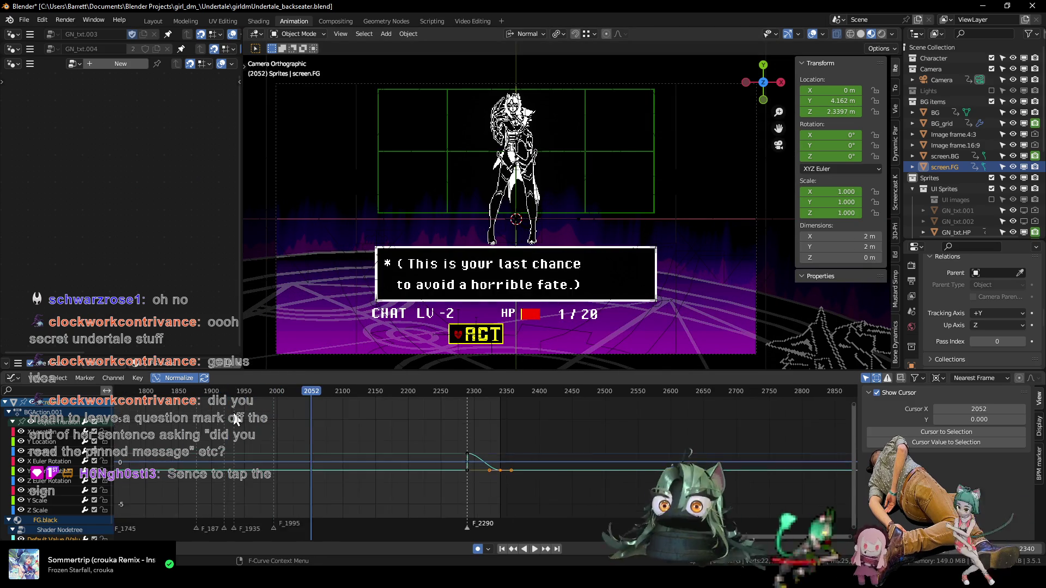
scroll(234, 418, "down", 2)
mouse_move(425, 392)
left_mouse_down()
mouse_move(569, 388)
mouse_move(319, 381)
mouse_move(330, 384)
left_mouse_up()
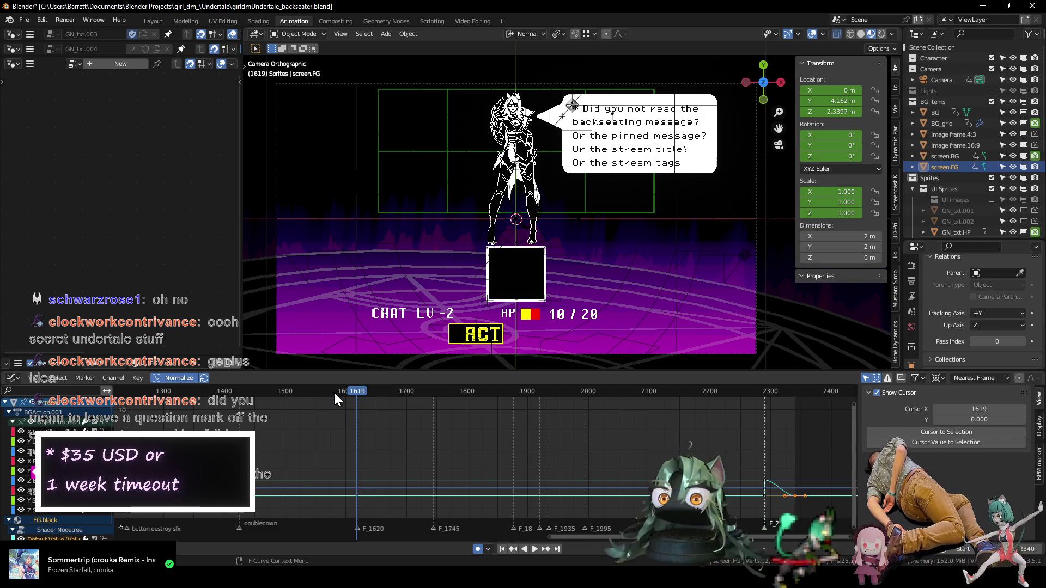
- Enlarge the GN_txt.004 node editor, frame its Text 7 String nodes, and select the last bubble line's node
scroll(694, 181, "up", 2)
scroll(661, 228, "up", 1)
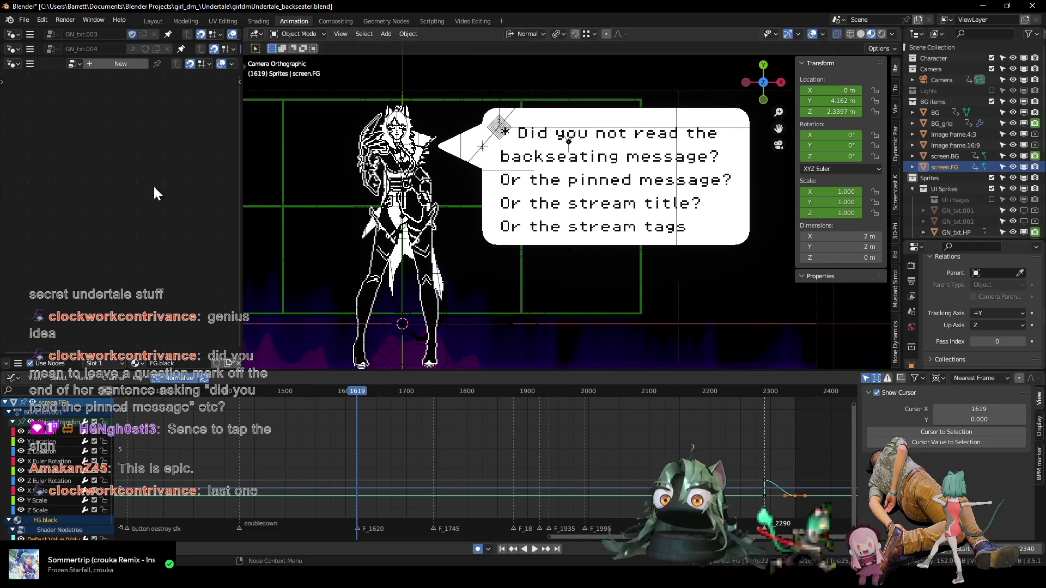
left_click_drag(161, 56, 162, 342)
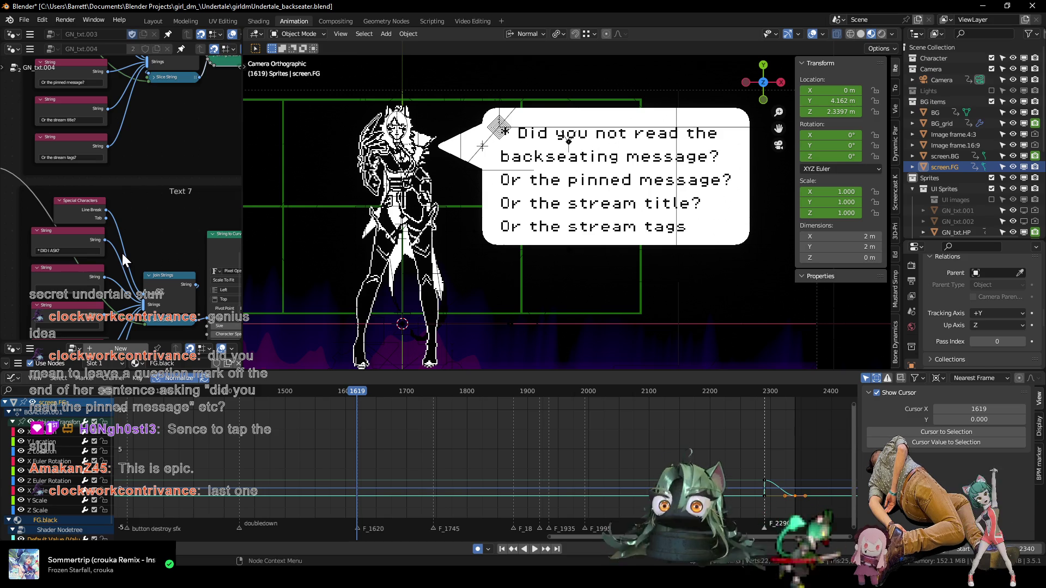
scroll(122, 260, "down", 2)
middle_click_drag(122, 259, 125, 205)
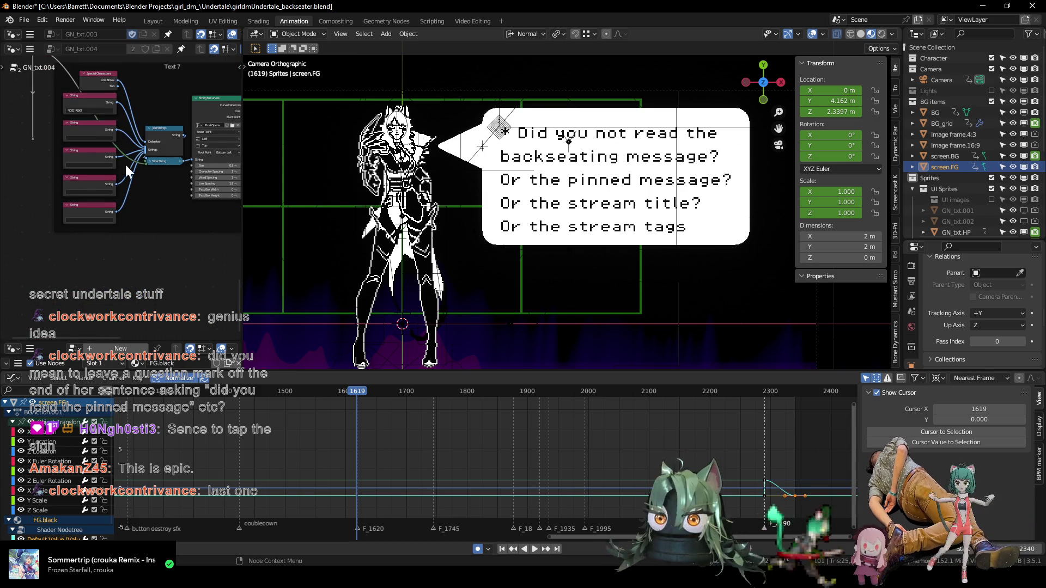
scroll(125, 206, "up", 1)
scroll(114, 154, "up", 1)
scroll(116, 112, "up", 1)
middle_click_drag(116, 113, 137, 97)
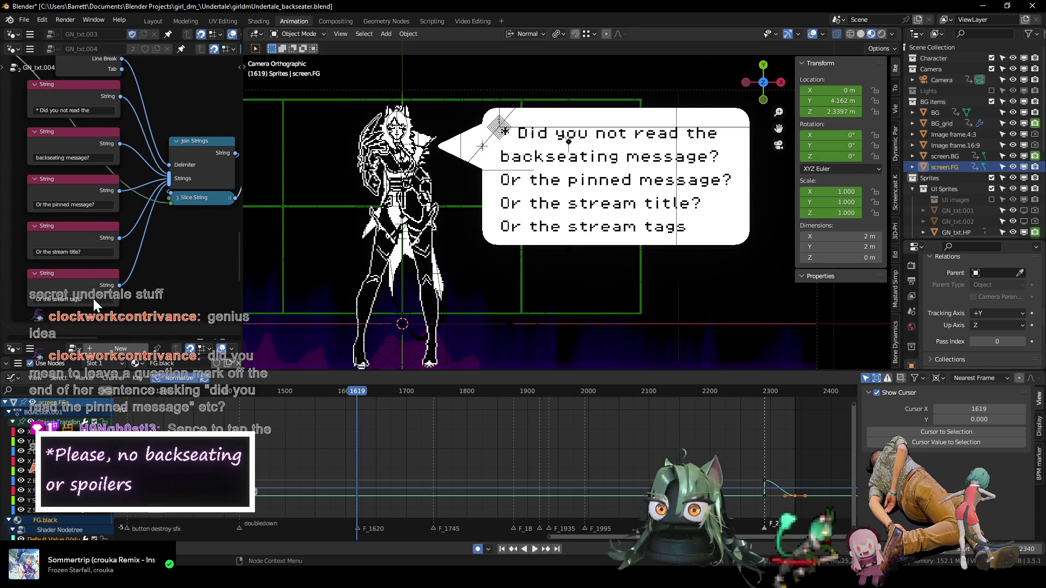
left_click(94, 289)
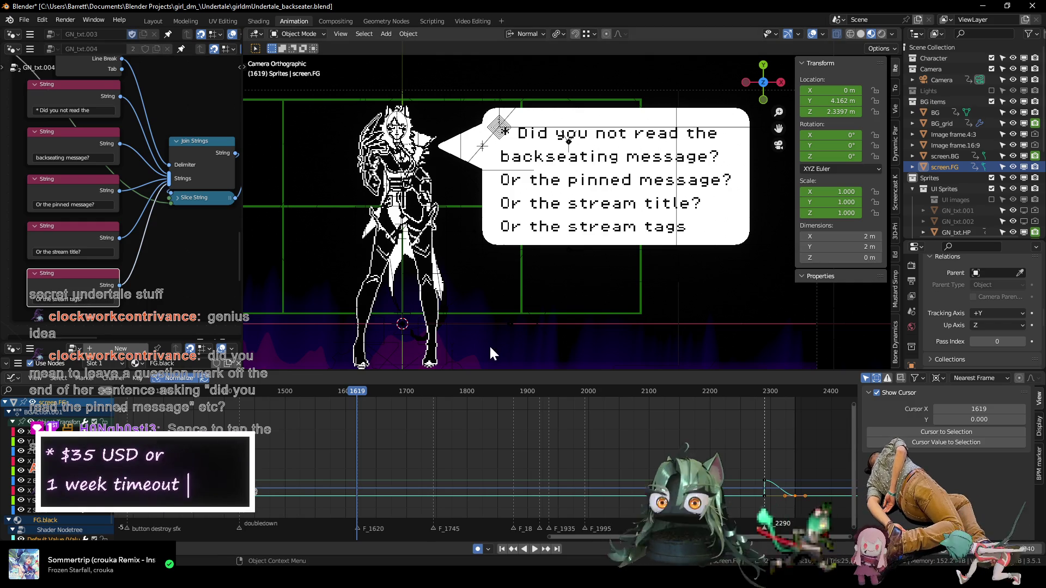
- Put the speech bubble rig into Pose Mode with corner1.L as the active bone
left_click(499, 132)
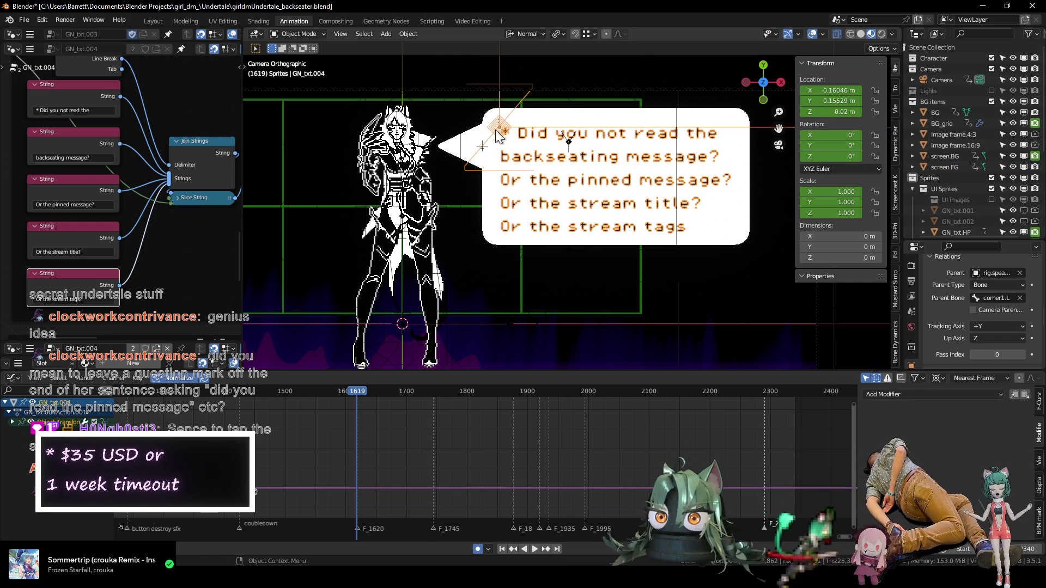
left_click(463, 140)
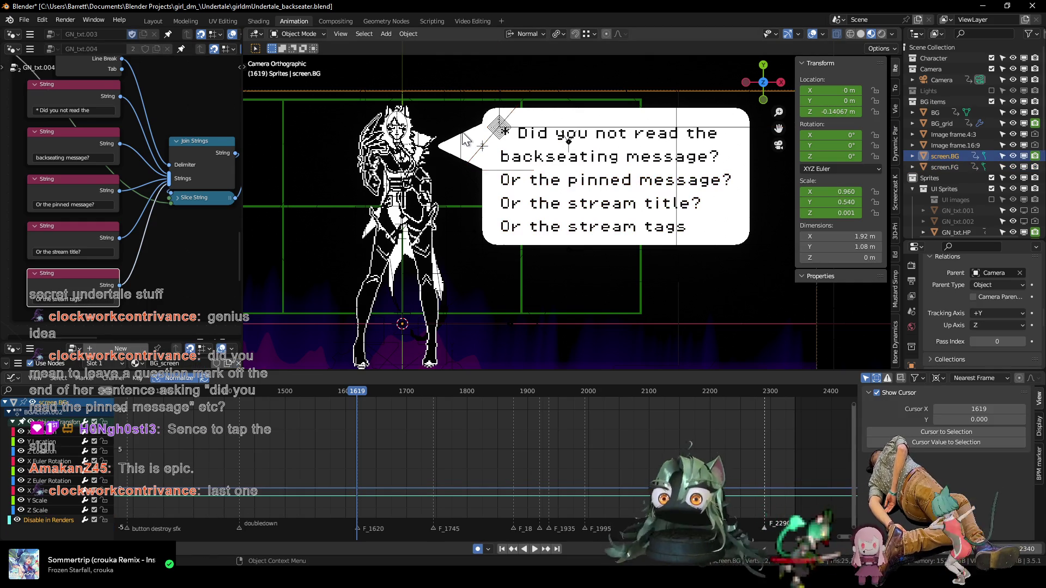
scroll(956, 122, "down", 6)
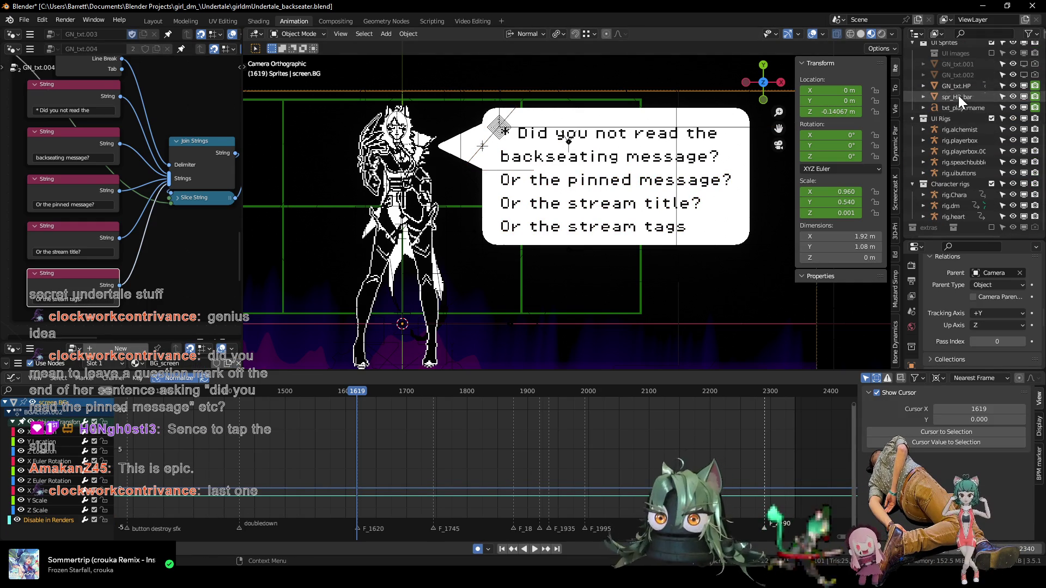
left_click(958, 162)
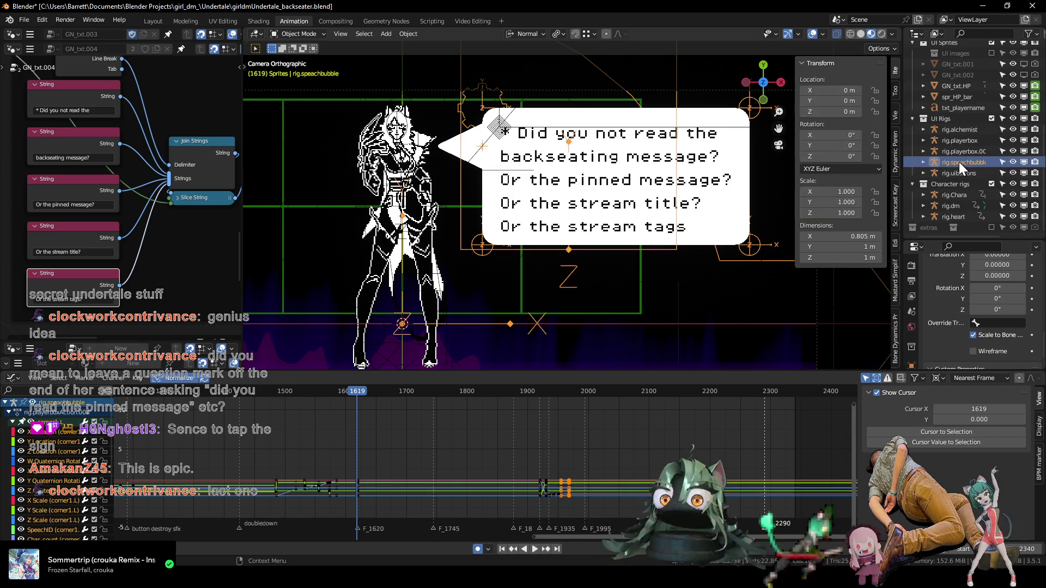
key("ctrl+Tab")
left_click(472, 131)
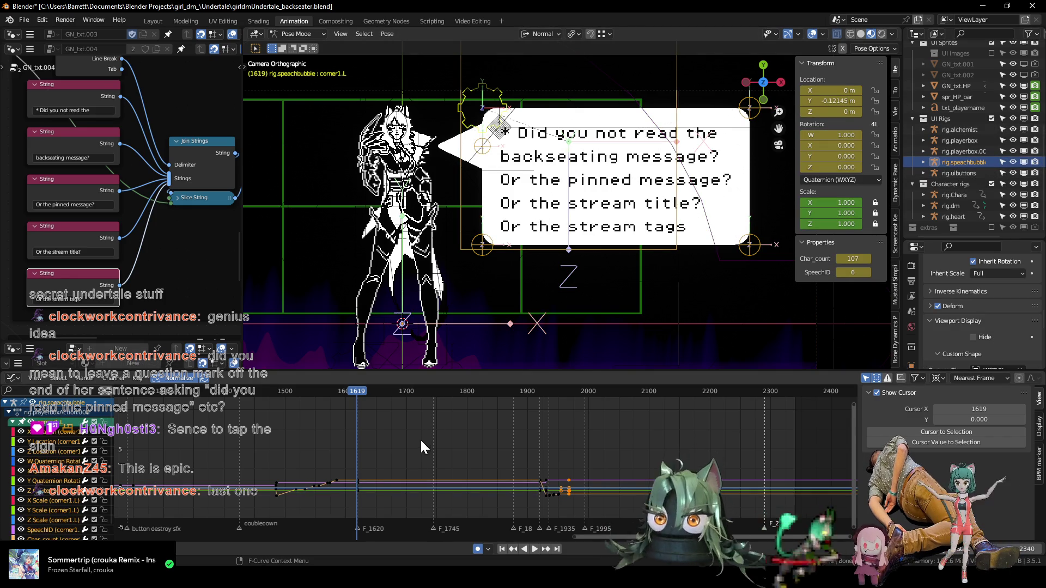
- At frame 1585, raise Char_count to 108 and box-select a group of the bubble's keyframes
middle_click_drag(370, 460, 443, 446)
scroll(378, 469, "up", 5)
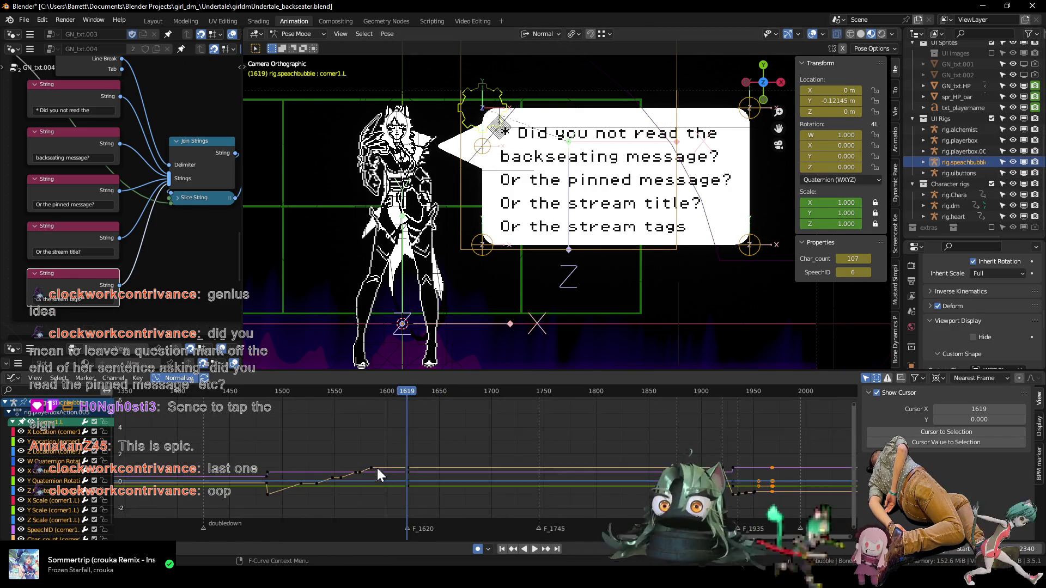
scroll(434, 440, "up", 3)
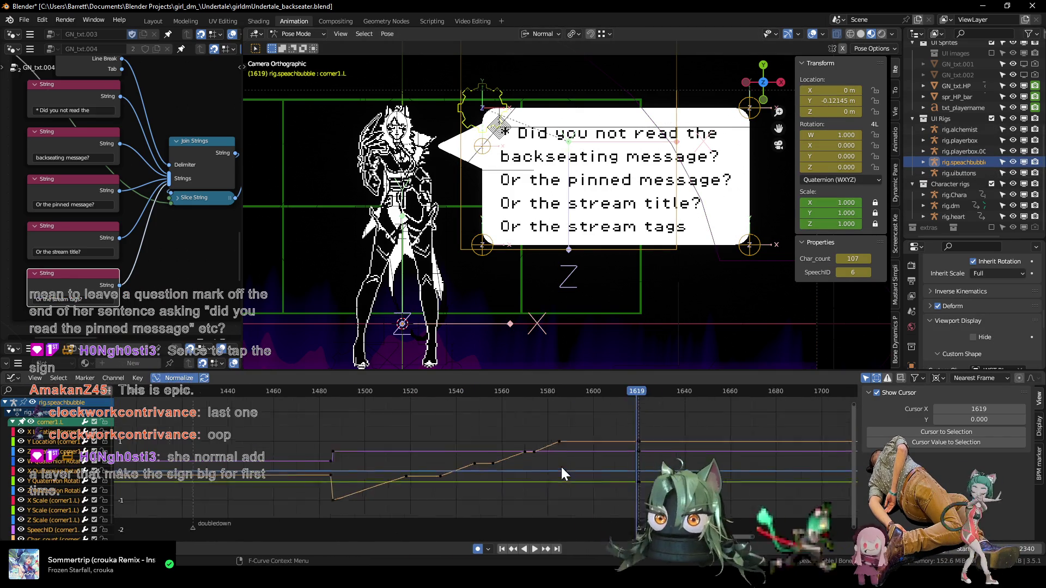
mouse_move(560, 465)
middle_mouse_down()
mouse_move(613, 441)
mouse_move(478, 455)
middle_mouse_up()
left_click(422, 391)
left_click(868, 259)
scroll(502, 437, "up", 2)
left_click_drag(346, 420, 429, 452)
scroll(400, 449, "up", 2)
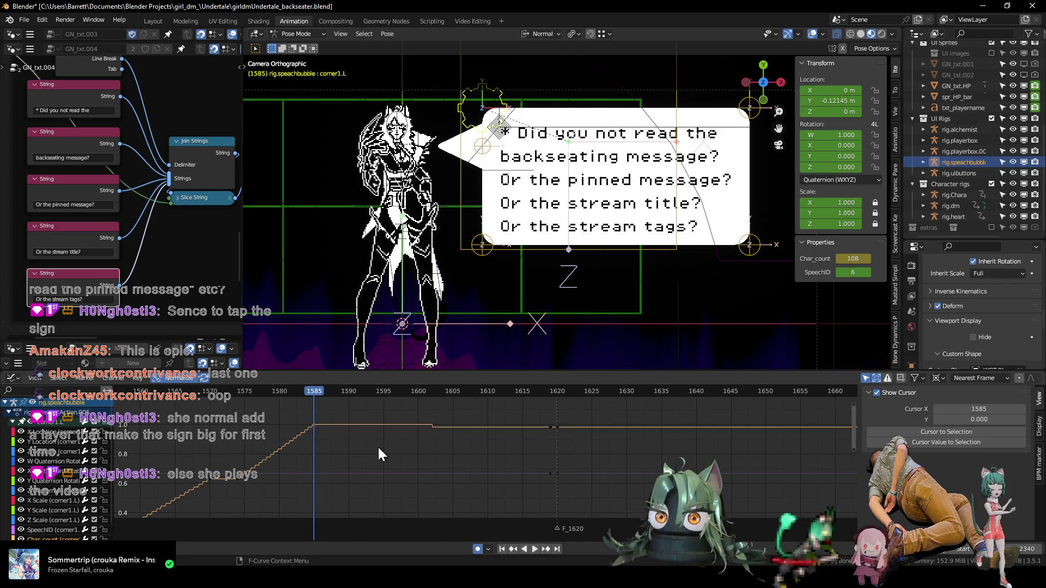
- Move the selected keyframes along the time axis to their new frame
key("g")
key("x")
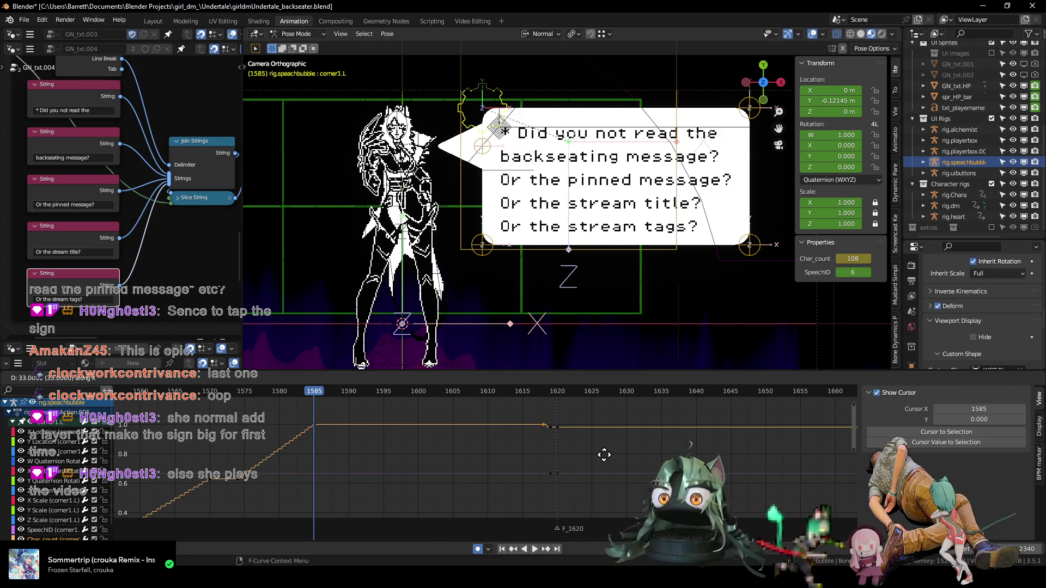
left_click(607, 455)
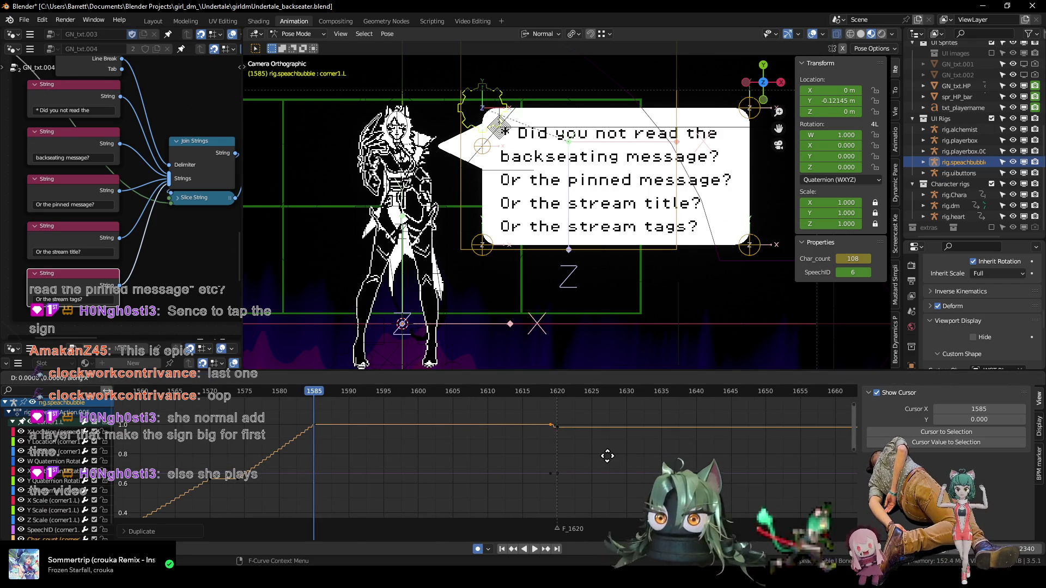
scroll(652, 446, "down", 4)
scroll(652, 447, "down", 3)
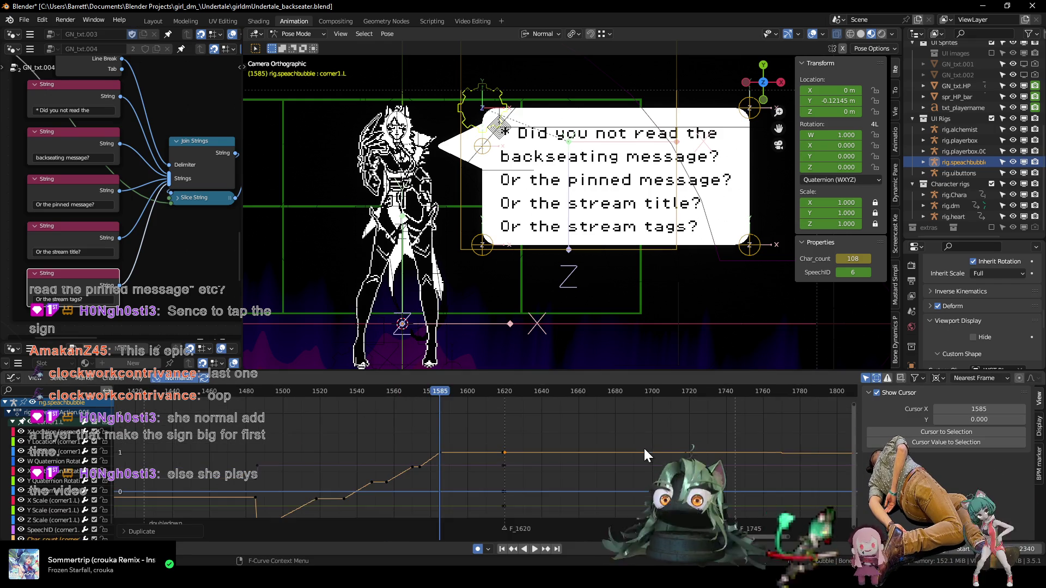
- Review the bubble's curves around frames 1500–1820 and scrub from 2276 back to 1644
middle_click_drag(618, 468, 367, 443)
scroll(327, 430, "up", 3)
left_click_drag(257, 391, 738, 412)
middle_click_drag(390, 448, 522, 433)
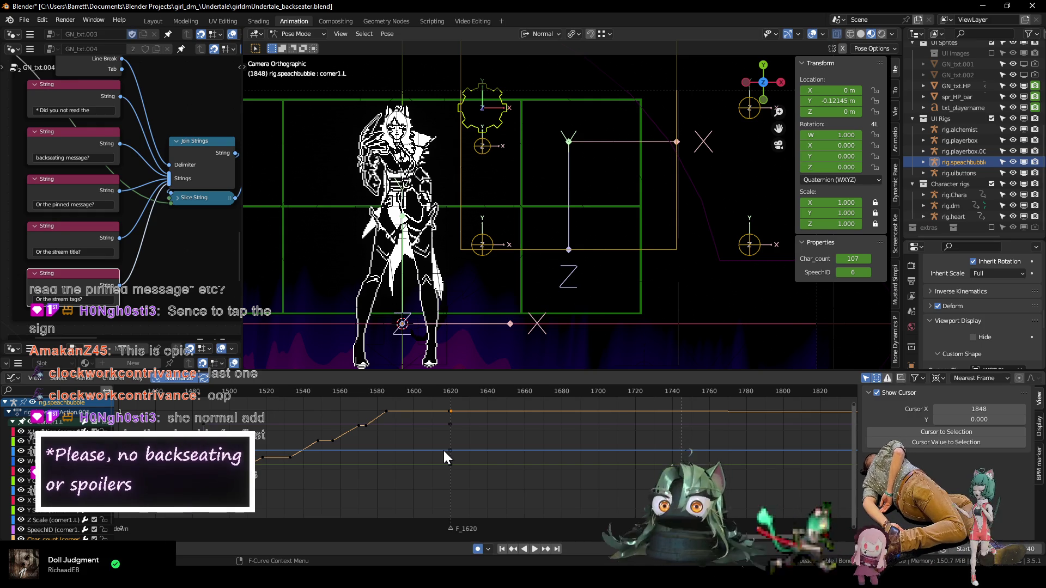
key("Home")
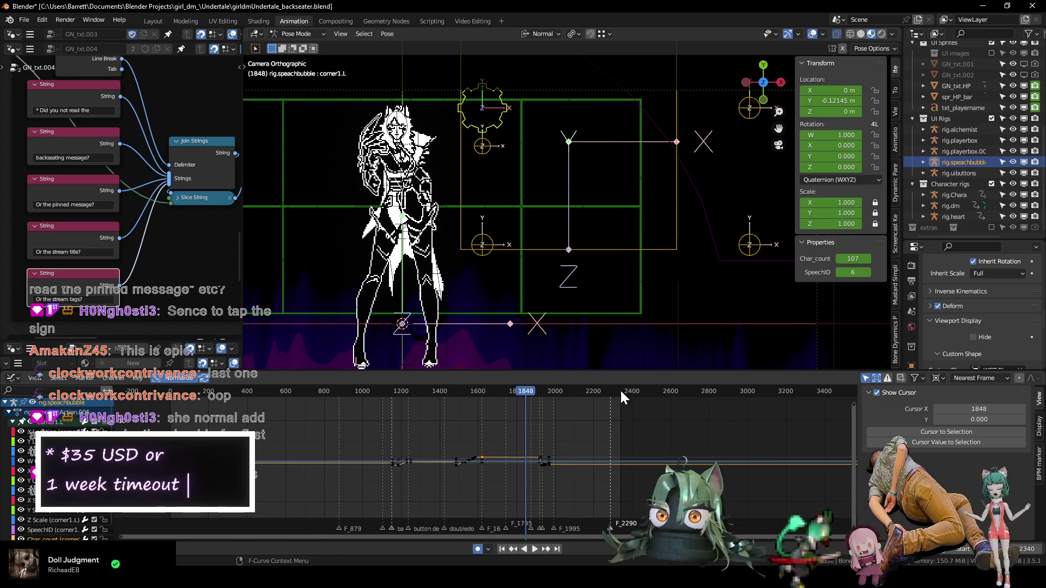
left_click_drag(620, 389, 610, 396)
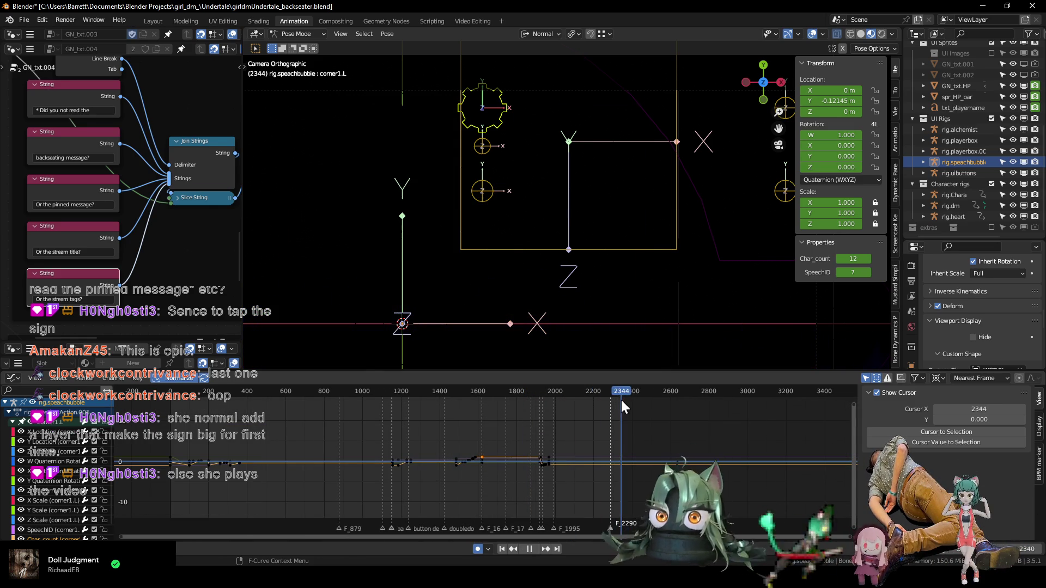
left_click_drag(610, 396, 486, 404)
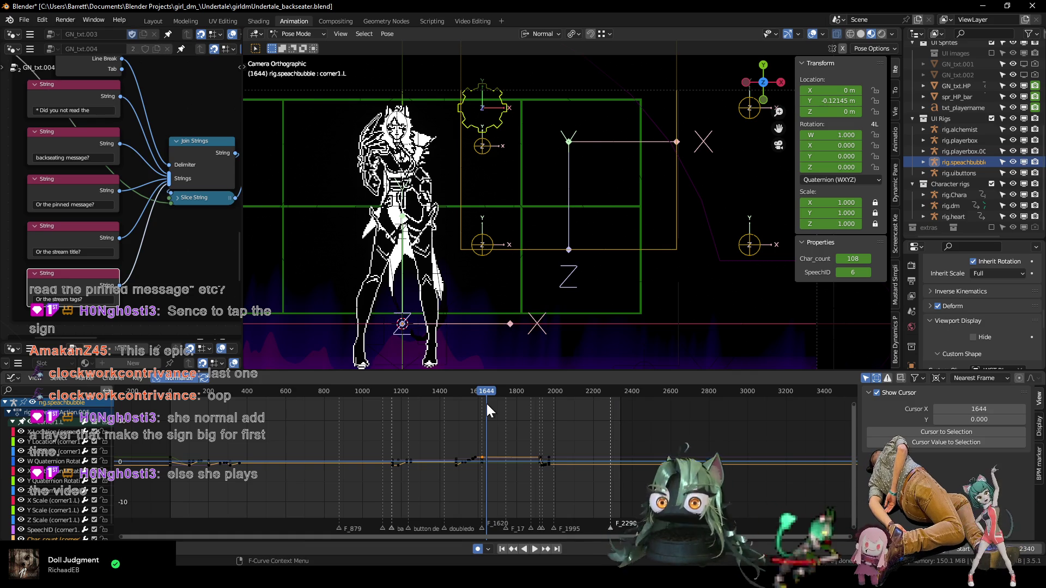
- Start playing the animation from around frame 74
scroll(417, 452, "up", 1)
middle_click_drag(216, 425, 266, 431)
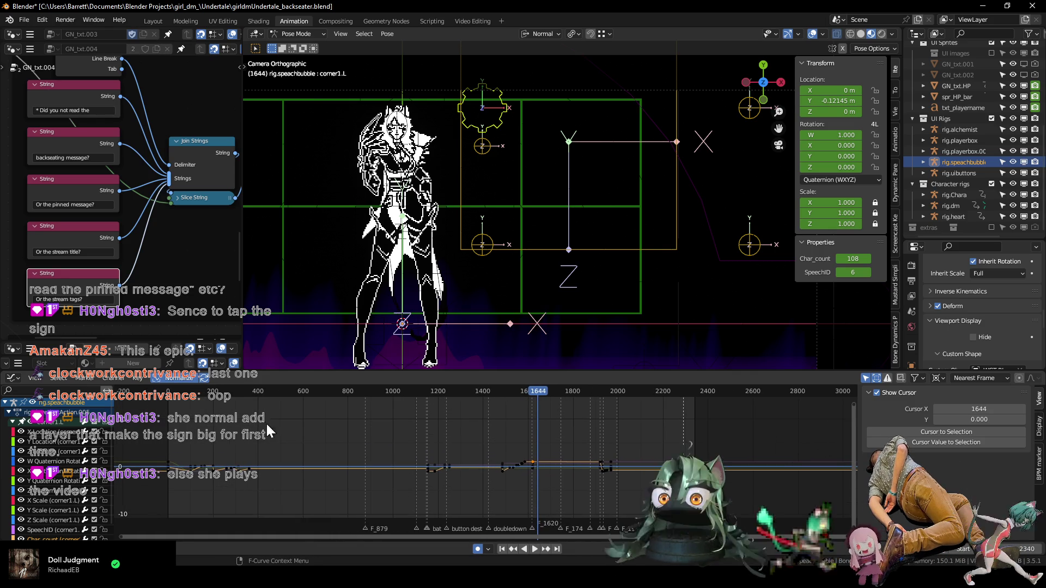
left_click(185, 393)
key("space")
key("space")
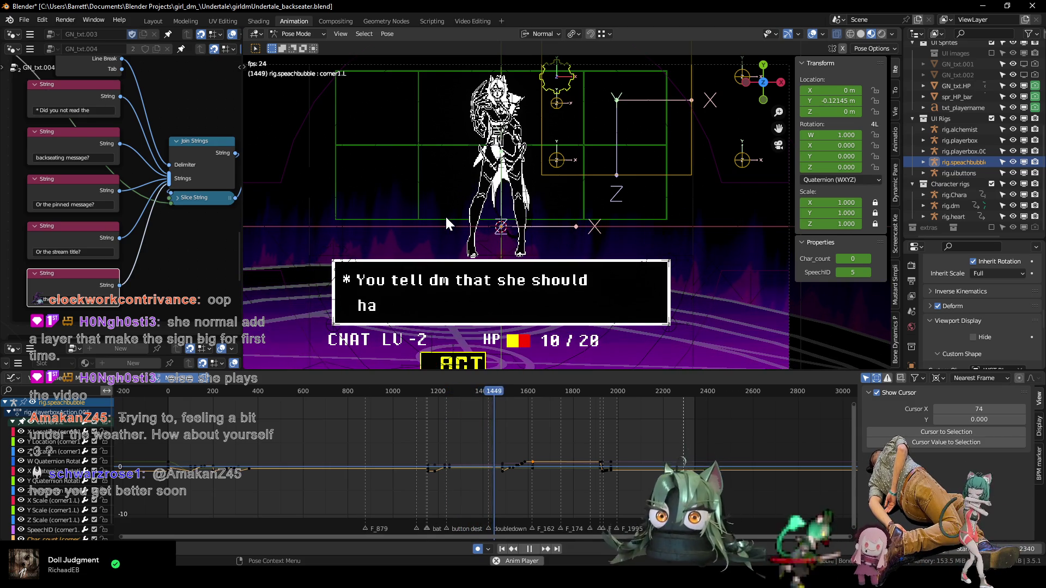
- Make the scene preview taller and wider, then zoom the viewport out to show the whole battle frame
left_click_drag(406, 372, 406, 435)
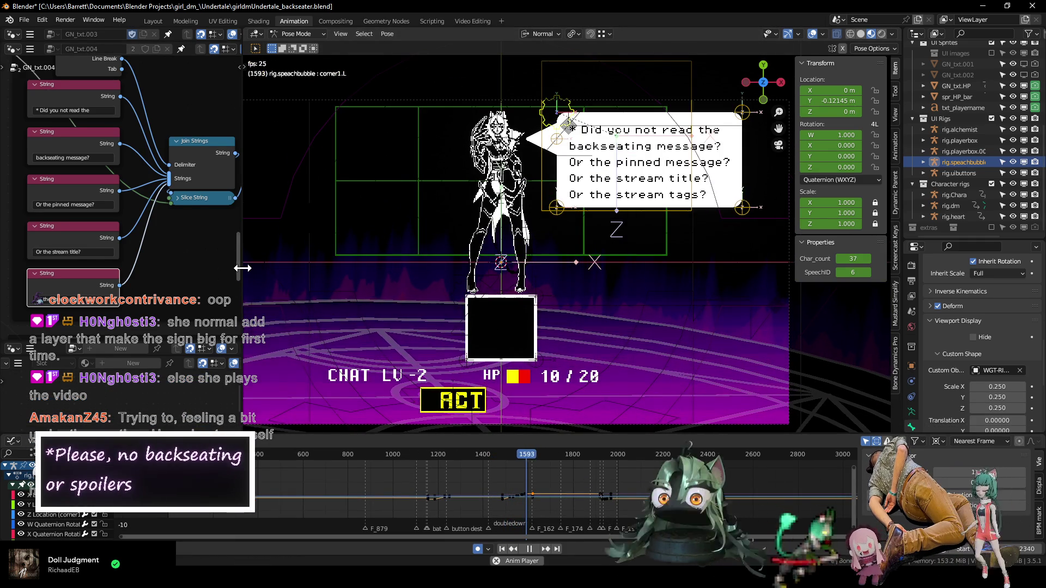
left_click_drag(241, 261, 133, 250)
scroll(194, 246, "down", 1)
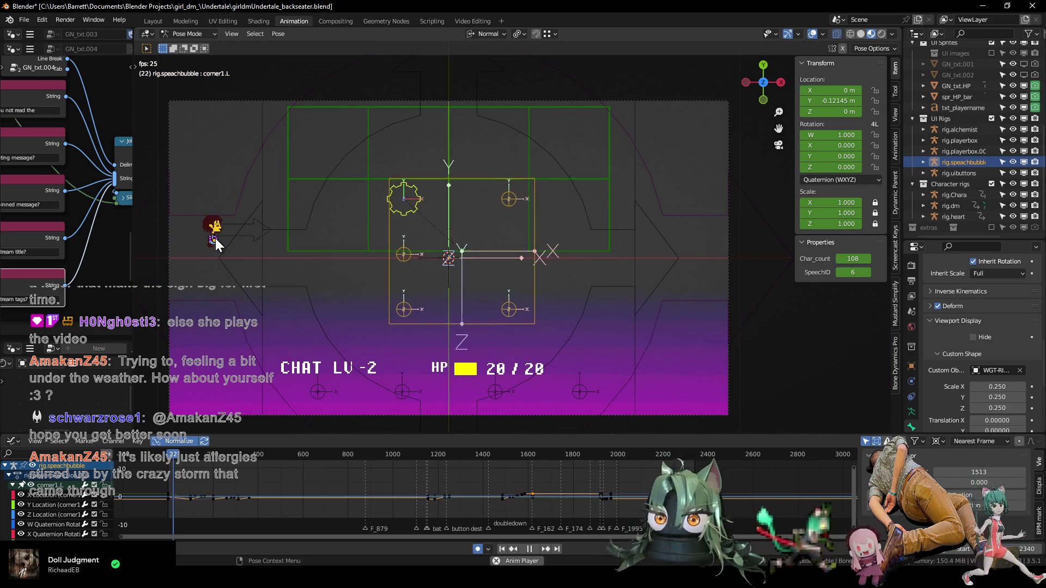
- Stop playback at frame 37
key("space")
scroll(742, 502, "up", 2)
middle_click_drag(742, 502, 483, 475)
- Select the rig's bubble_carrot bone in Pose Mode and show its keyframes in the Dope Sheet
key("ctrl+Tab")
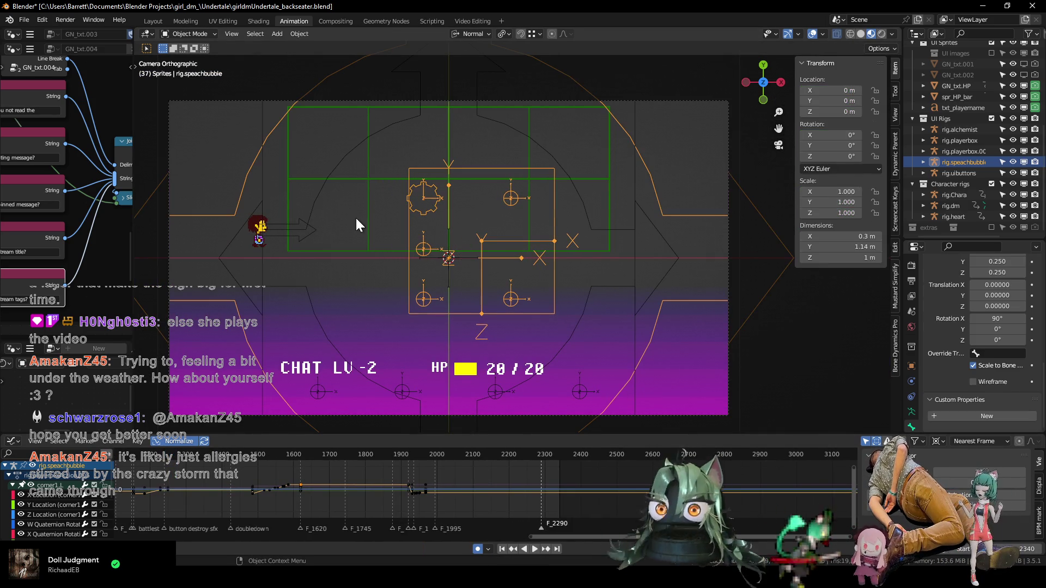
key("ctrl+Tab")
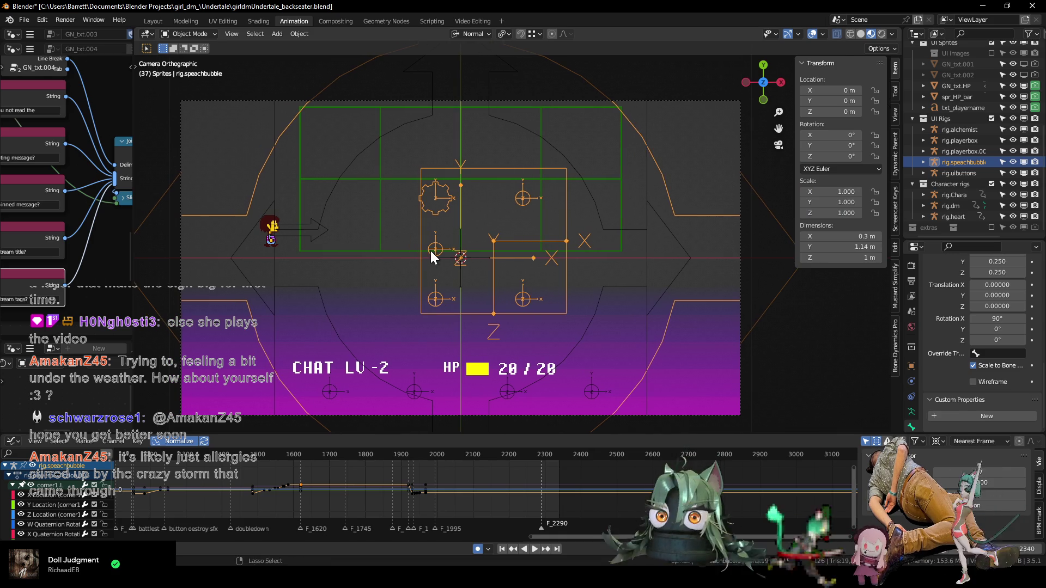
left_click(436, 247)
key("ctrl+Tab")
middle_click_drag(346, 494, 571, 493)
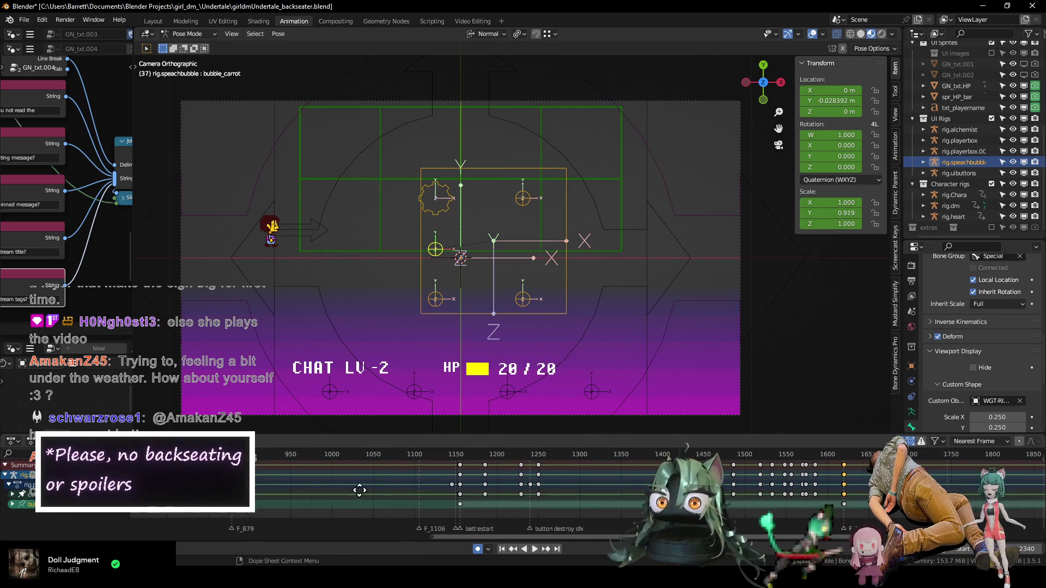
- Frame all of the rig's keyframes, then play from frame 37 to watch the bubble appear
key("Home")
scroll(526, 479, "up", 1)
middle_click_drag(523, 479, 478, 484)
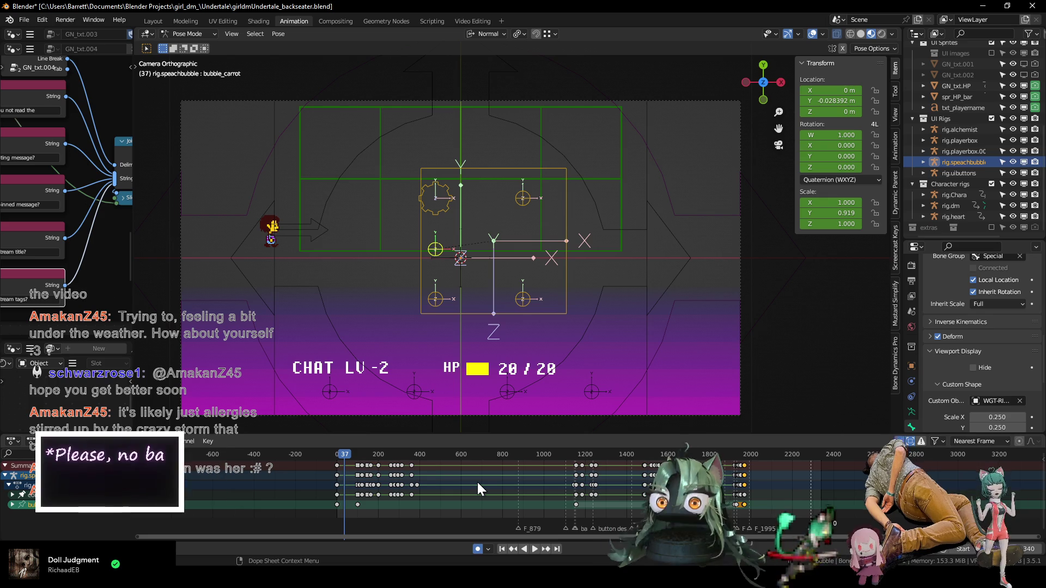
key("space")
mouse_move(349, 452)
left_mouse_down()
mouse_move(380, 452)
mouse_move(363, 450)
left_mouse_up()
- Stop at frame 126 on "Hey streamer you need to go o" and switch to the Graph Editor
key("space")
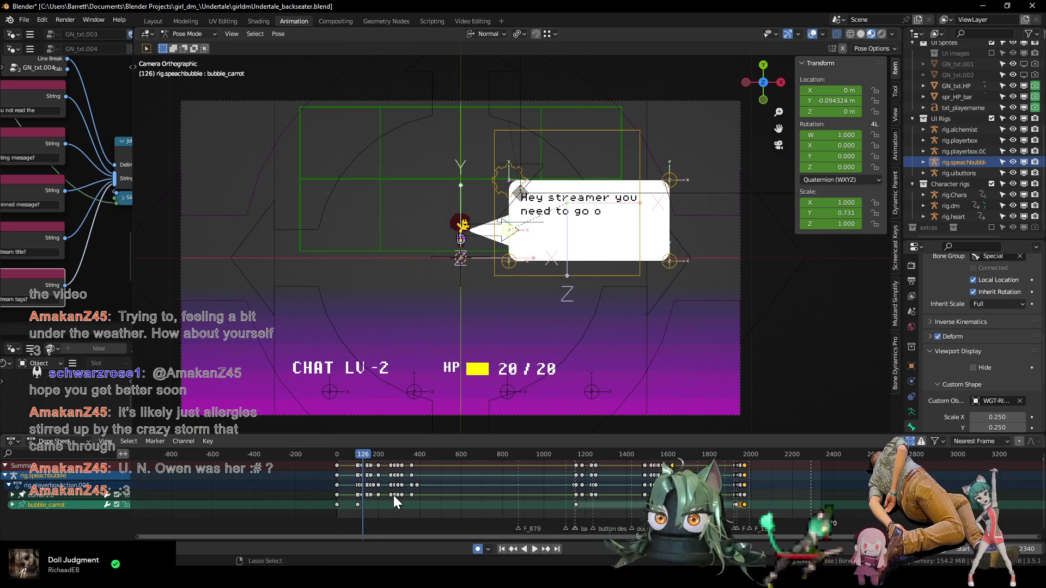
key("ctrl+Tab")
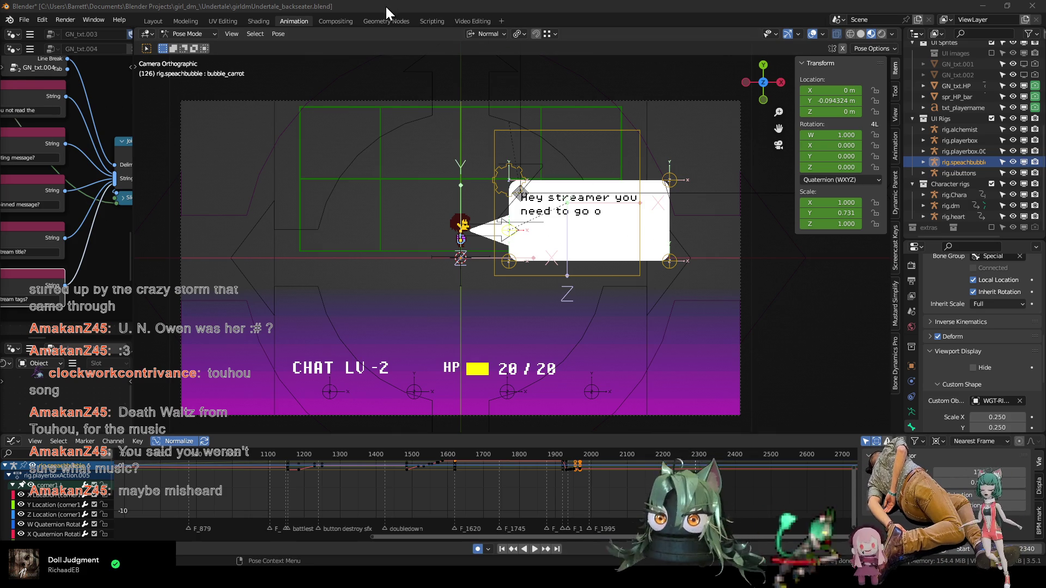
scroll(286, 259, "down", 2, "shift")
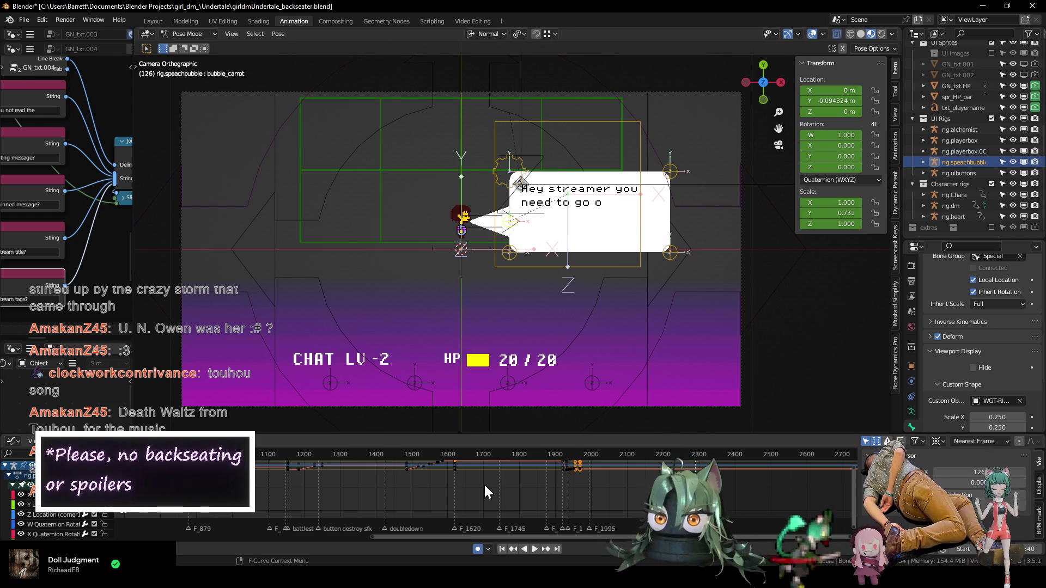
- Zoom the curve view near frame 1900 and start playback from frame 1917
middle_click_drag(468, 485, 463, 506)
scroll(466, 479, "up", 3)
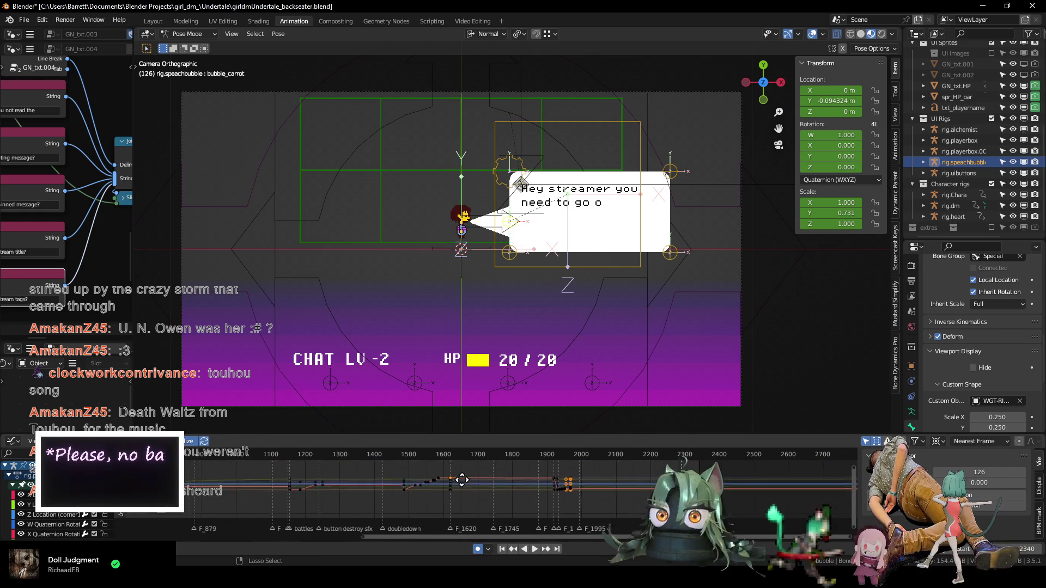
middle_click_drag(470, 473, 448, 486)
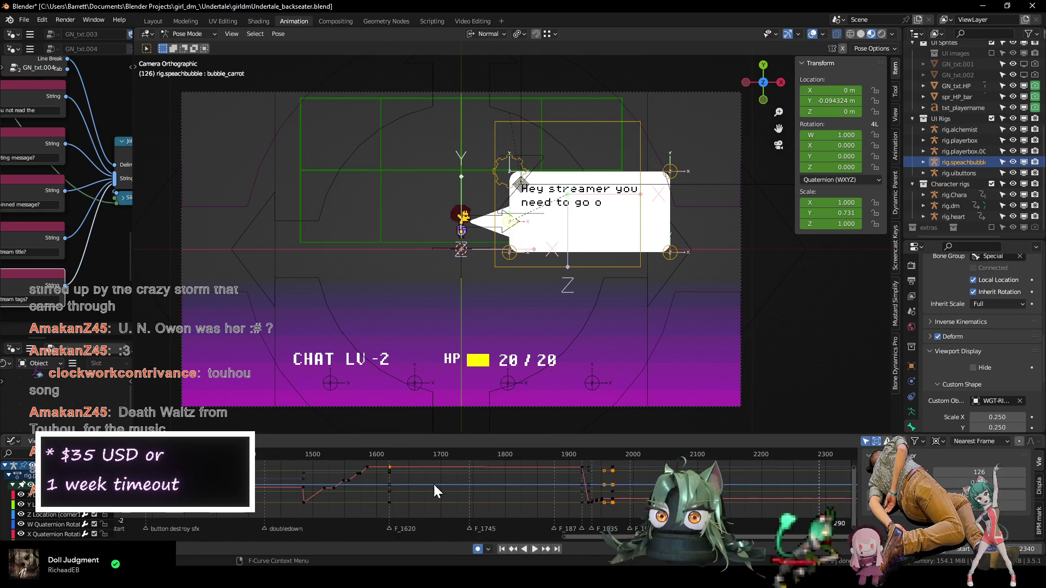
middle_click_drag(378, 461, 566, 475, "ctrl")
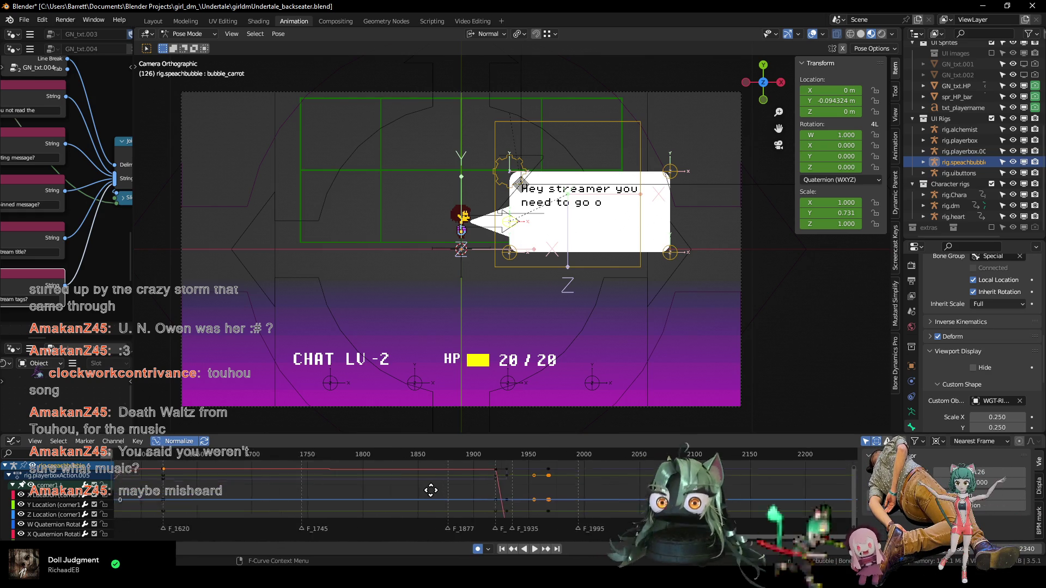
left_click(478, 455)
key("space")
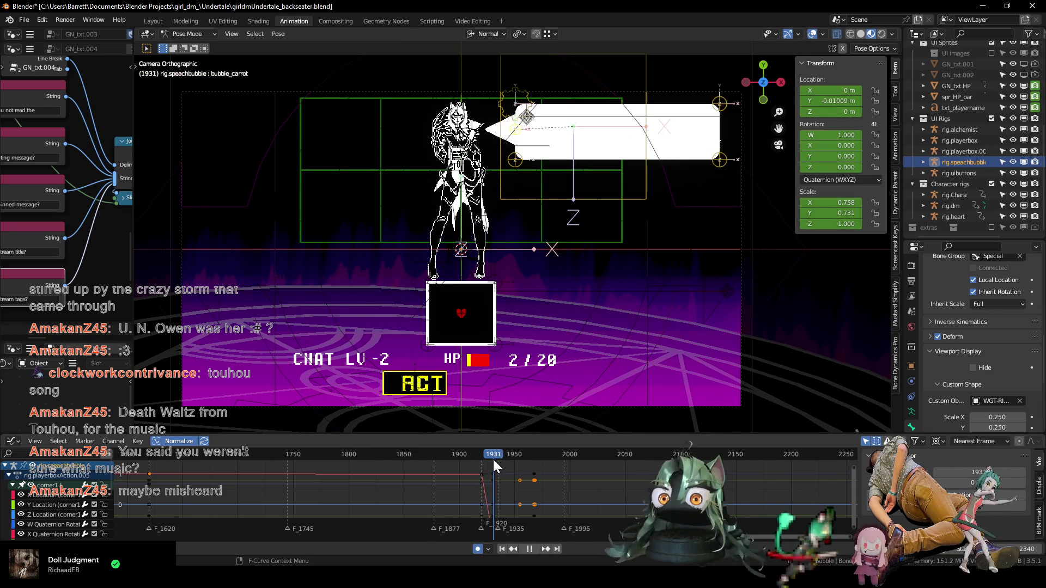
- Scrub back to frame 1689, stop playback, and frame the curves around frames 1400–2100
left_click_drag(492, 458, 227, 455)
key("space")
key("Home")
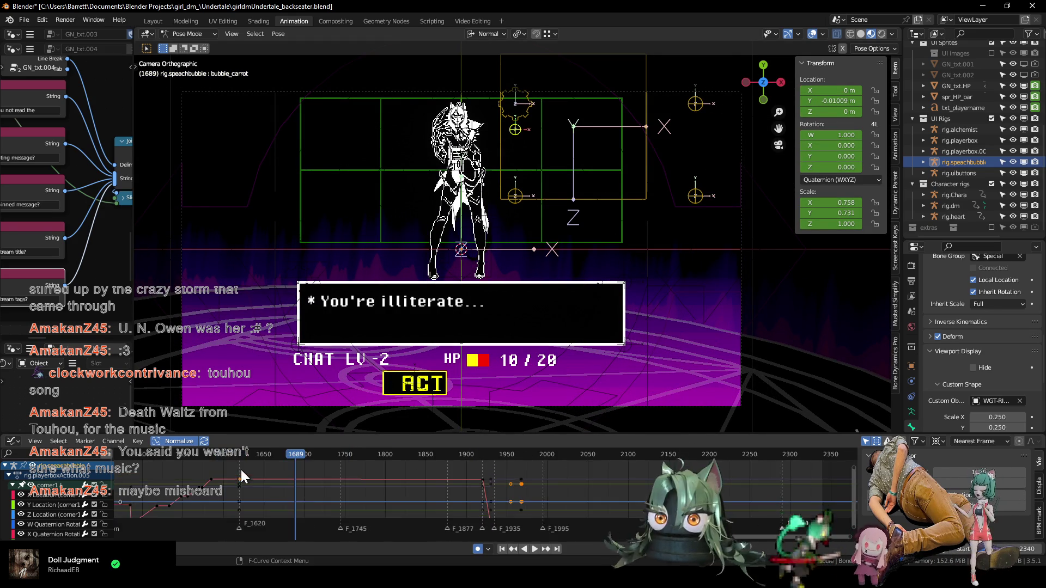
middle_click_drag(326, 481, 432, 481)
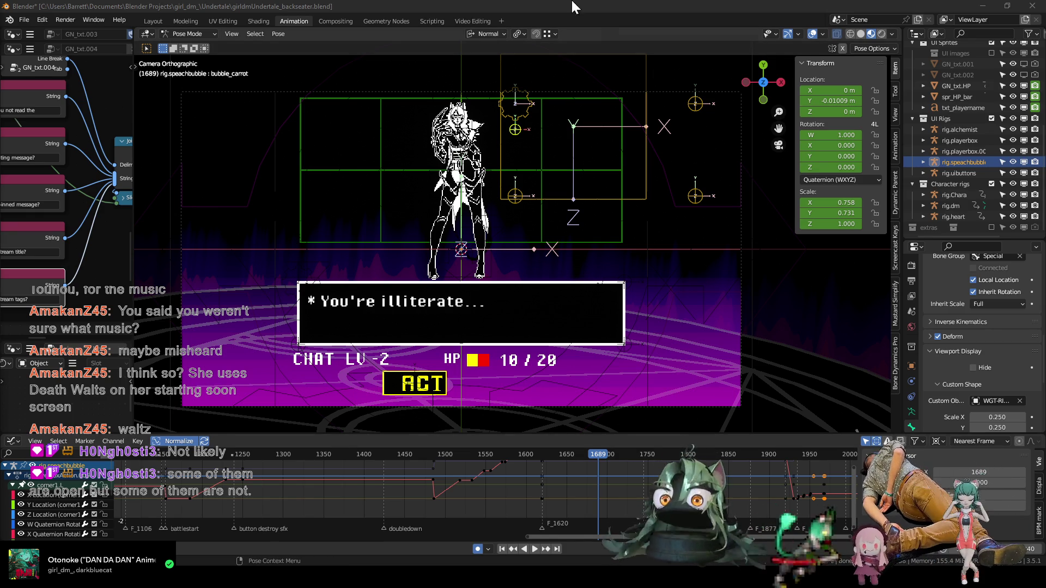
- Play the animation from frame 1483 to preview the speech bubble appearing and disappearing
middle_click_drag(393, 272, 406, 269, "shift")
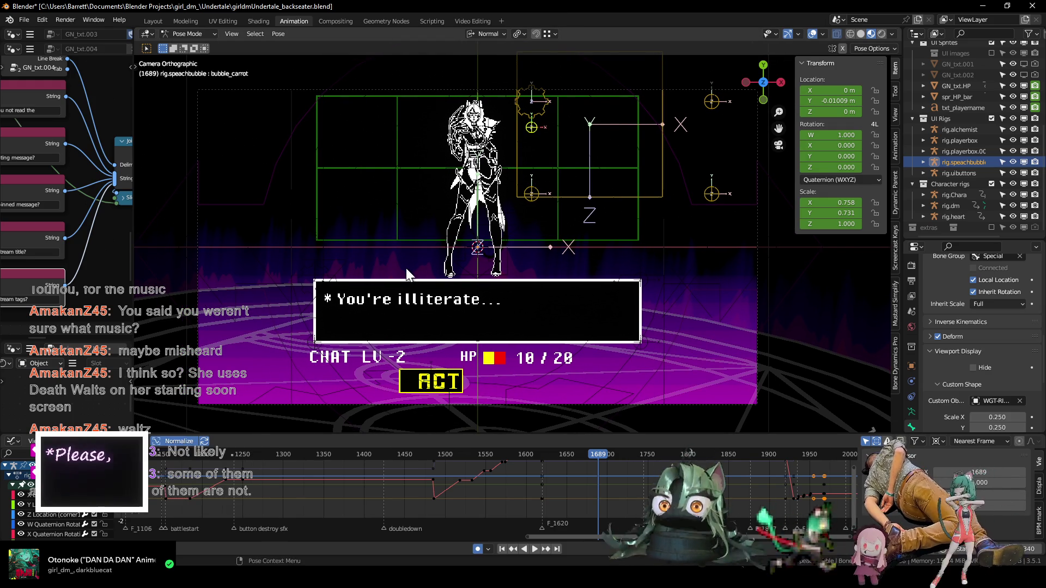
middle_click_drag(482, 245, 489, 251, "shift")
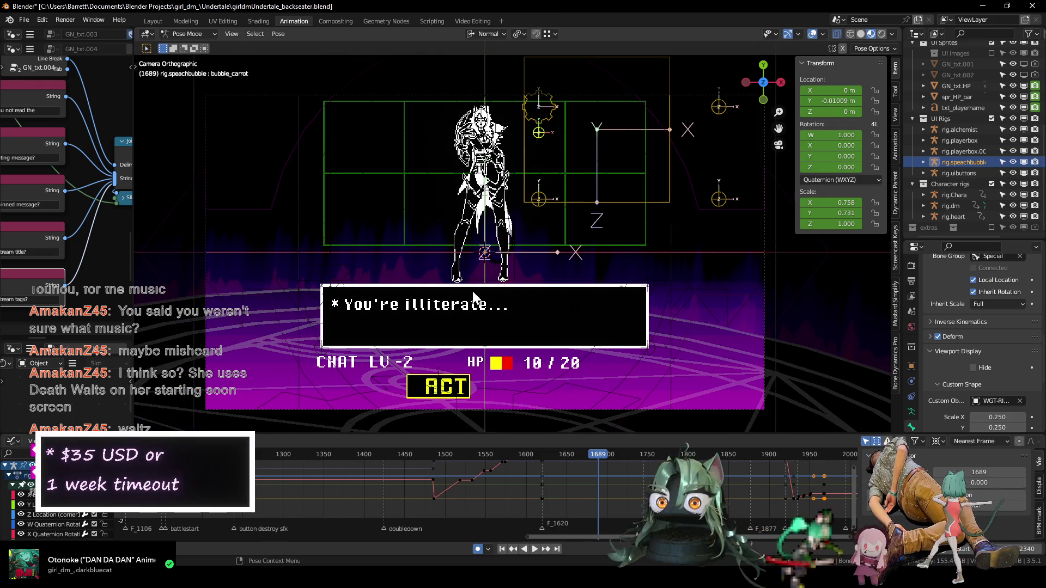
middle_click_drag(473, 294, 481, 297, "shift")
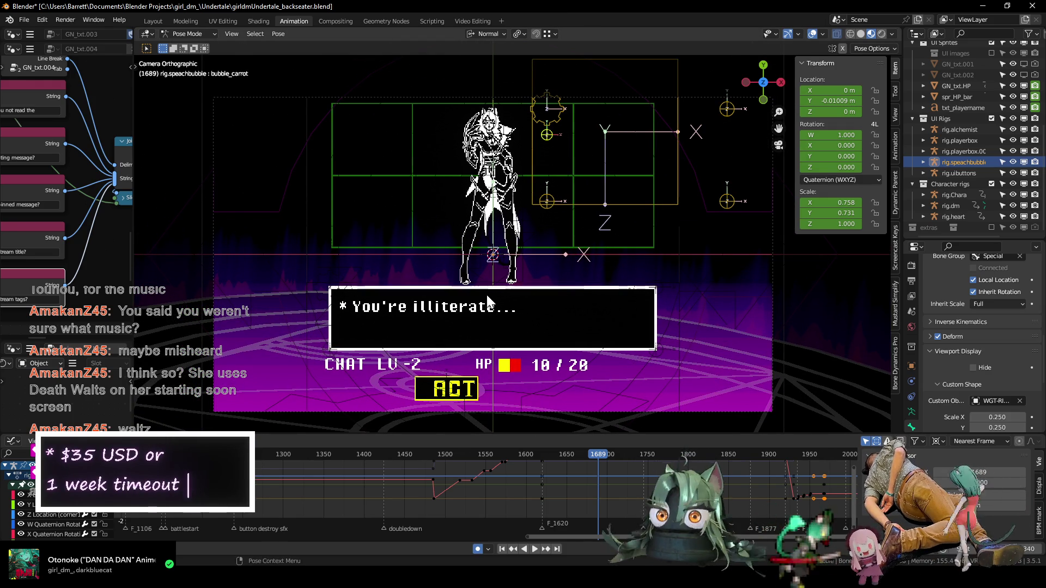
scroll(447, 466, "down", 2)
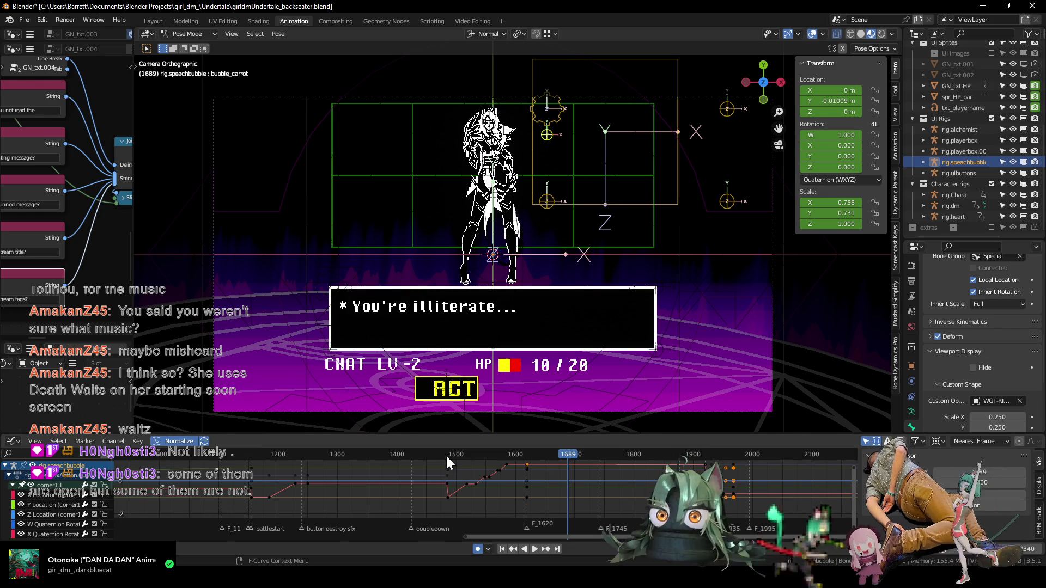
left_click(446, 456)
key("space")
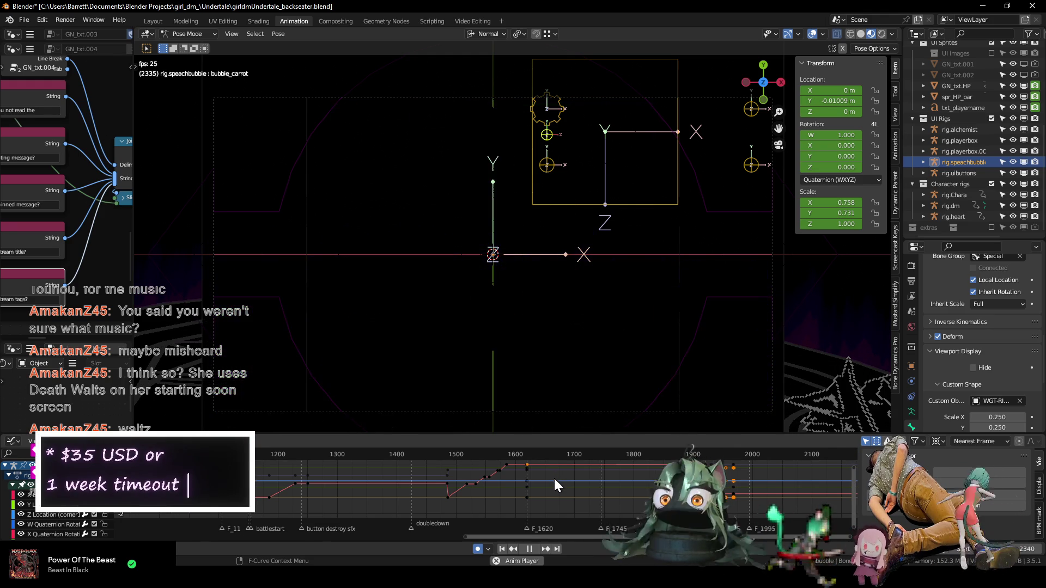
- Stop playback and return to the starting frame
key("Escape")
scroll(498, 487, "down", 5)
scroll(499, 487, "up", 4)
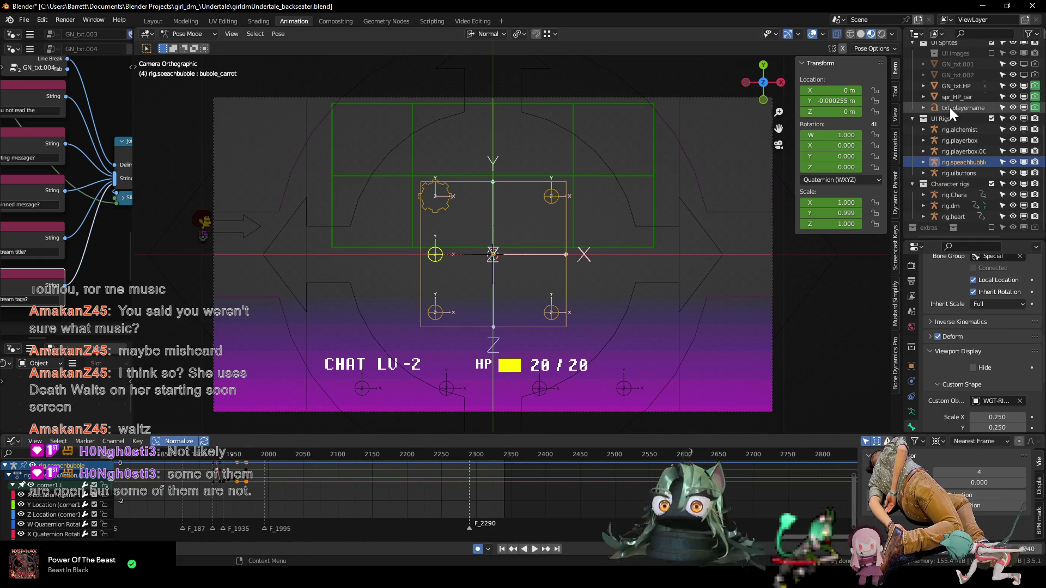
scroll(950, 109, "up", 5)
- Select screen.FG in the Outliner, switch the rig to Object mode, and orbit to a perspective view
left_click(944, 165)
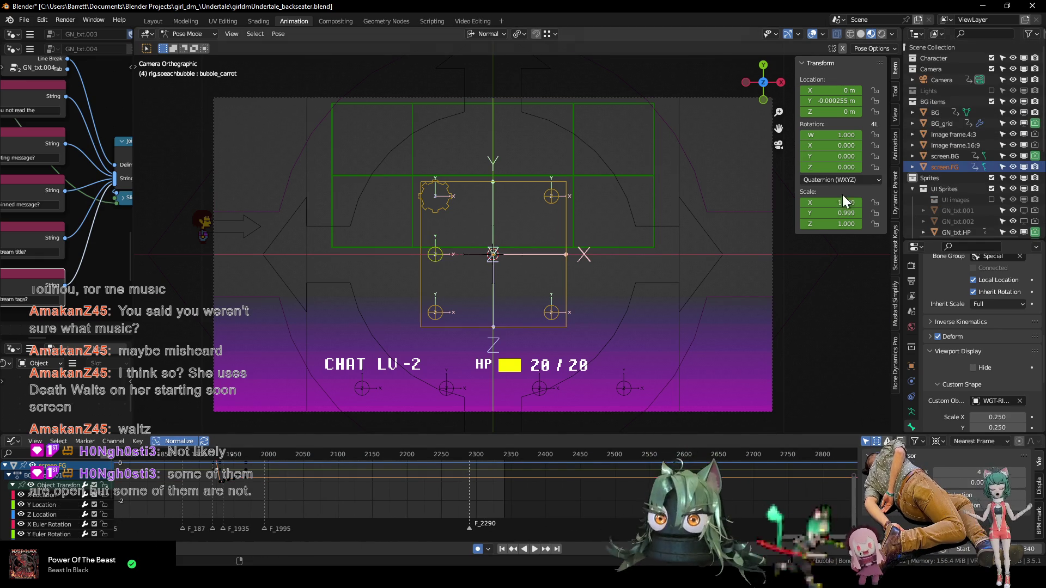
key("ctrl+Tab")
scroll(483, 273, "down", 3)
middle_click_drag(483, 273, 689, 143)
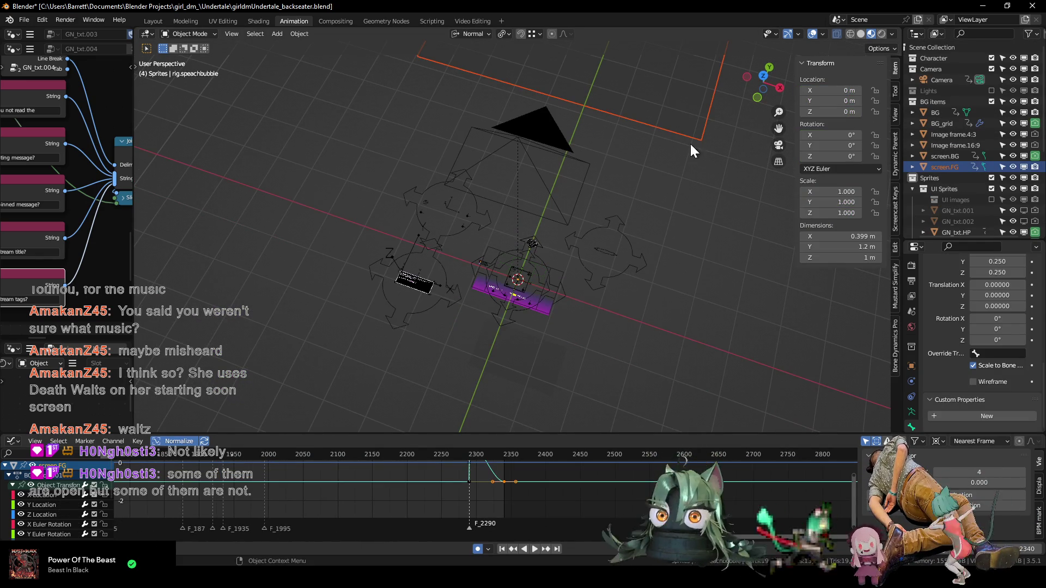
- Make screen.FG active and enlarge the Graph Editor around frame 2290
left_click(666, 128)
scroll(508, 479, "up", 3)
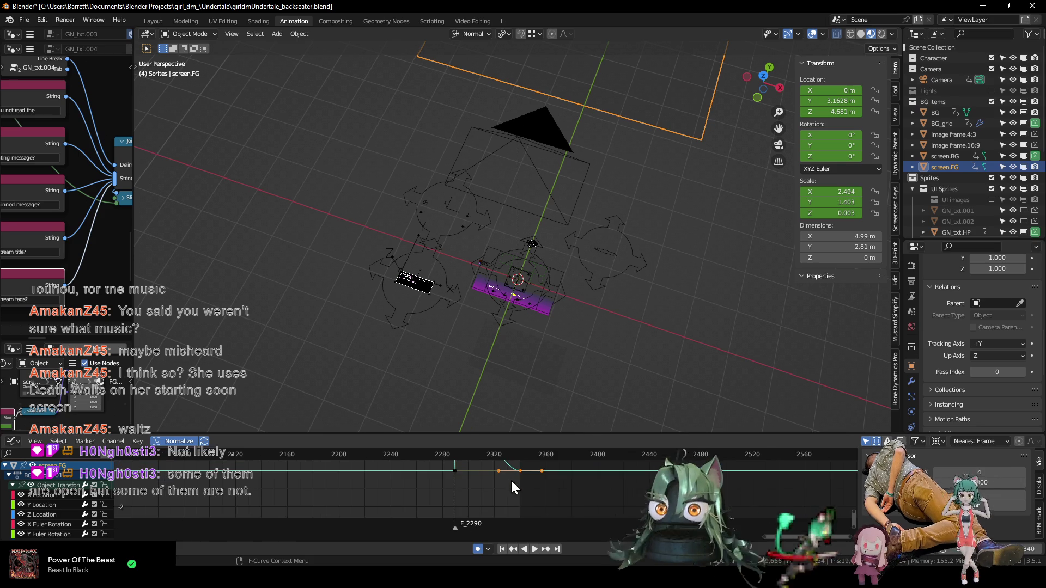
left_click_drag(474, 433, 475, 342)
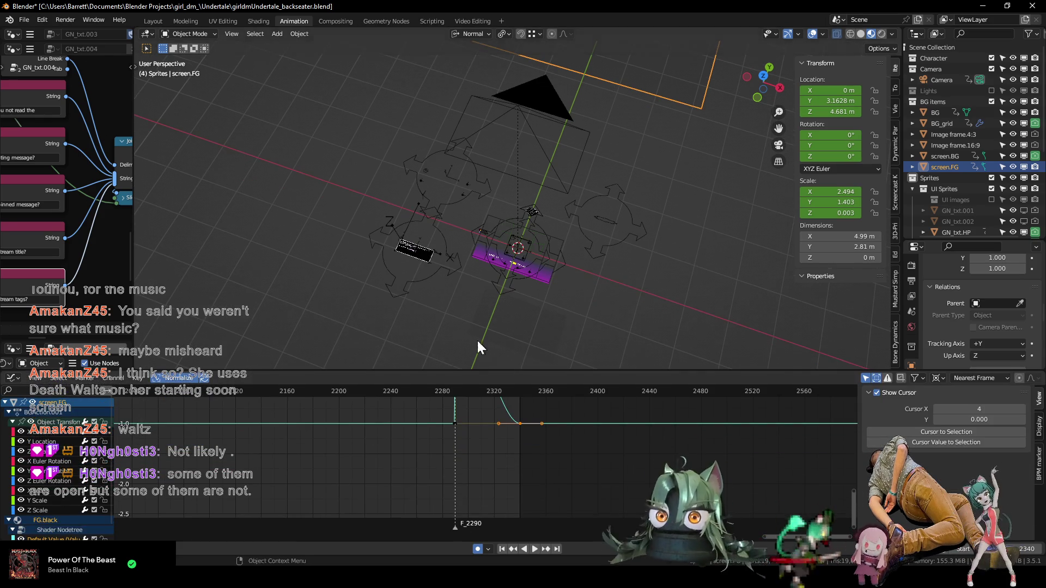
mouse_move(514, 436)
middle_mouse_down("ctrl")
mouse_move(536, 438)
mouse_move(506, 494)
middle_mouse_up("ctrl")
- Isolate the FG.black Default Value fade curve and select all its keys
left_click(369, 440)
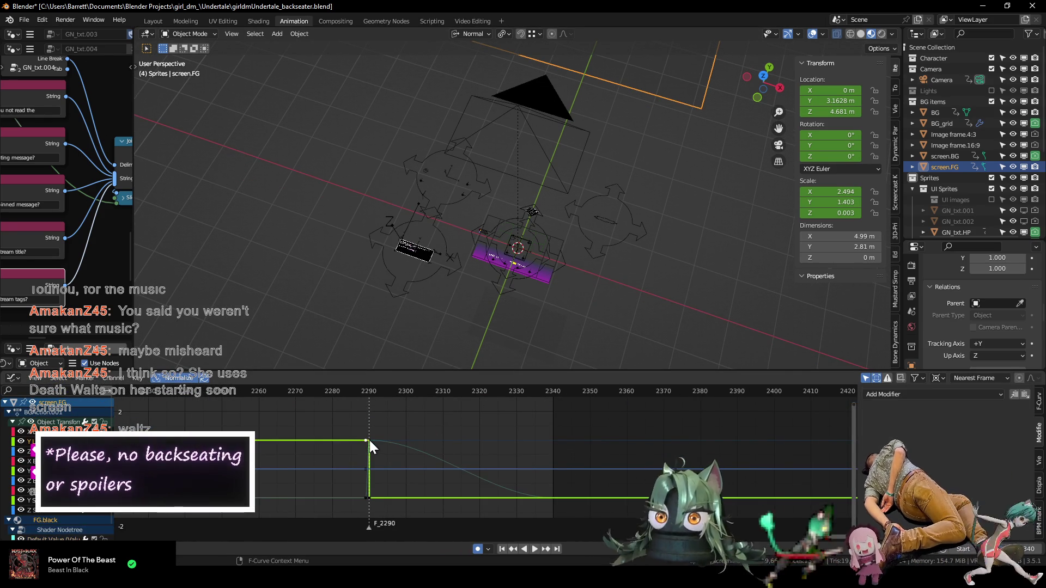
scroll(38, 536, "down", 1)
left_click(39, 525)
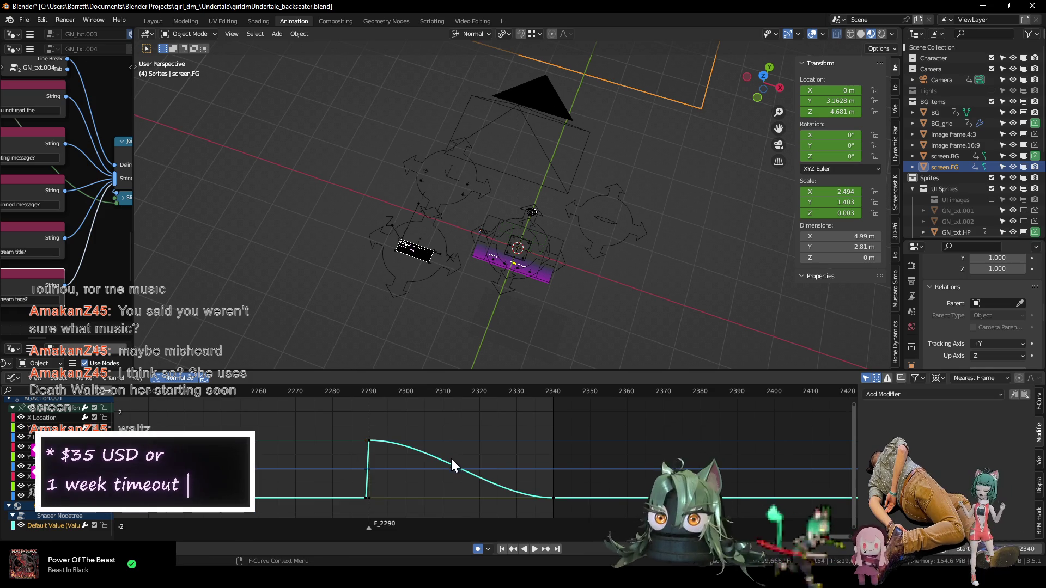
key("shift+h")
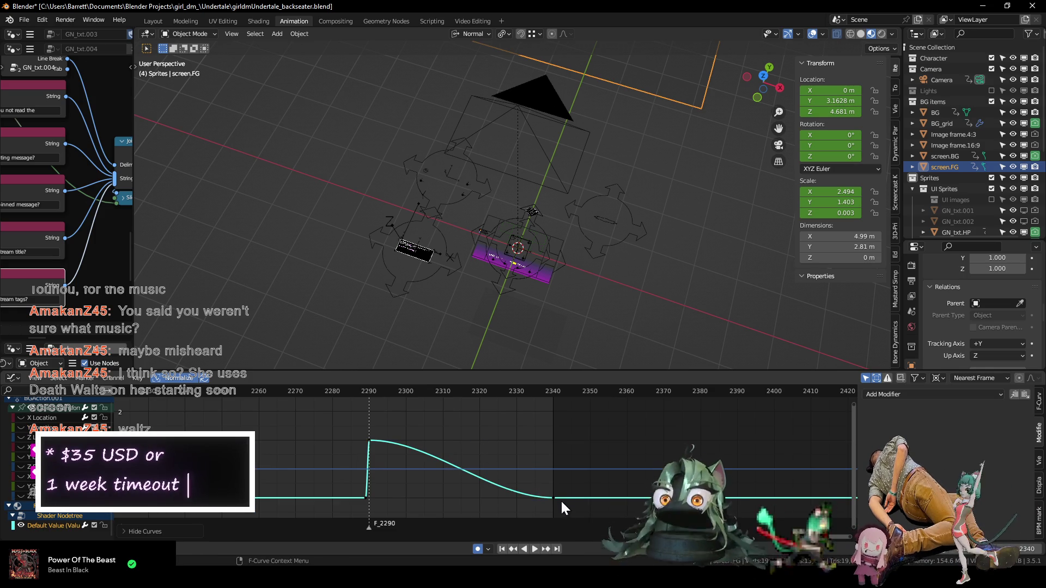
left_click_drag(564, 507, 368, 415)
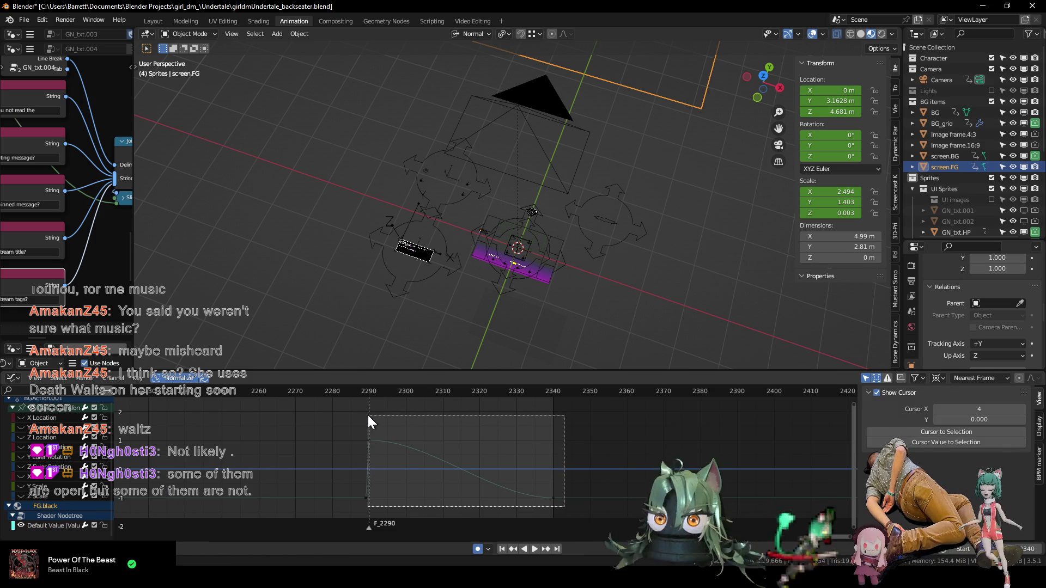
- Give the fade keys Vector handles and replay the fade
key("v")
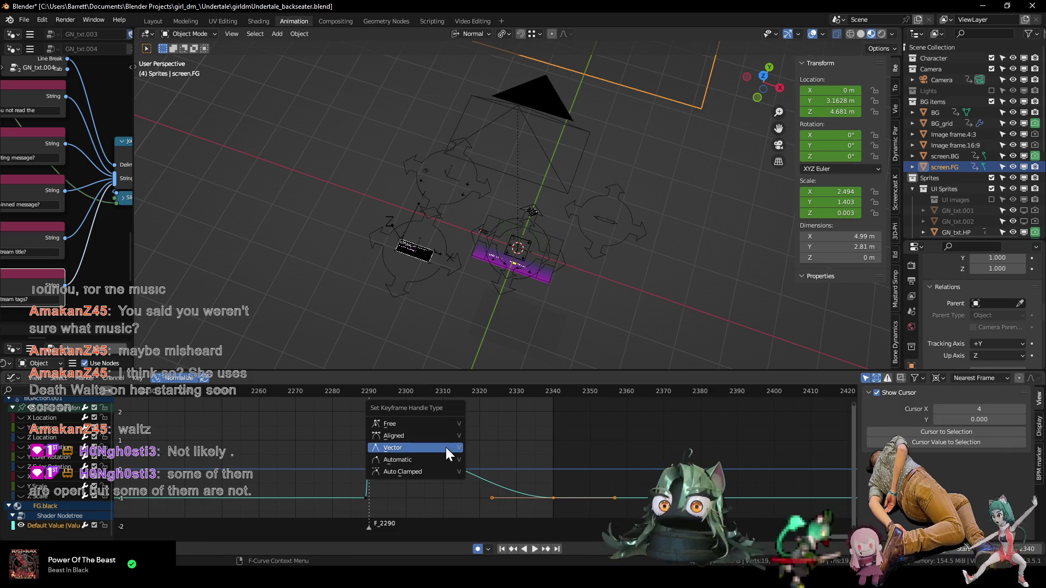
left_click(445, 447)
left_click(356, 393)
key("space")
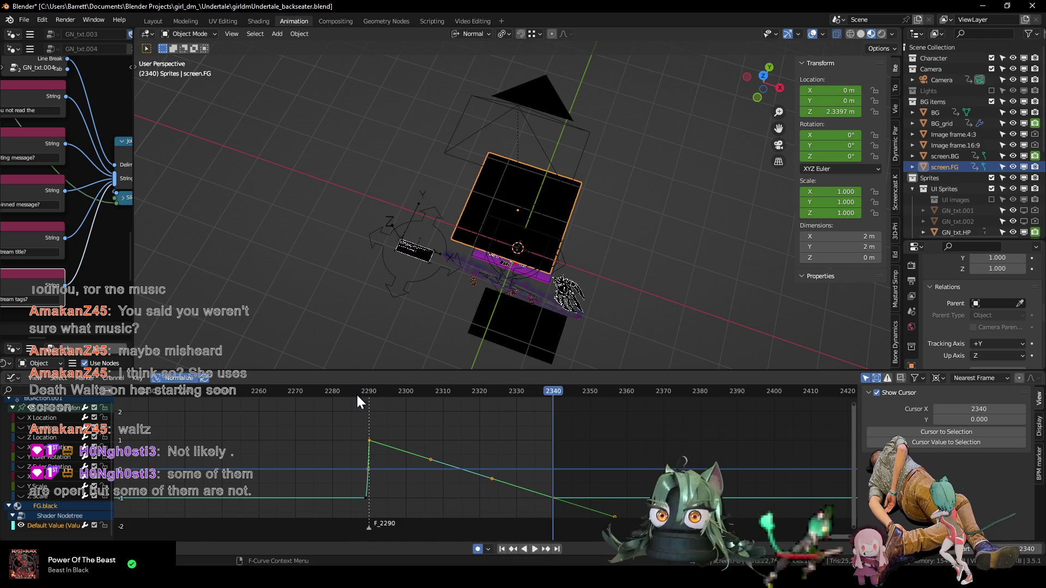
left_click(356, 393)
key("space")
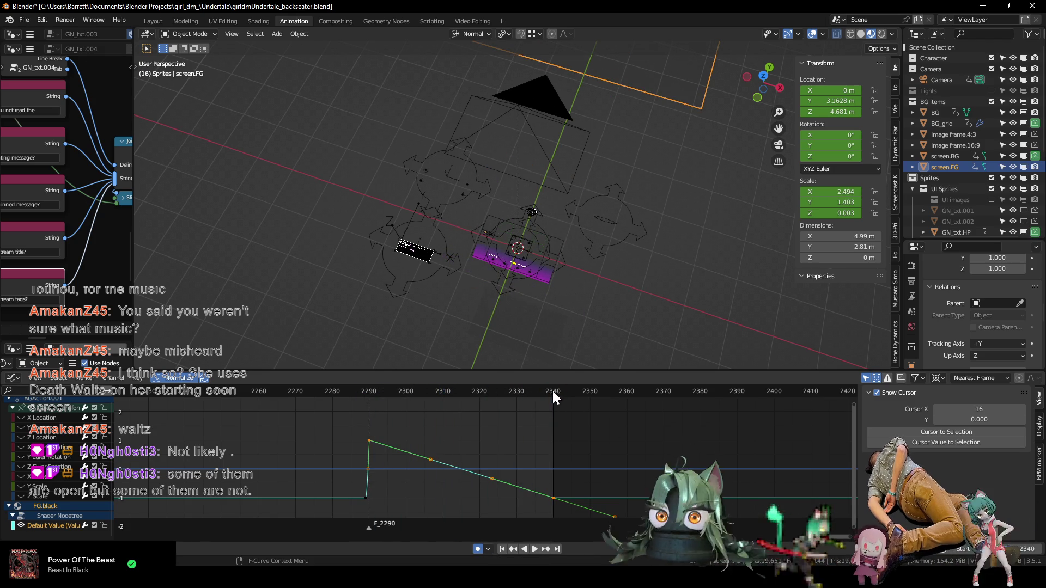
- Check the camera view at frame 2340, where the black foreground fully covers the scene
left_click(552, 391)
key("KP_0")
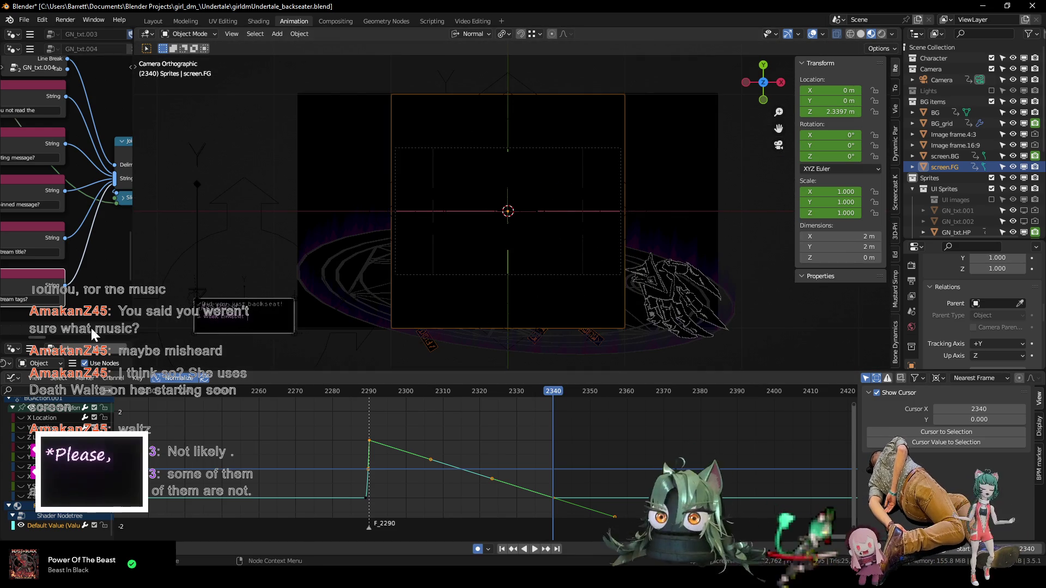
left_click_drag(92, 343, 84, 31)
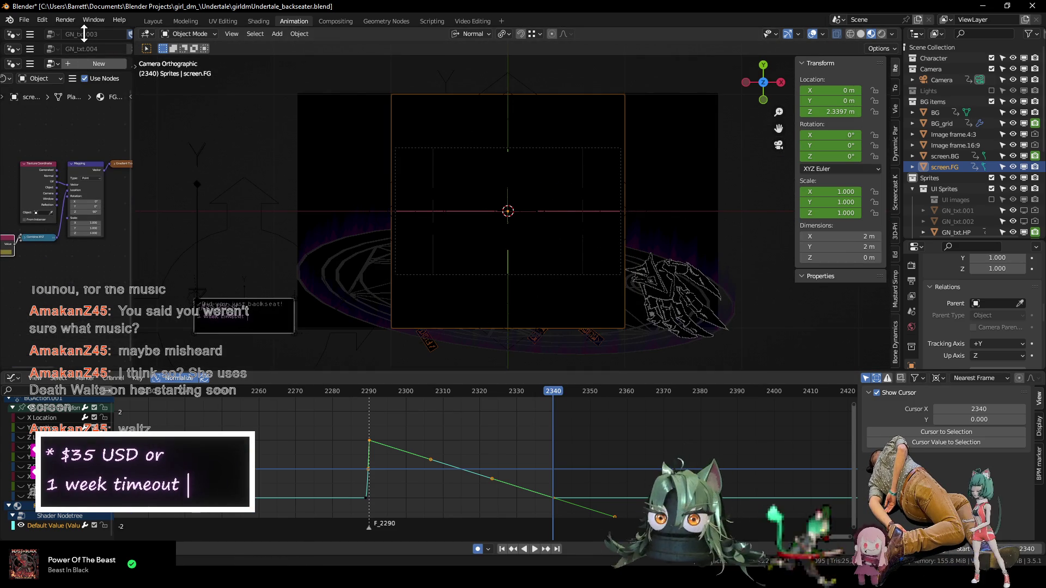
- Lower the FG.black fade value at frame 2290 from 5.000 to 1.000 and replay the fade
scroll(81, 311, "up", 8)
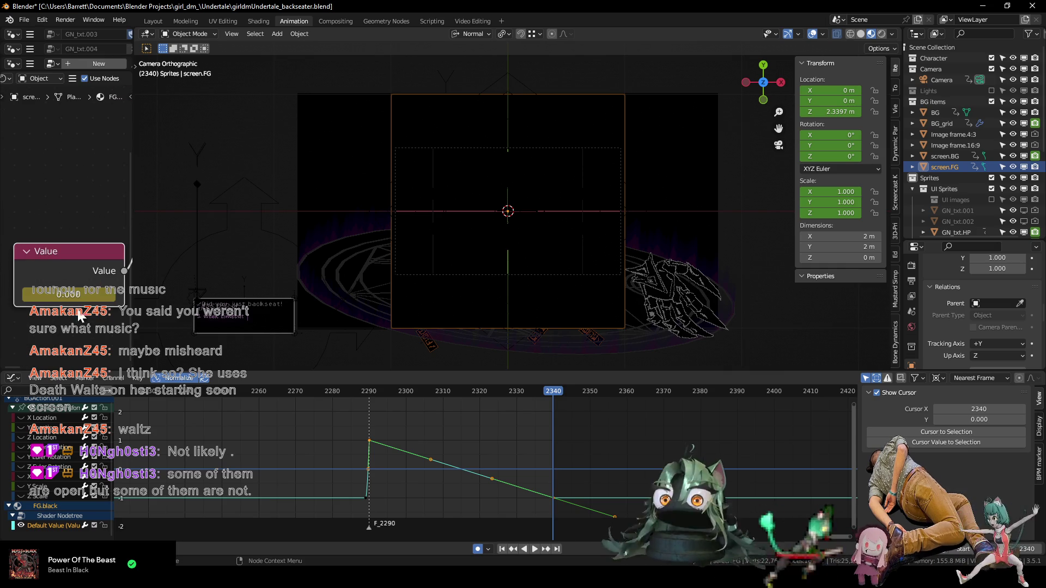
left_click(367, 391)
key("space")
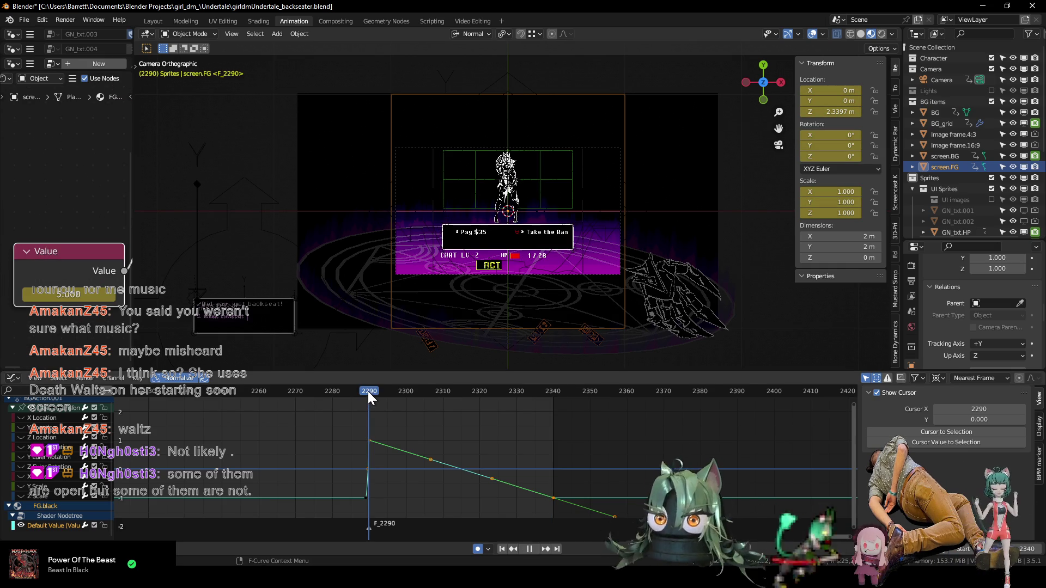
left_click_drag(82, 295, 87, 294)
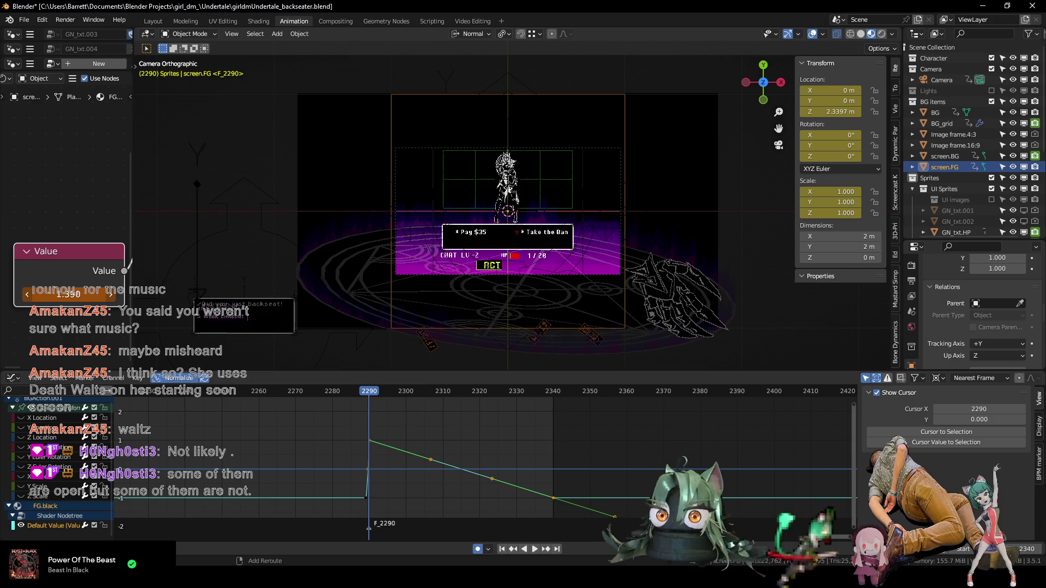
left_click_drag(68, 294, 57, 294)
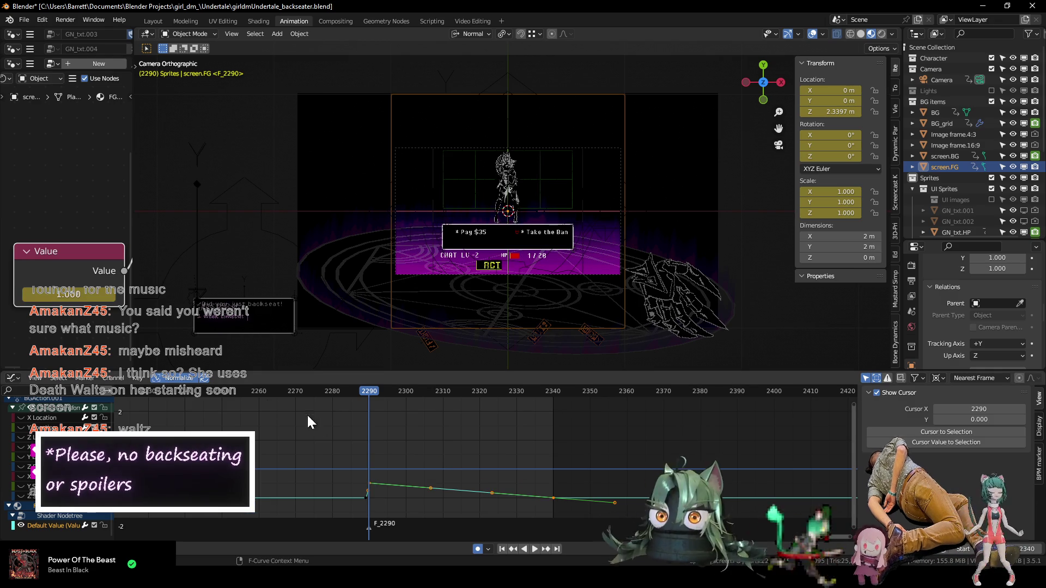
key("space")
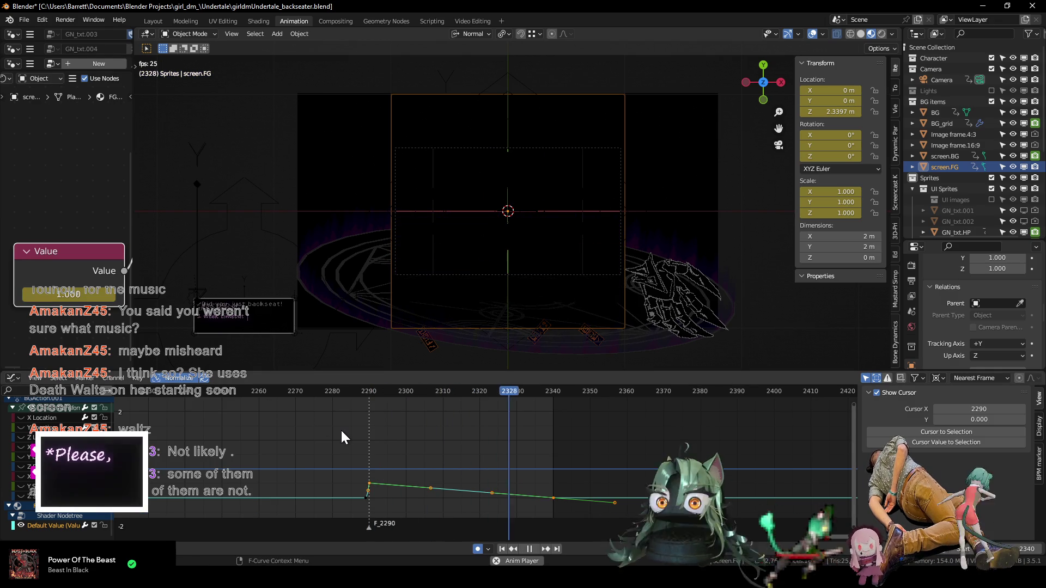
key("Escape")
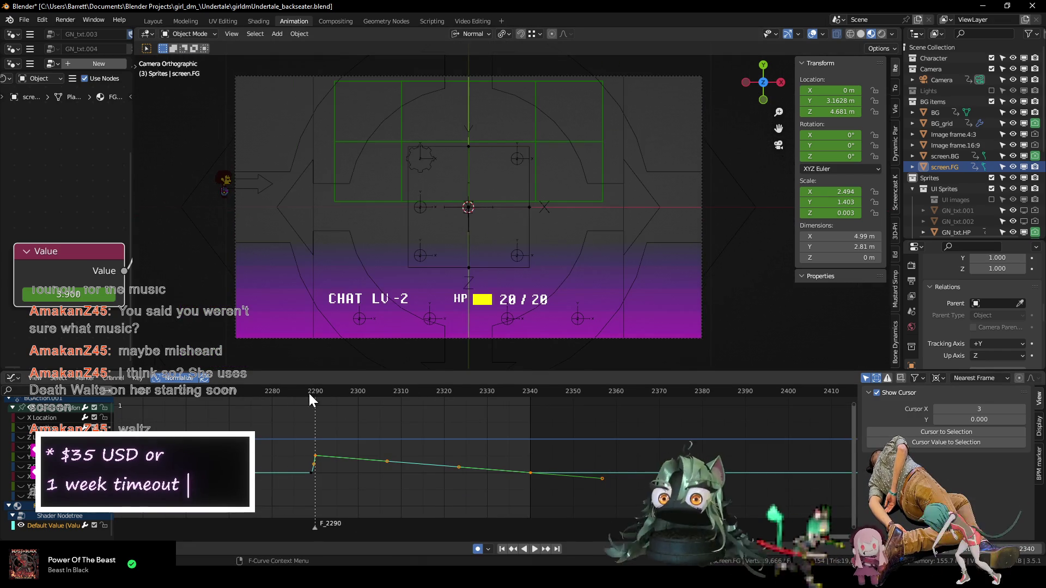
- Replay the fade several times from just before frame 2290
left_click(287, 390)
key("space")
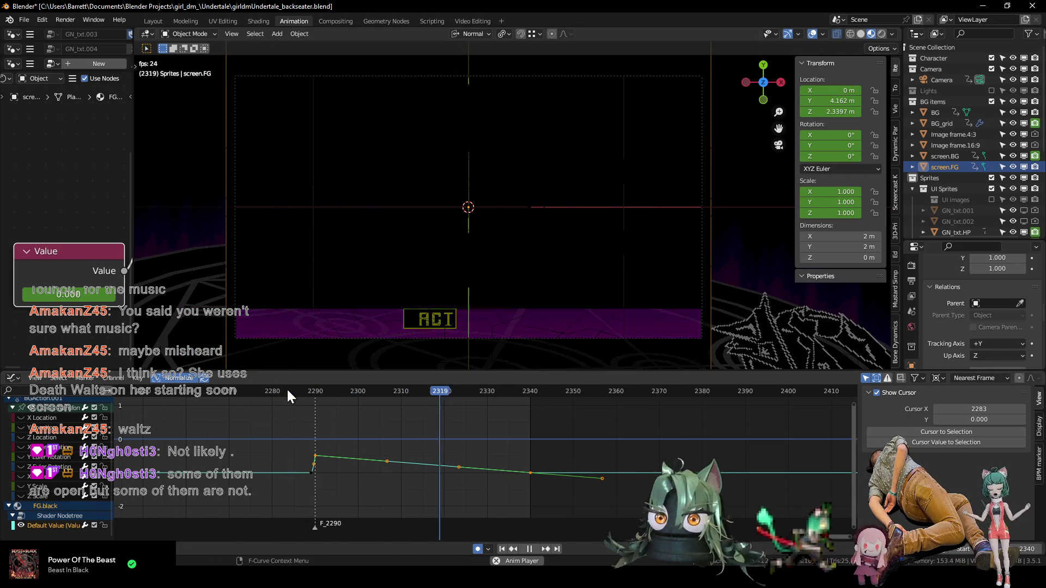
left_click(288, 389)
key("space")
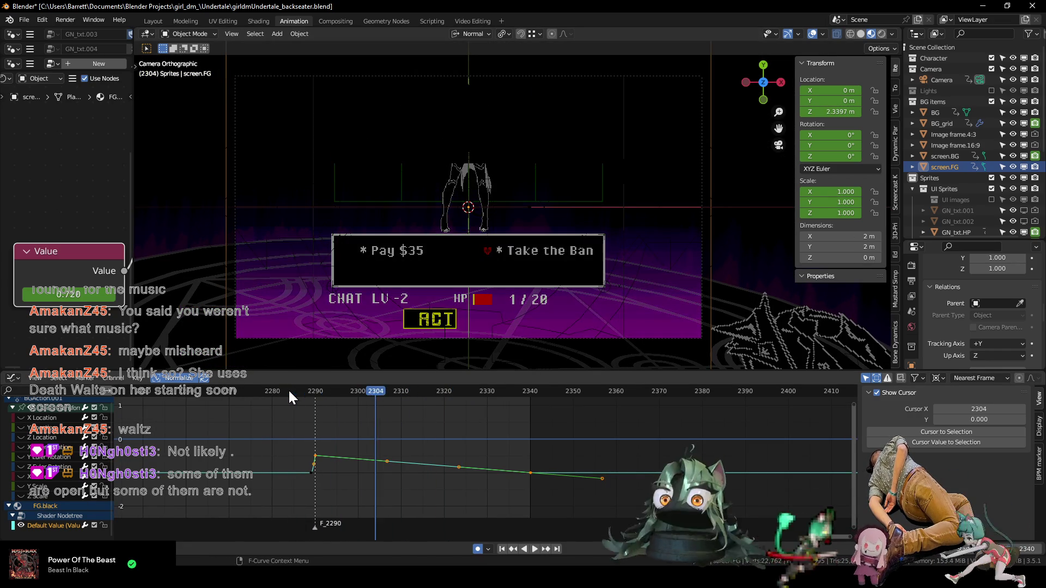
left_click(299, 391)
- Set the fade value at frame 2290 to about 1.550 and preview it
left_click_drag(299, 392, 315, 394)
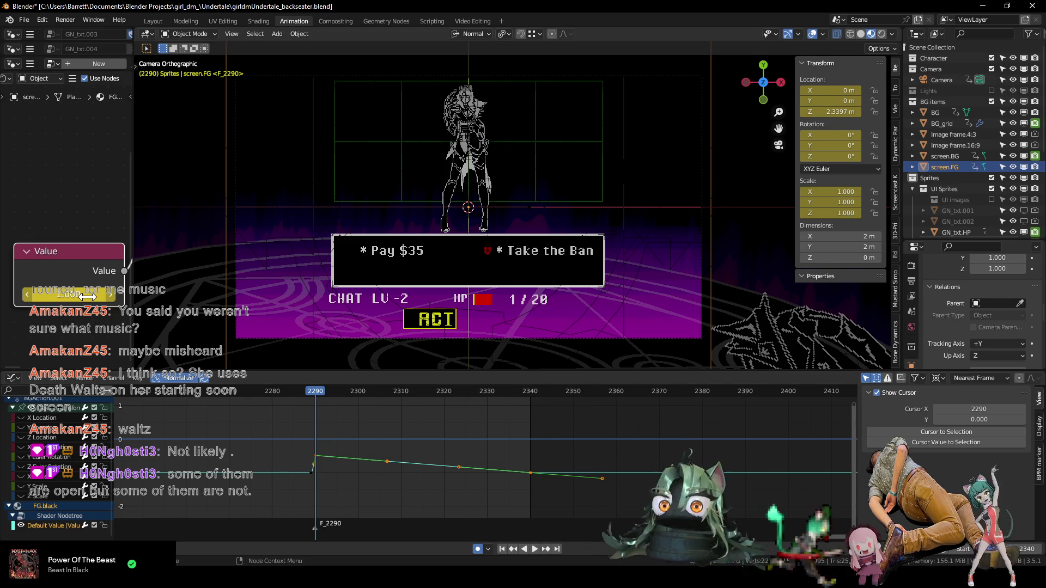
left_click_drag(85, 295, 70, 294)
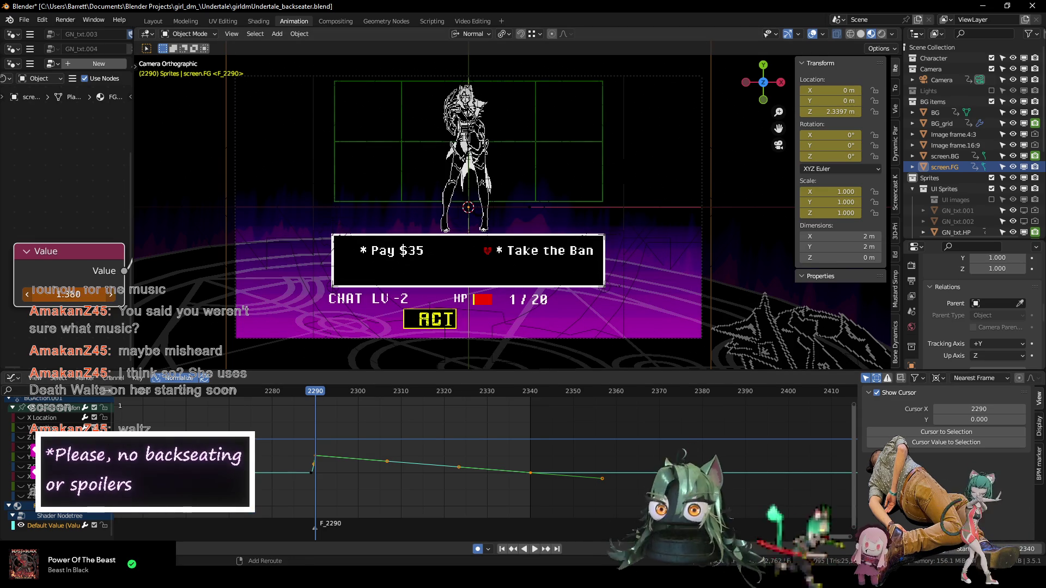
left_click_drag(76, 294, 71, 294)
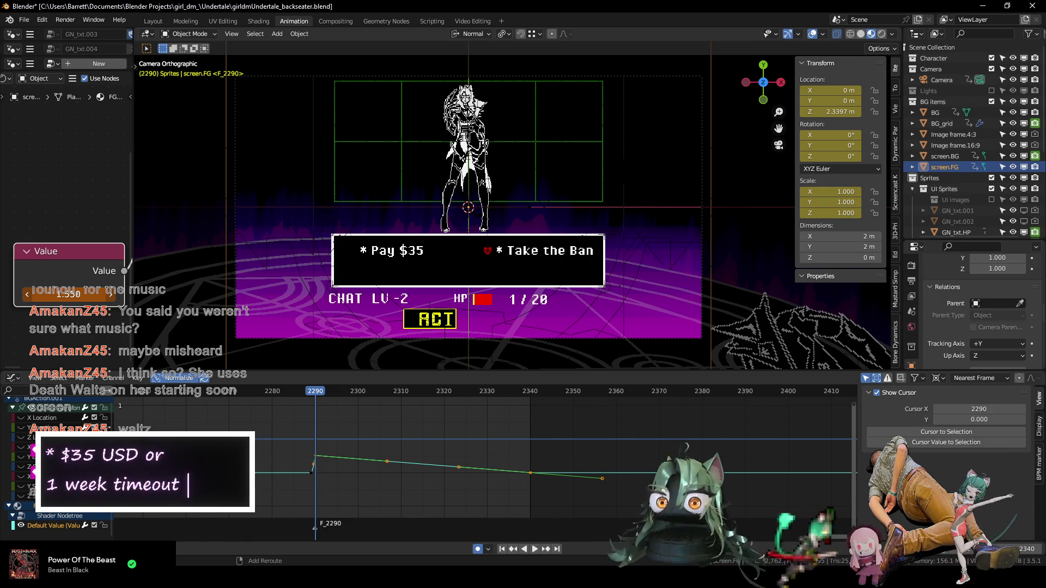
key("space")
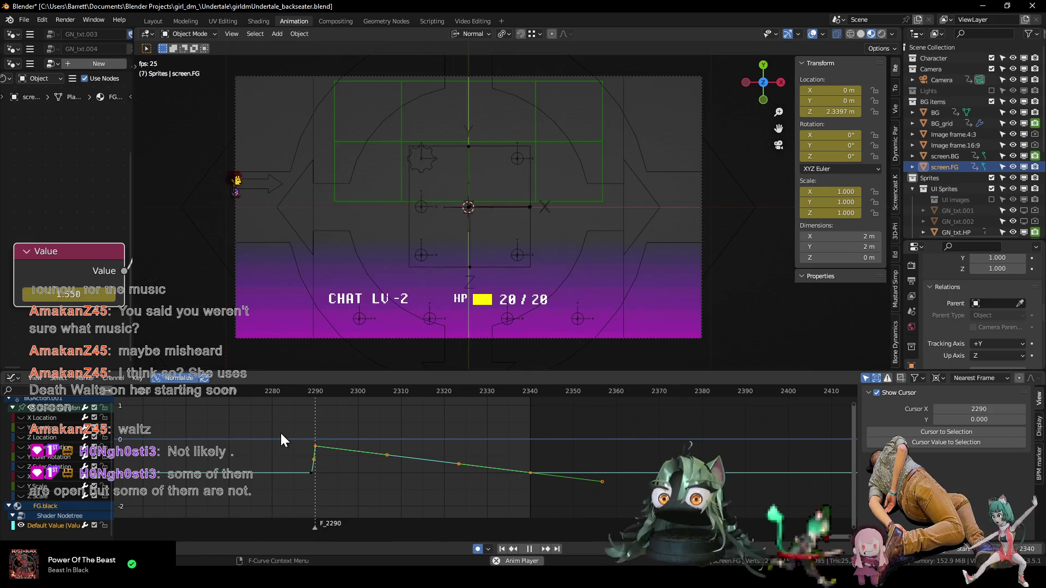
- Save the project as girldmUndertale_backseater.blend
scroll(435, 443, "down", 2)
scroll(441, 446, "down", 1)
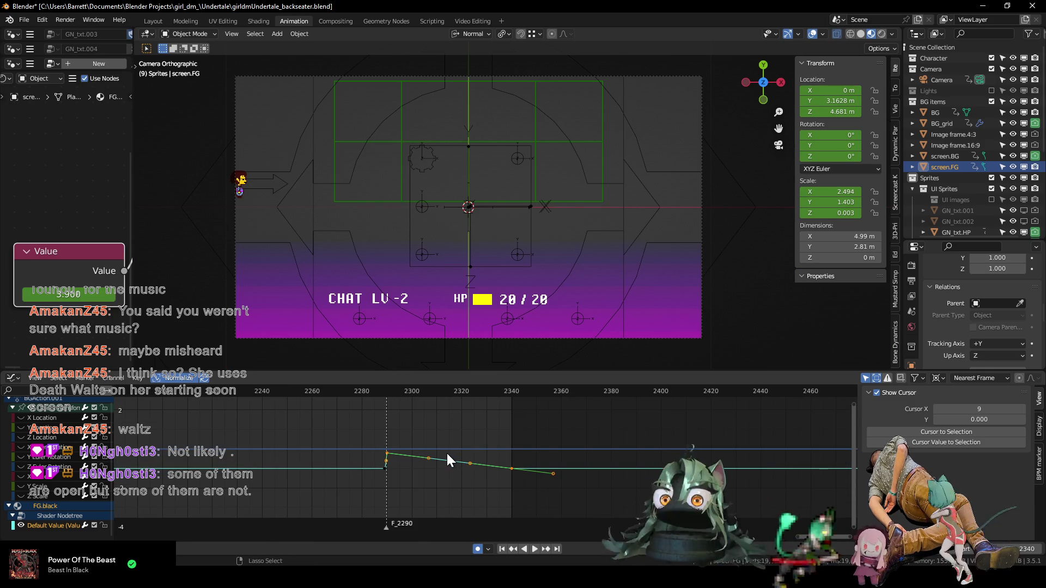
key("ctrl+s")
- Reveal all of screen.FG's curves again in the Graph Editor
key("shift+h")
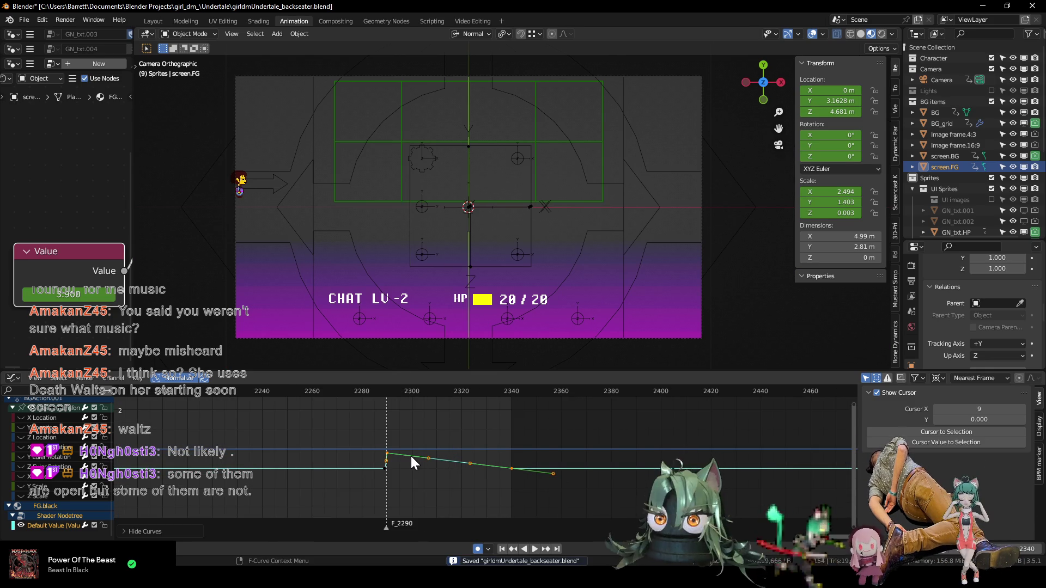
key("h")
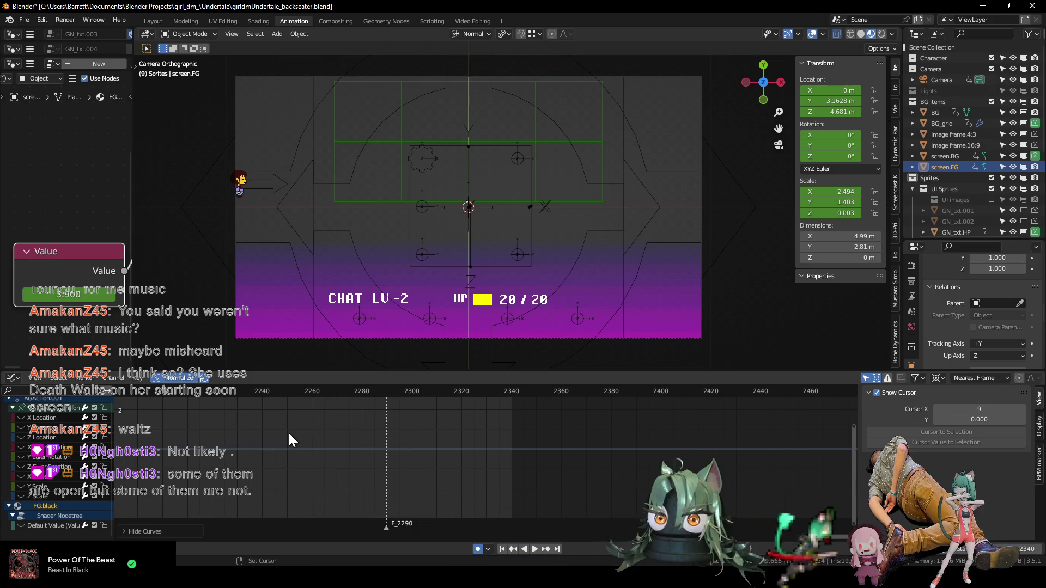
key("alt+h")
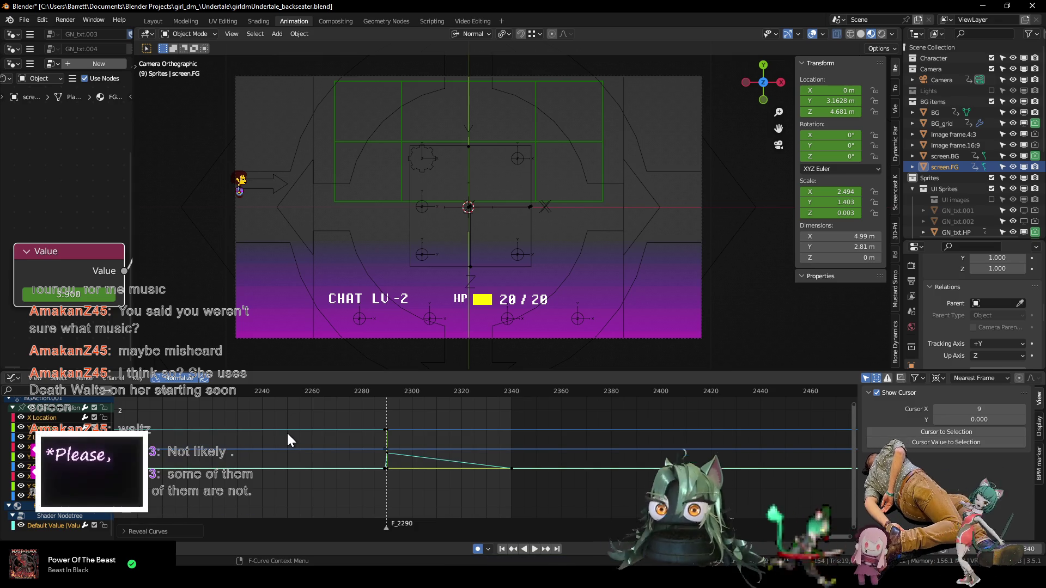